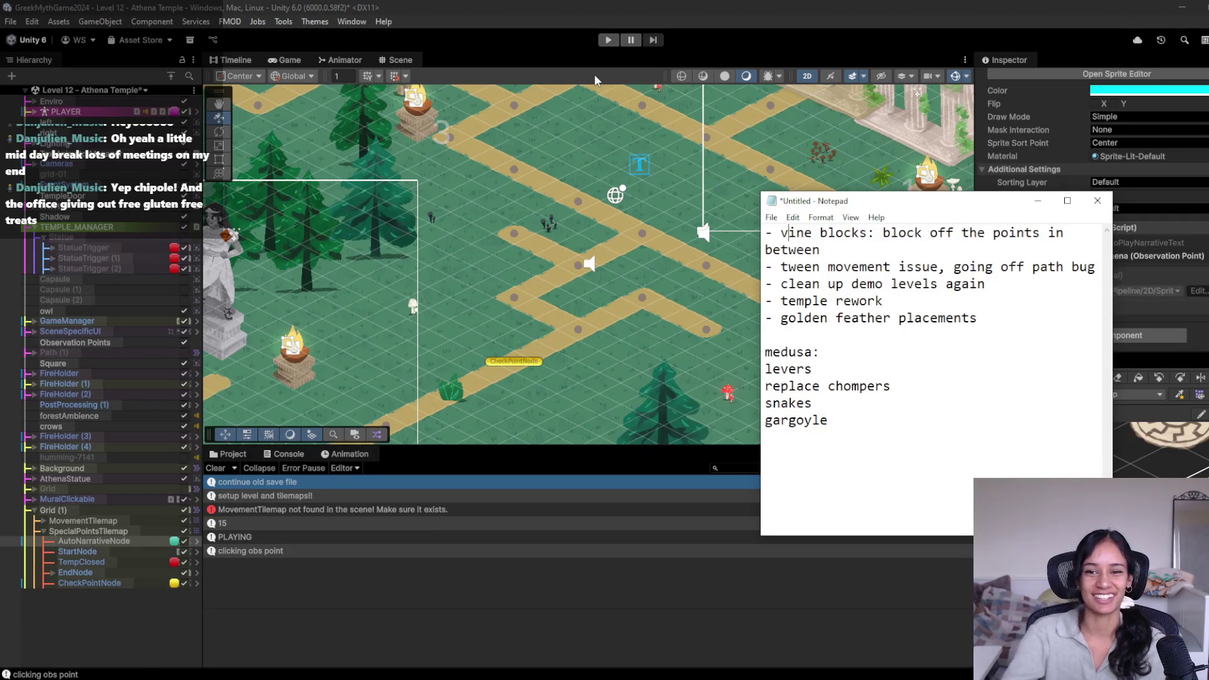
Step: Move the notes window down-right and make it narrower and taller so the whole list shows
mouse_move(927, 204)
left_mouse_down()
mouse_move(985, 267)
mouse_move(1006, 271)
left_mouse_up()
left_click_drag(1191, 337, 1114, 334)
left_click_drag(996, 263, 1016, 116)
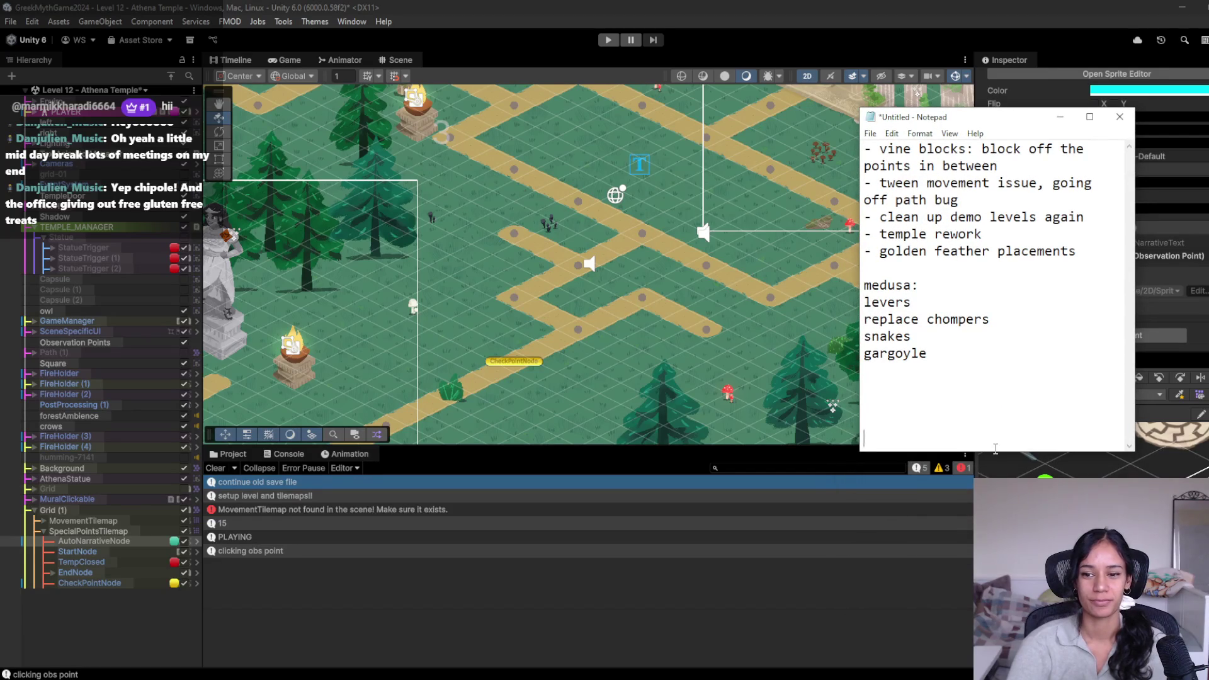
left_click_drag(994, 450, 995, 486)
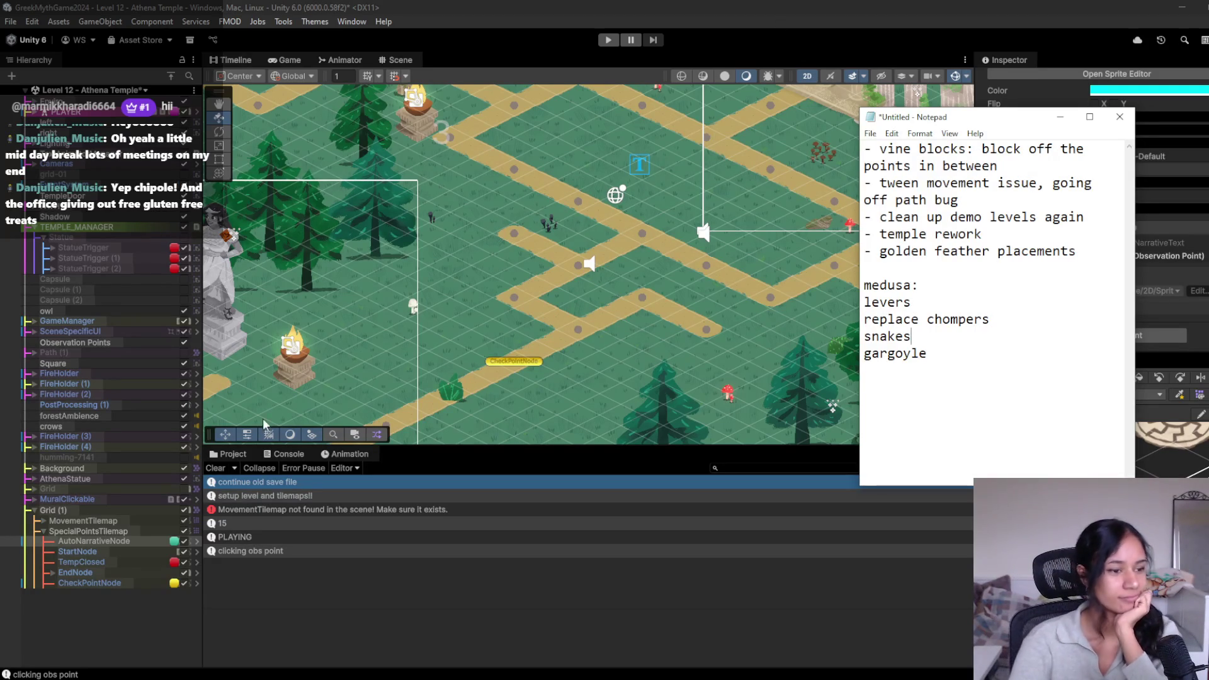
Step: Place the cursor after gargoyle and inside chompers, then nudge the window down-right
left_click(971, 354)
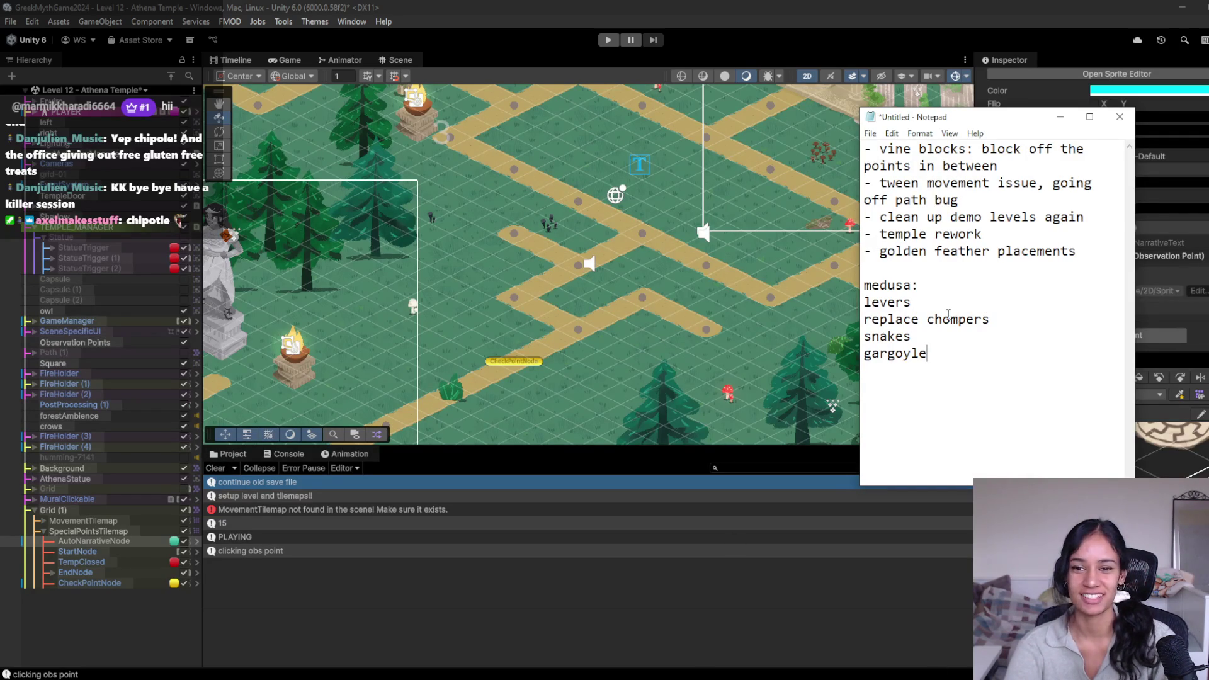
left_click(989, 318)
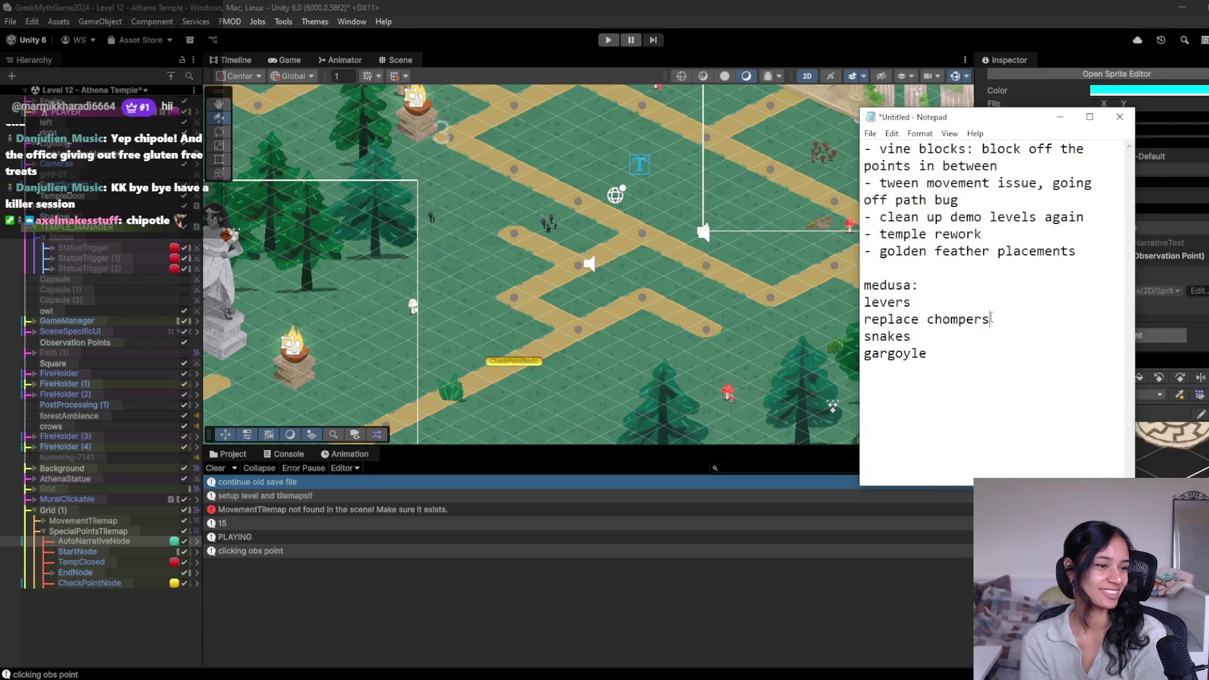
left_click(932, 354)
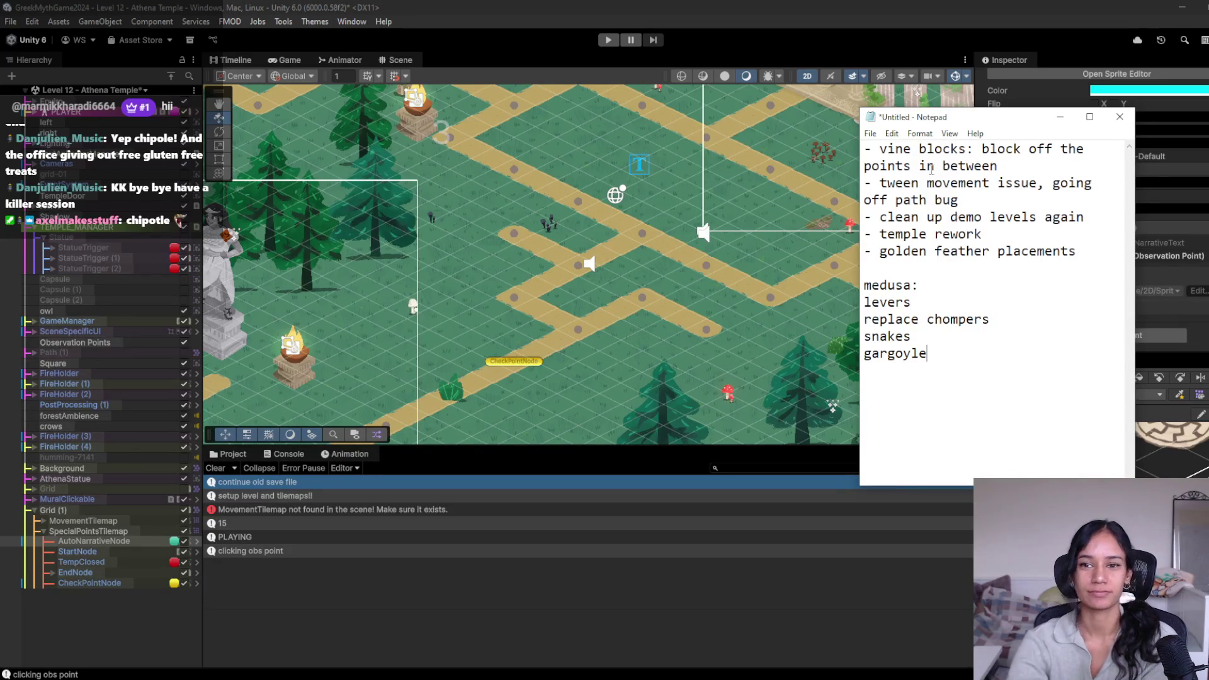
left_click_drag(979, 124, 1009, 182)
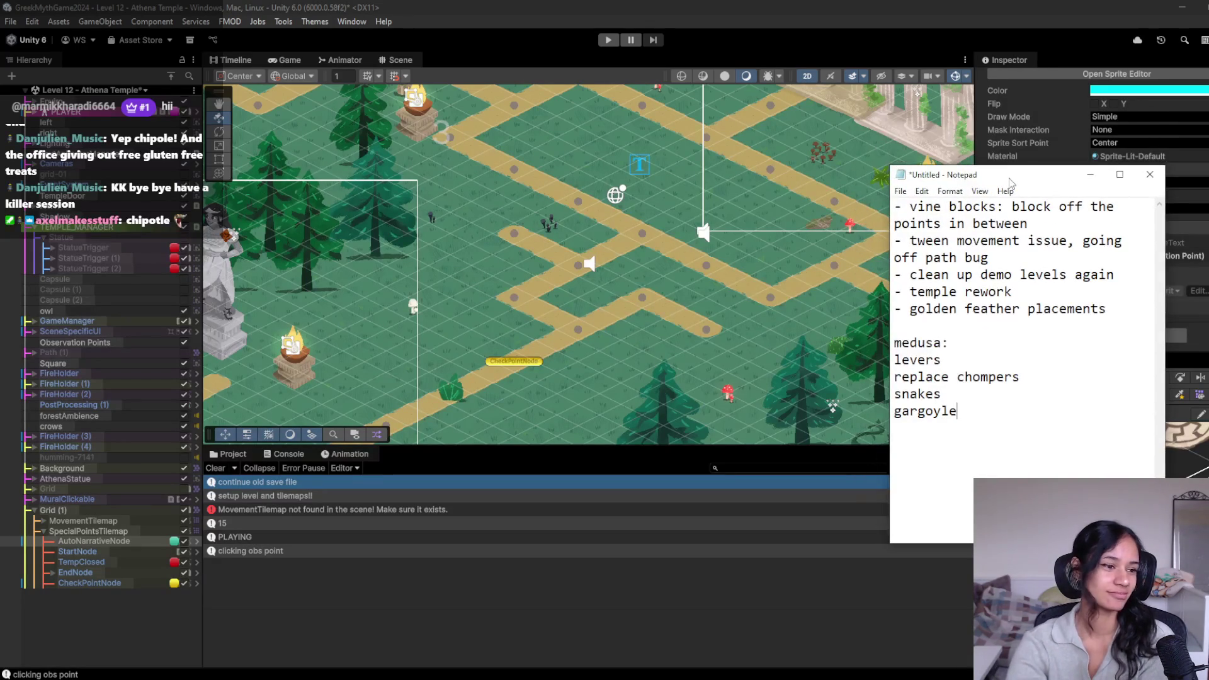
Step: Select the medusa-through-gargoyle lines, deselect them, and bring the Unity editor forward
left_click(950, 323, "shift")
left_click(950, 325)
left_click_drag(969, 439, 970, 329)
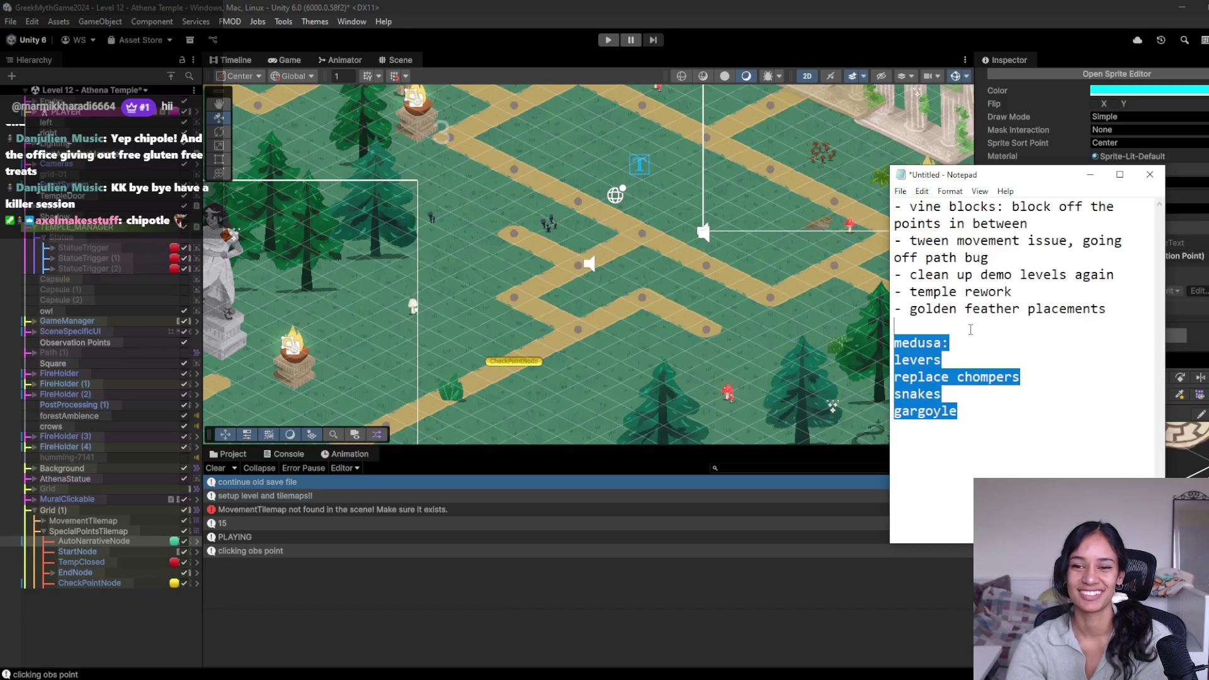
left_click(970, 329)
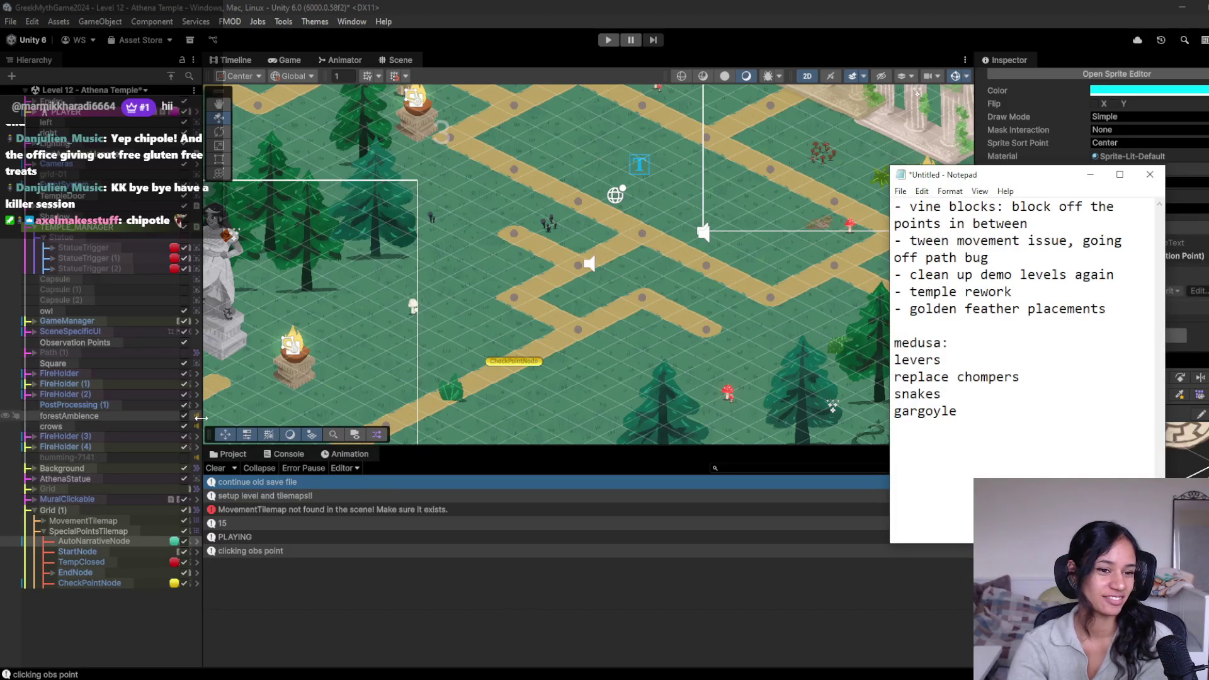
left_click_drag(200, 417, 209, 418)
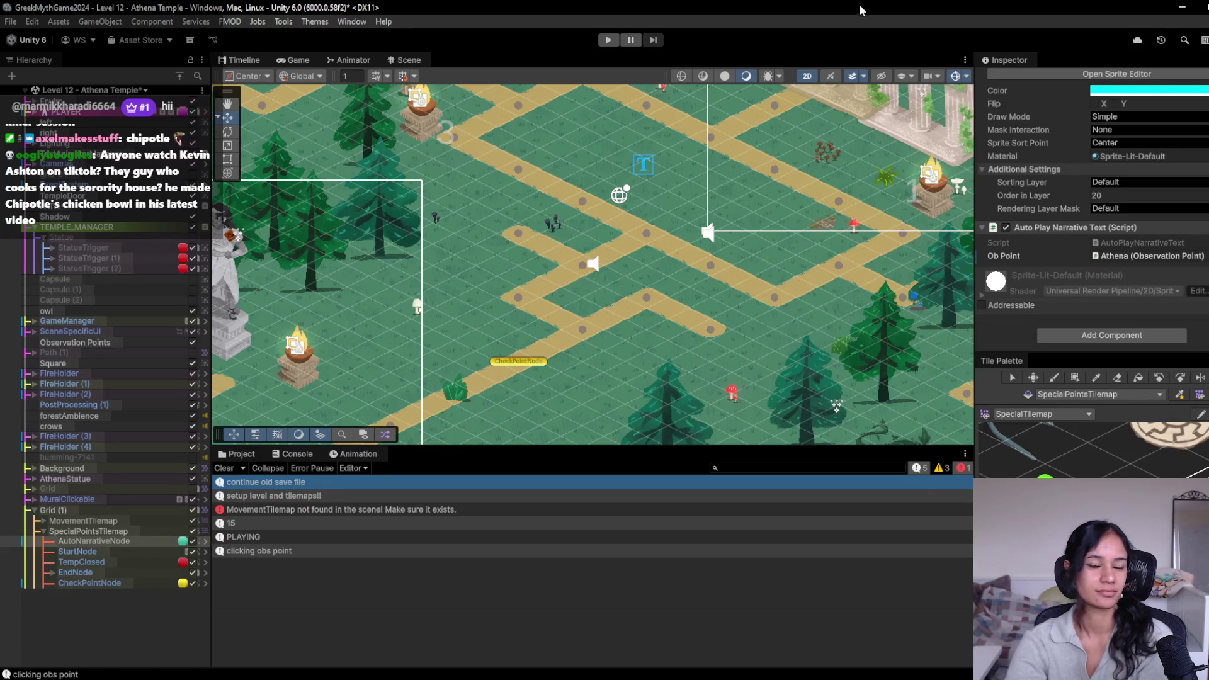
Step: Frame AutoNarrativeNode beside the Athena statue and clear the console log
key("f")
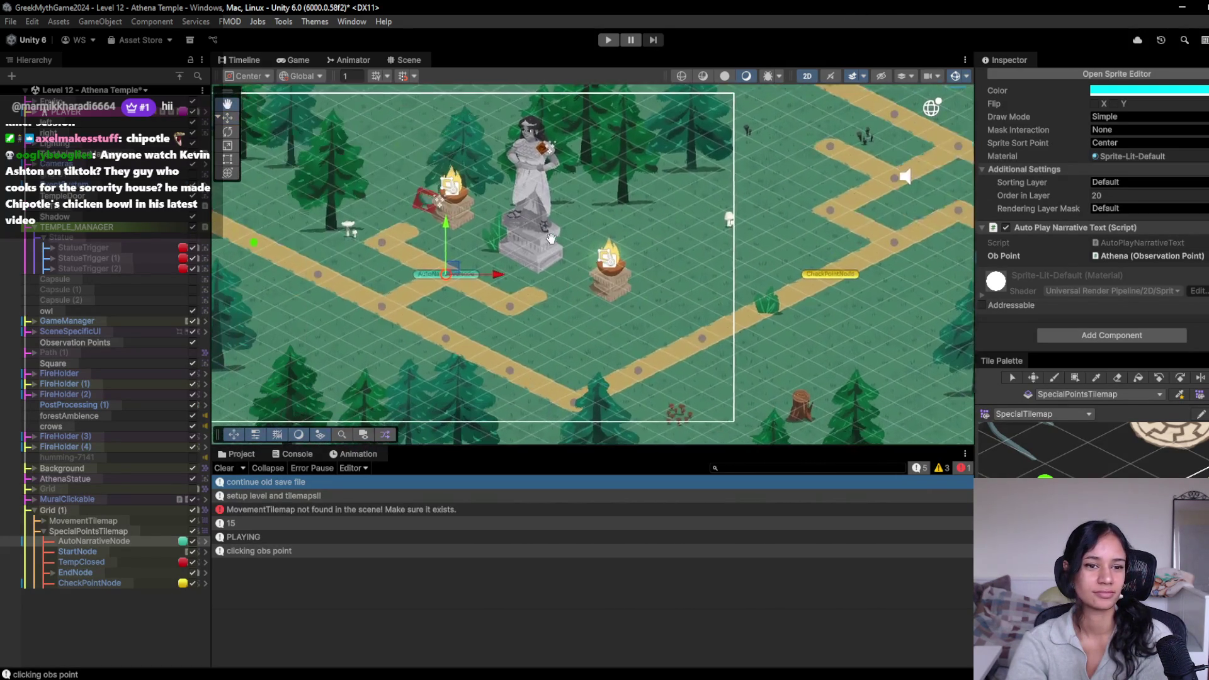
left_click_drag(612, 355, 525, 359)
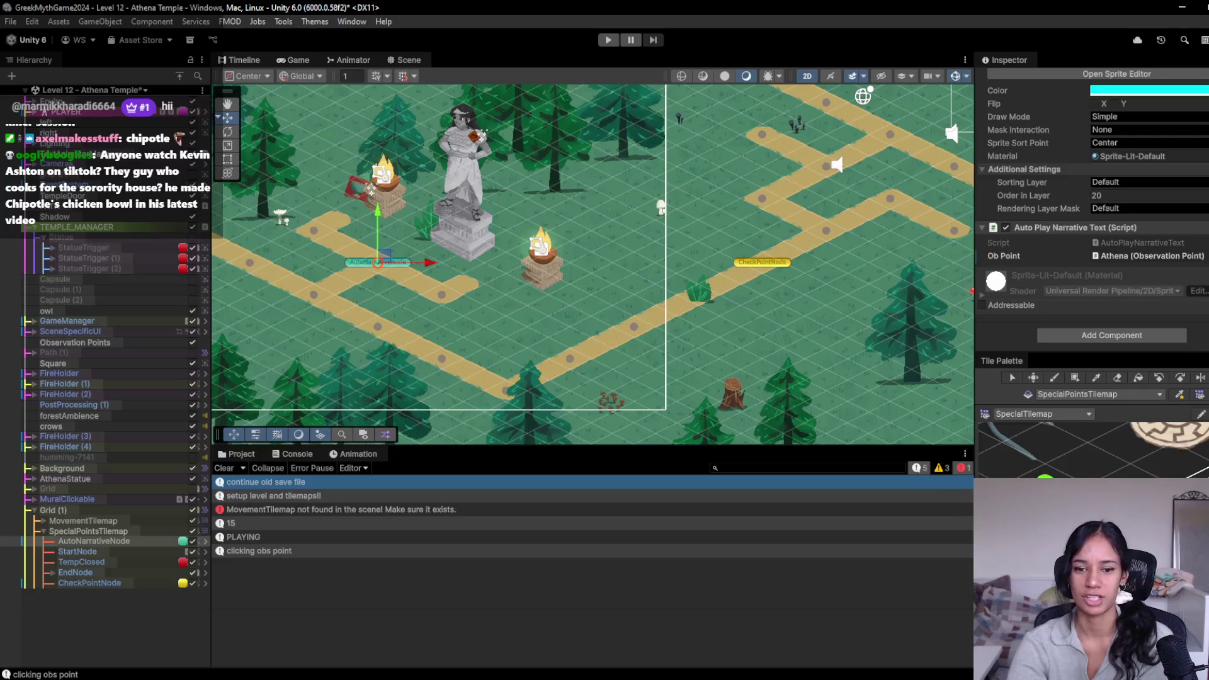
left_click(225, 468)
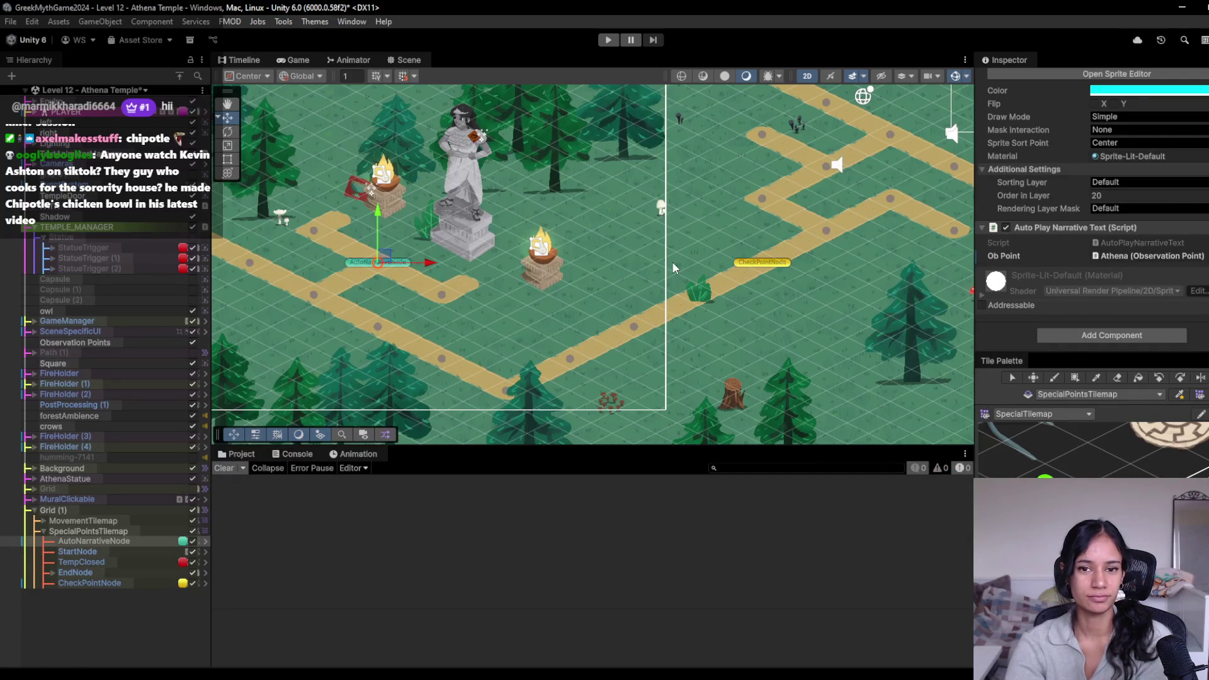
Step: Turn on the scene grid overlay and pan and zoom toward the temple ruins
left_click(376, 76)
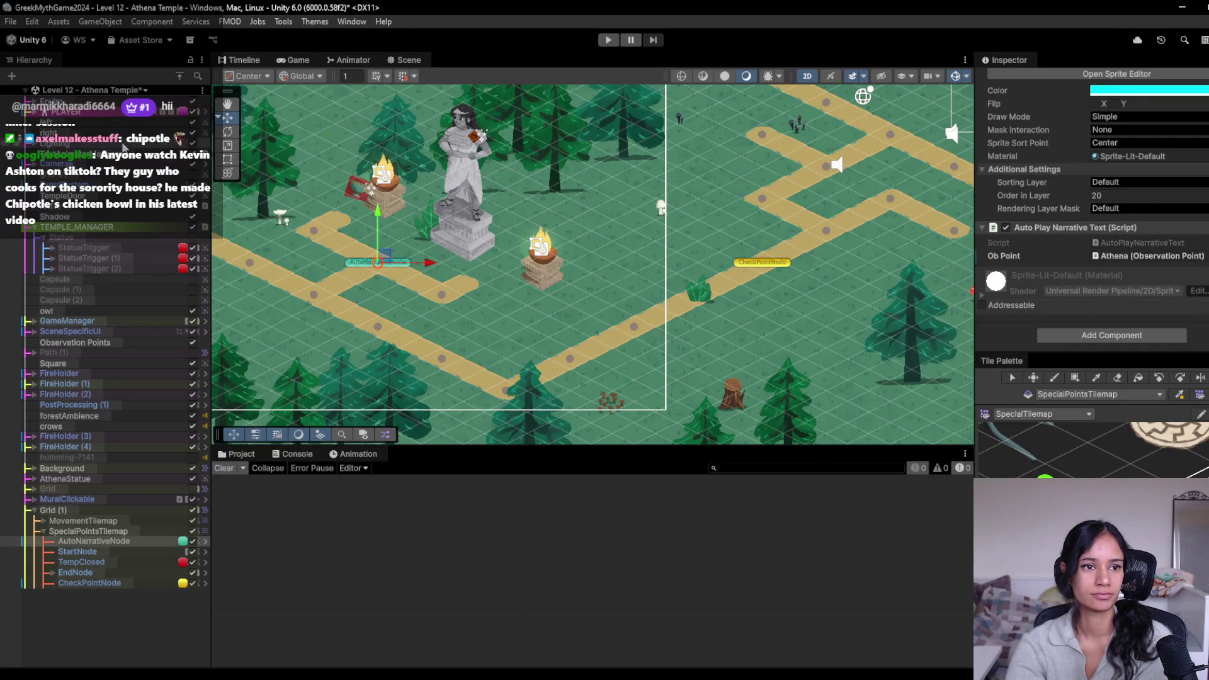
left_click(864, 95)
mouse_move(896, 174)
left_mouse_down()
mouse_move(643, 261)
mouse_move(581, 343)
left_mouse_up()
scroll(603, 328, "up", 5)
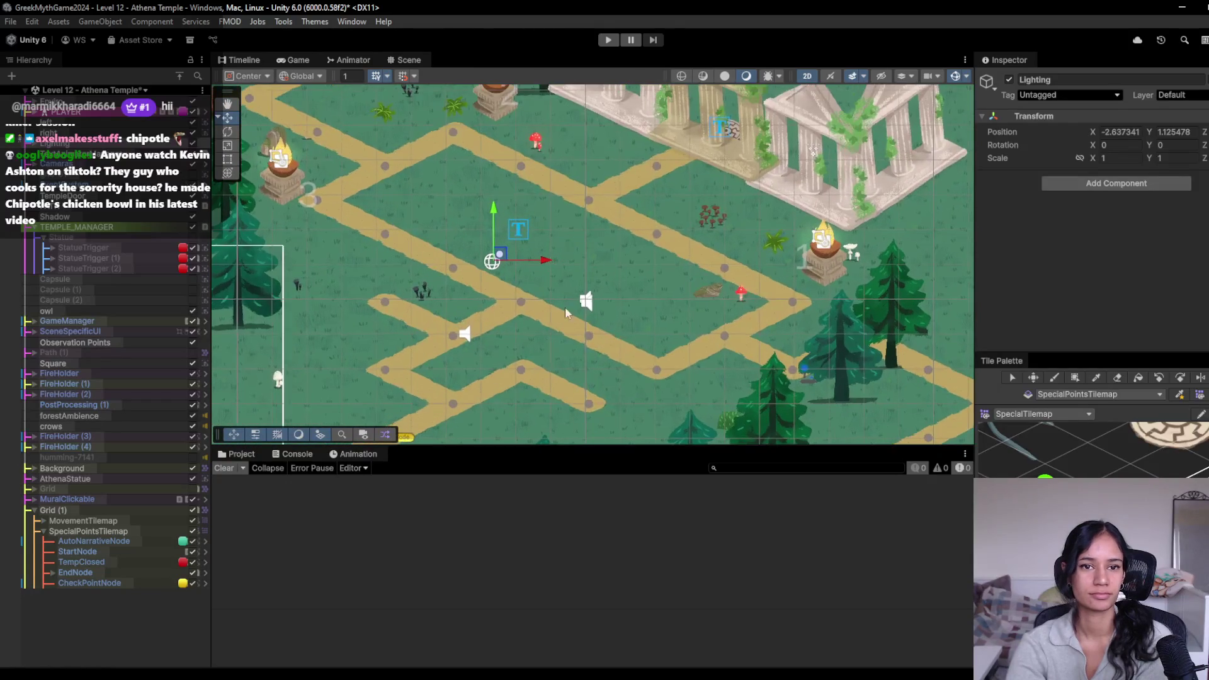
Step: Drag FireHolder beside the trees down-left to position -8.92, 3.2
left_click(444, 262)
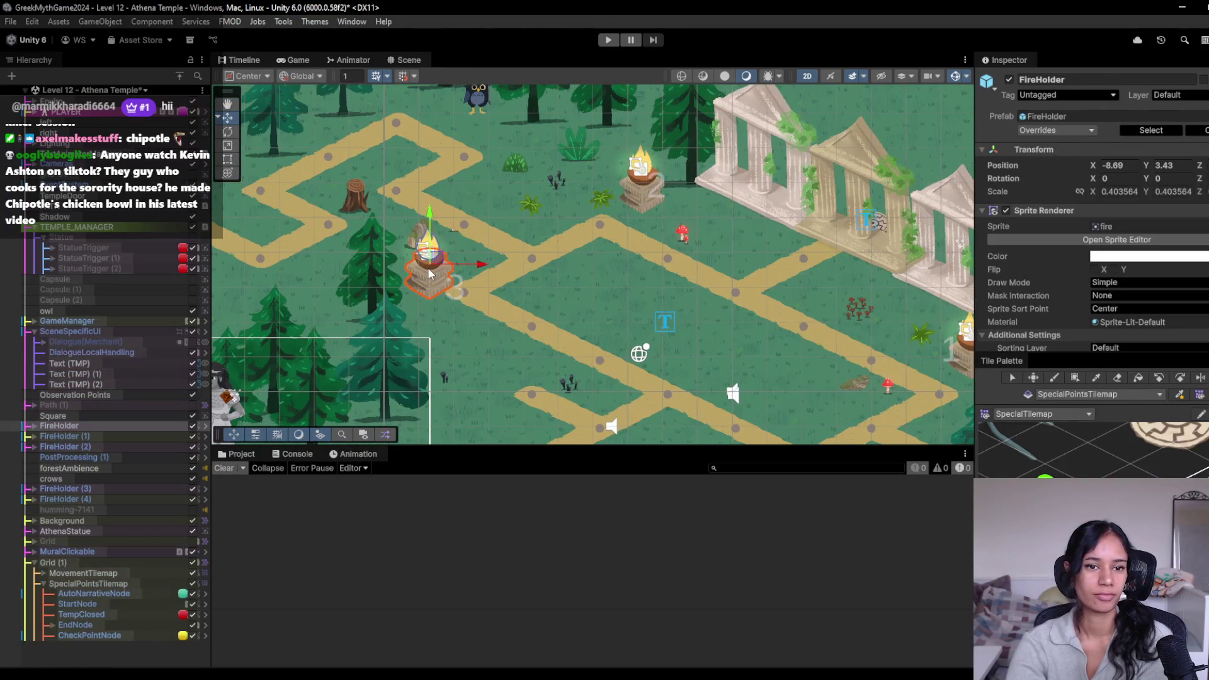
left_click_drag(439, 261, 431, 269)
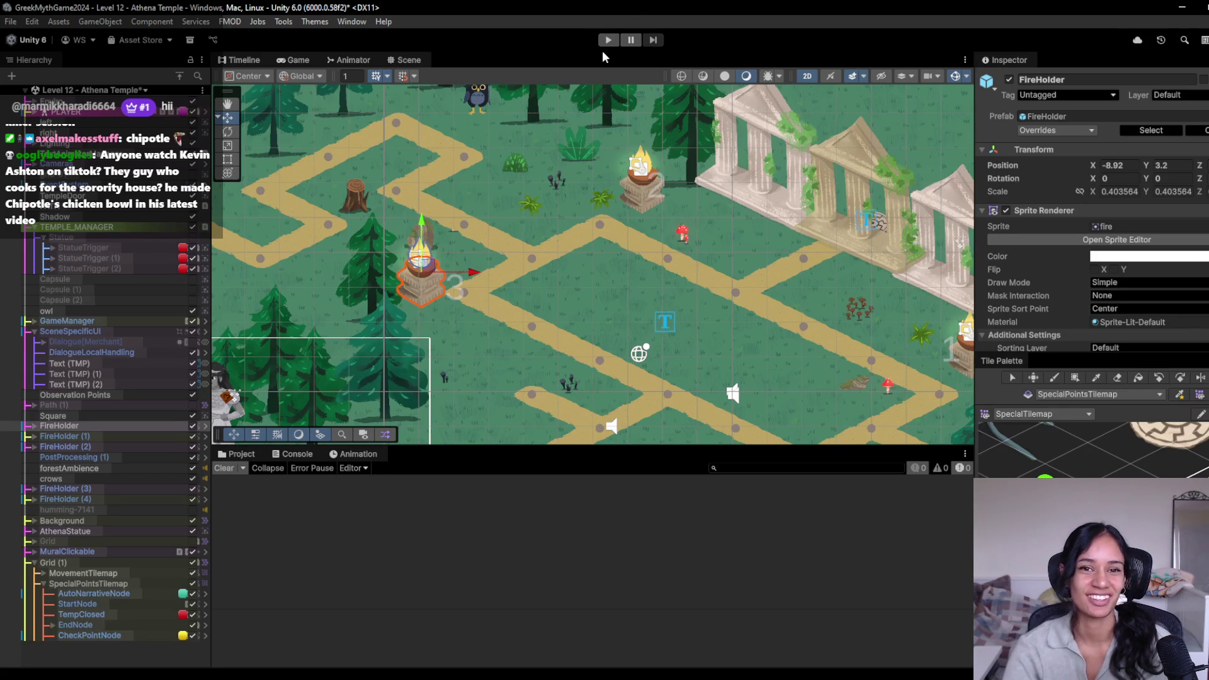
Step: Enter play mode and walk the character up the path to the end of the up-right branch
left_click(608, 41)
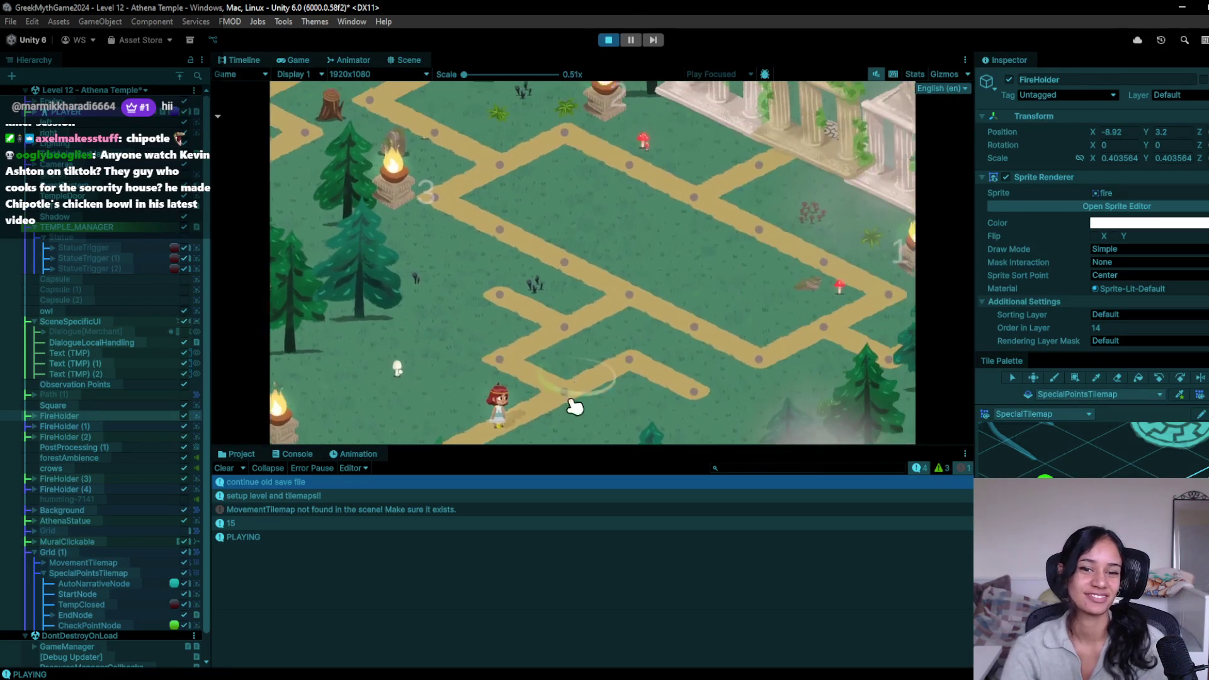
left_click(467, 376)
left_click(471, 380)
left_click(517, 347)
left_click(584, 309)
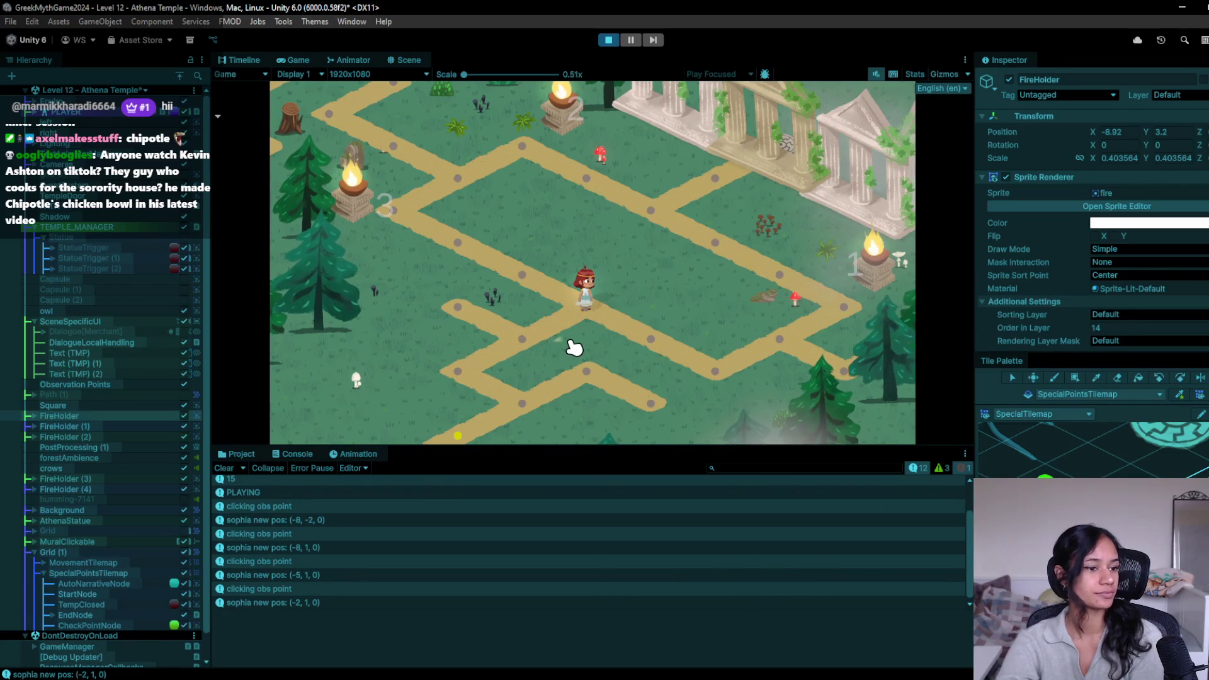
left_click(543, 290)
left_click(454, 246)
left_click(399, 221)
left_click(466, 195)
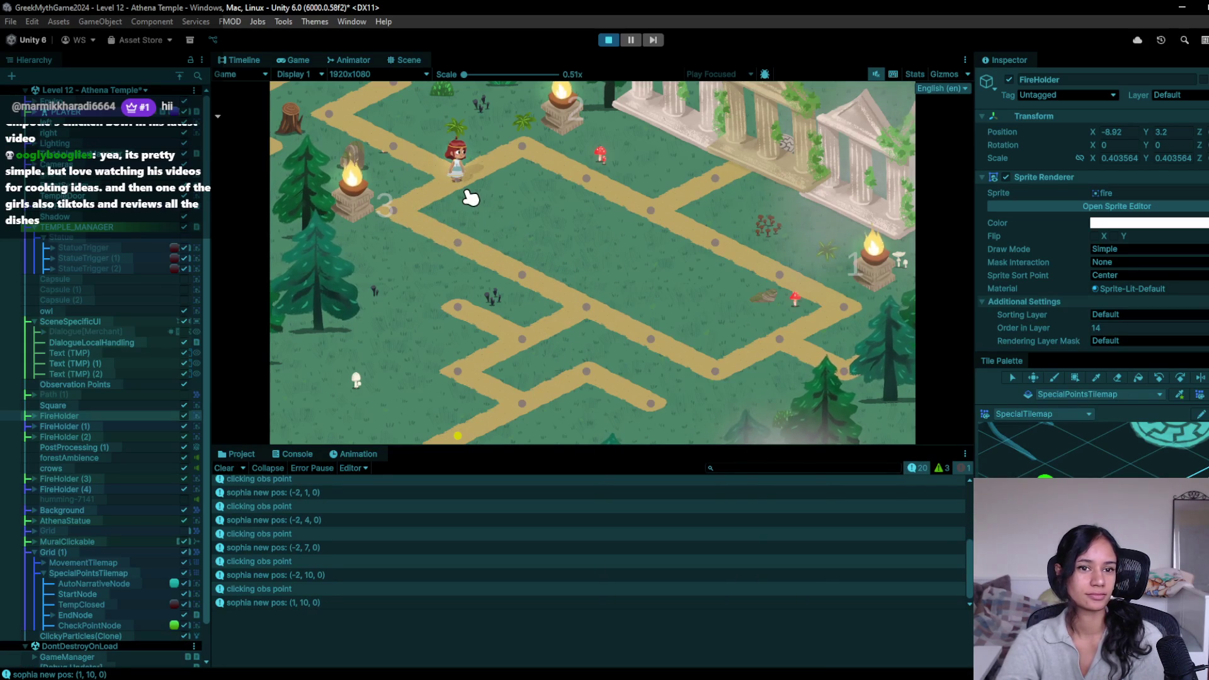
left_click(401, 164)
left_click(348, 132)
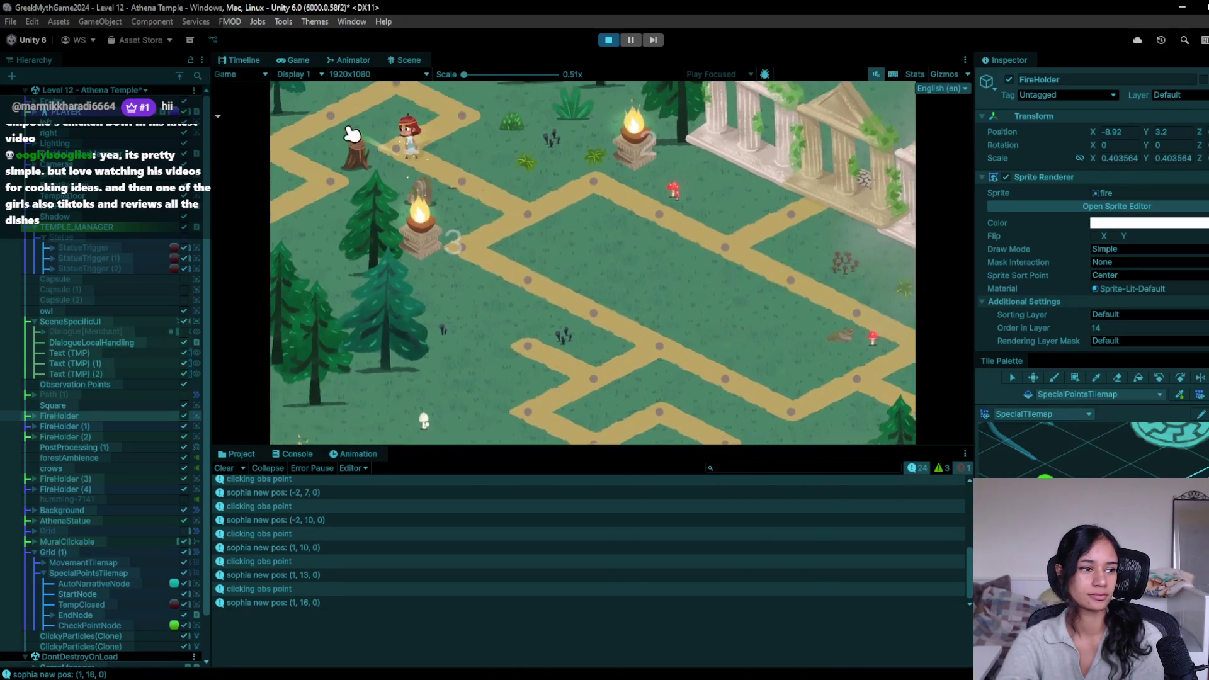
Step: Walk the character back down the branch to the start node and stop play mode
left_click(749, 344)
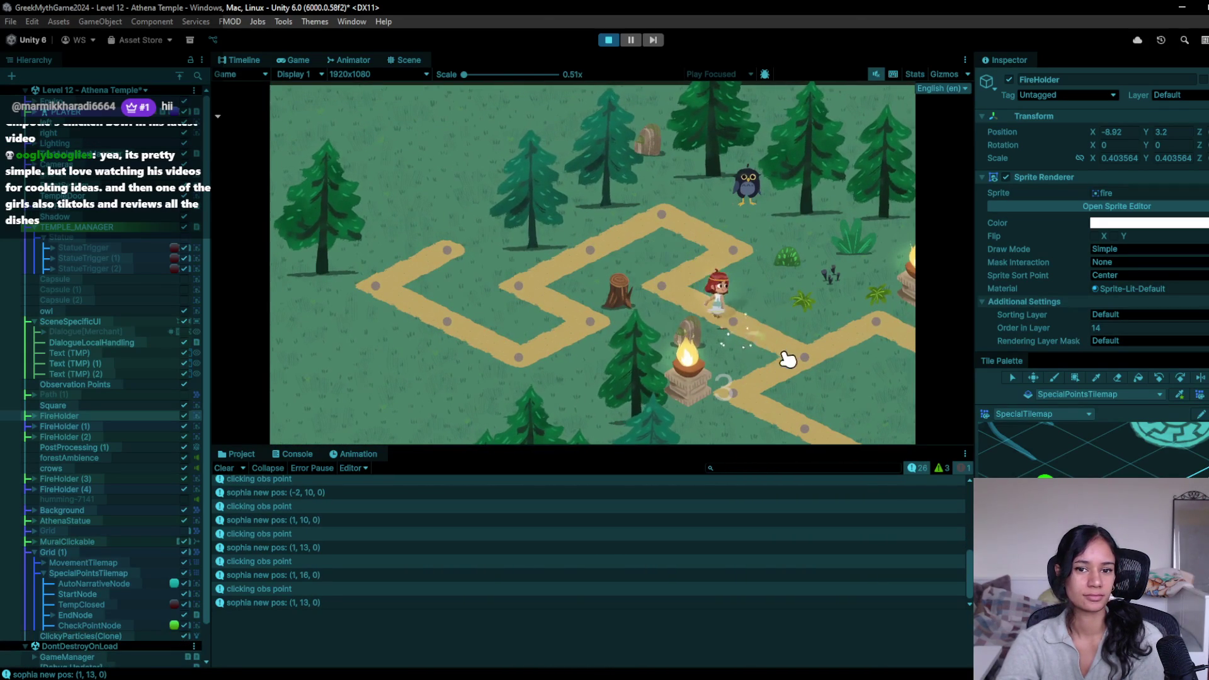
left_click(799, 365)
left_click(699, 378)
left_click(643, 356)
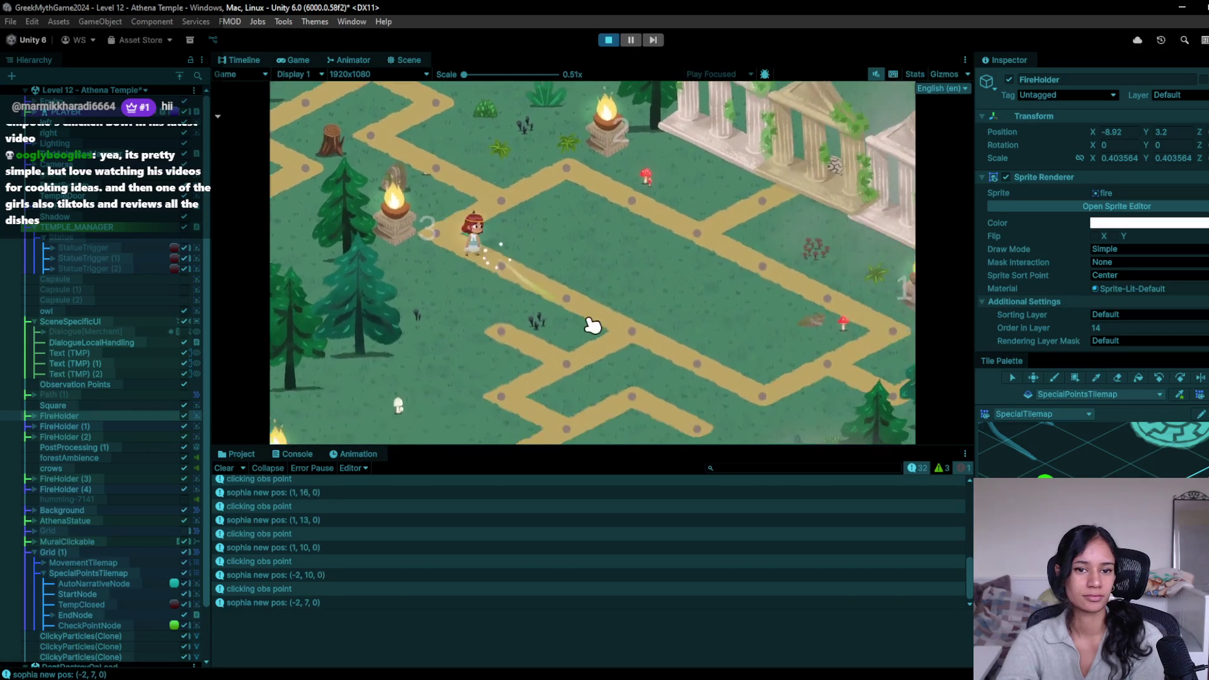
left_click(588, 327)
left_click(554, 311)
left_click(458, 374)
left_click(509, 404)
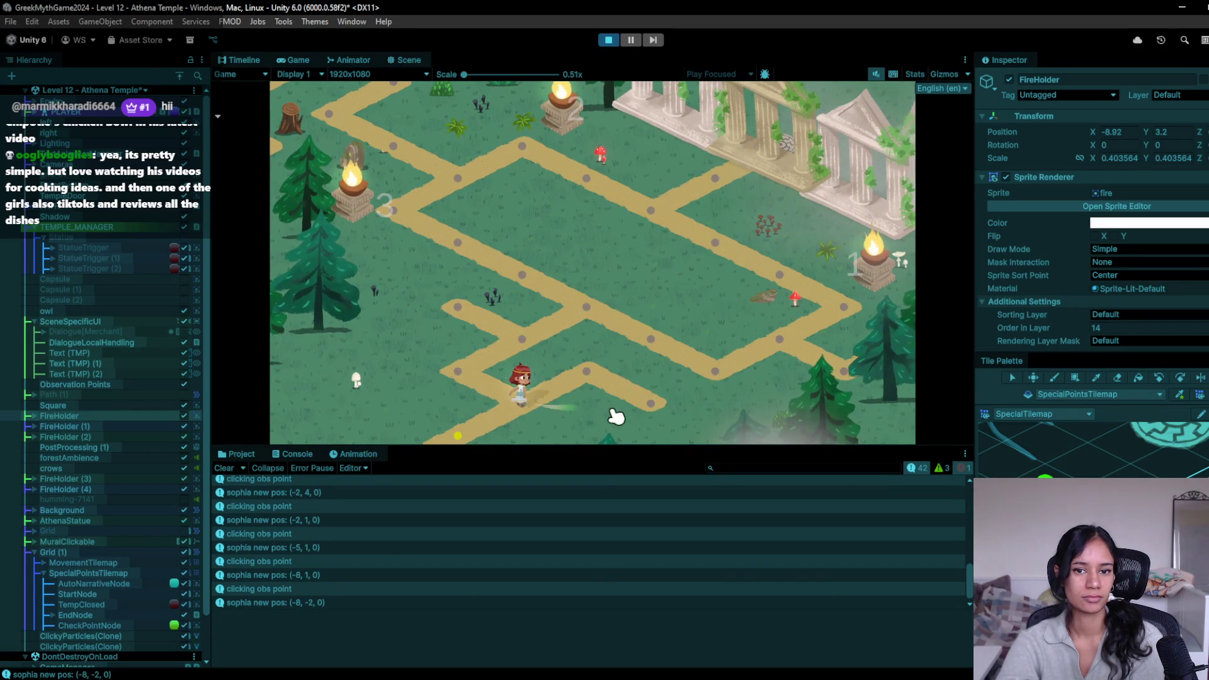
left_click(609, 39)
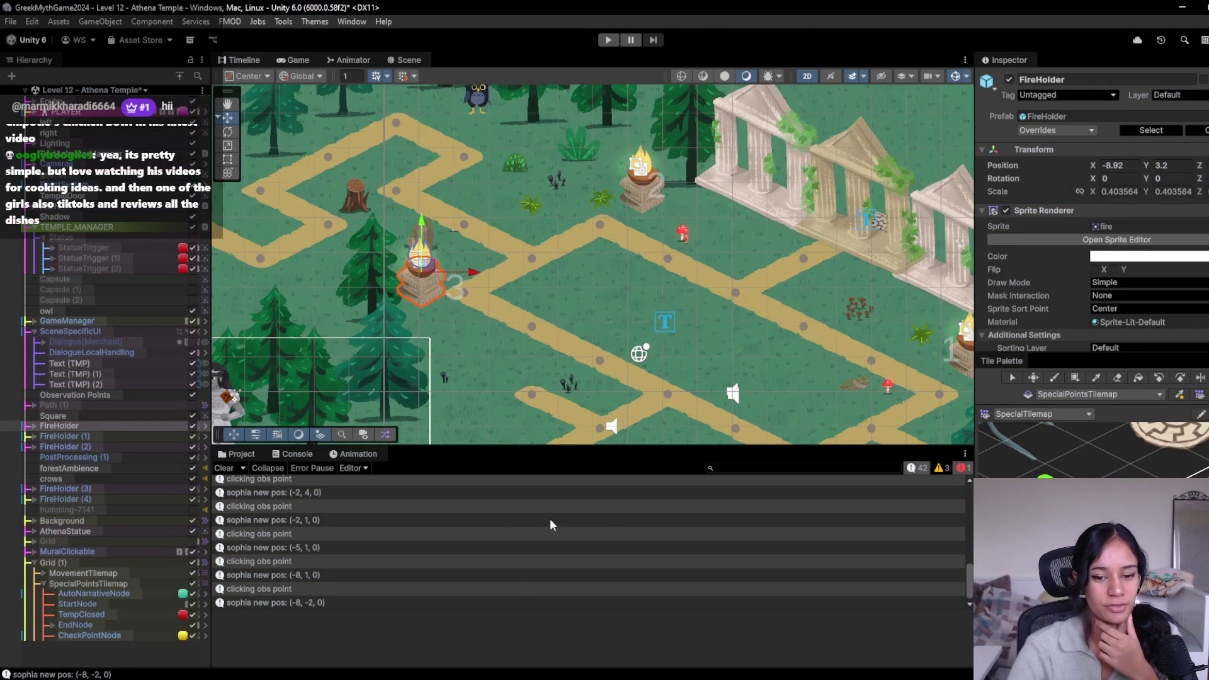
Step: Clear the console, bring the editor to front and make the console panel slightly taller
left_click(225, 469)
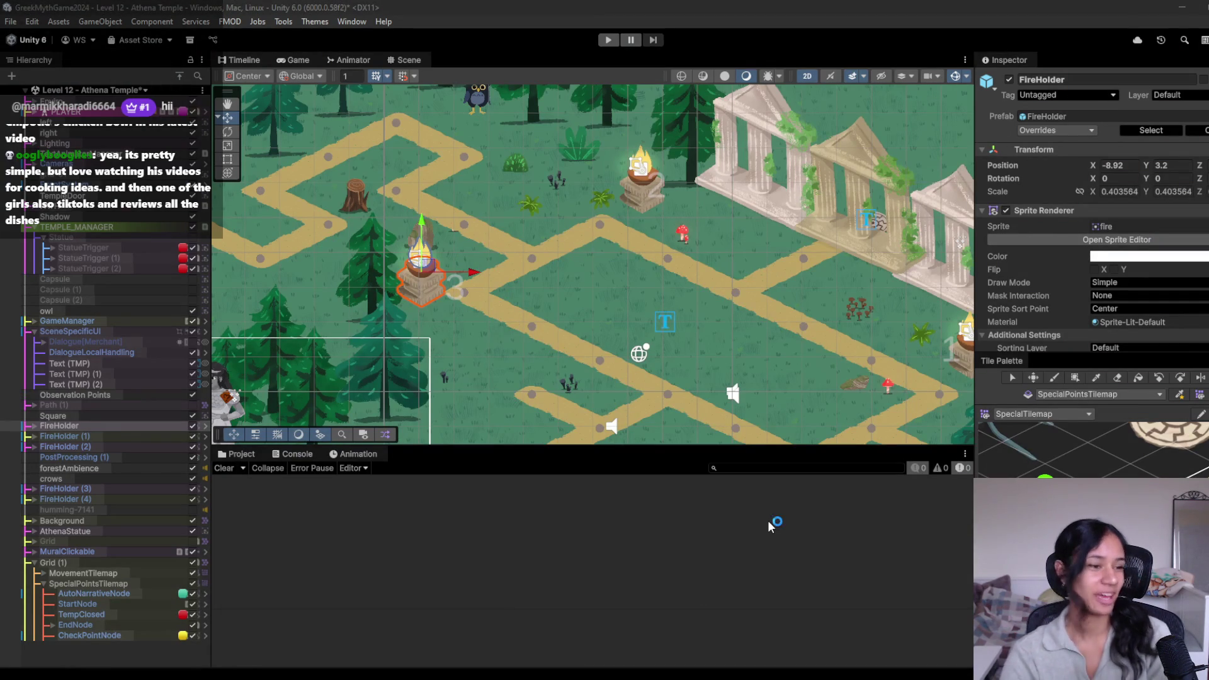
left_click(743, 13)
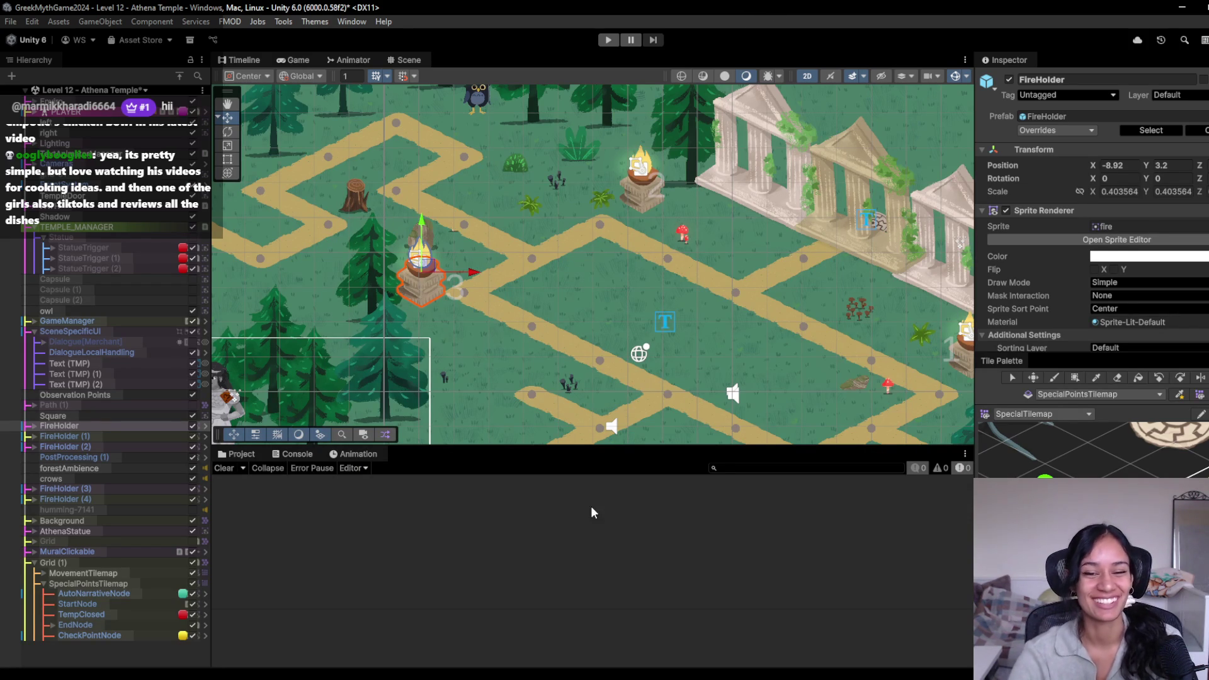
left_click_drag(576, 446, 574, 437)
Step: Collapse SceneSpecificUI and select SpecialPointsTilemap in the Hierarchy after panning around the Athena statue
left_click_drag(564, 474, 564, 482)
mouse_move(486, 393)
left_mouse_down()
mouse_move(488, 330)
mouse_move(573, 229)
mouse_move(602, 256)
mouse_move(490, 307)
mouse_move(644, 335)
mouse_move(590, 383)
mouse_move(461, 357)
mouse_move(386, 307)
mouse_move(331, 374)
mouse_move(221, 326)
left_mouse_up()
left_click_drag(362, 402, 320, 408)
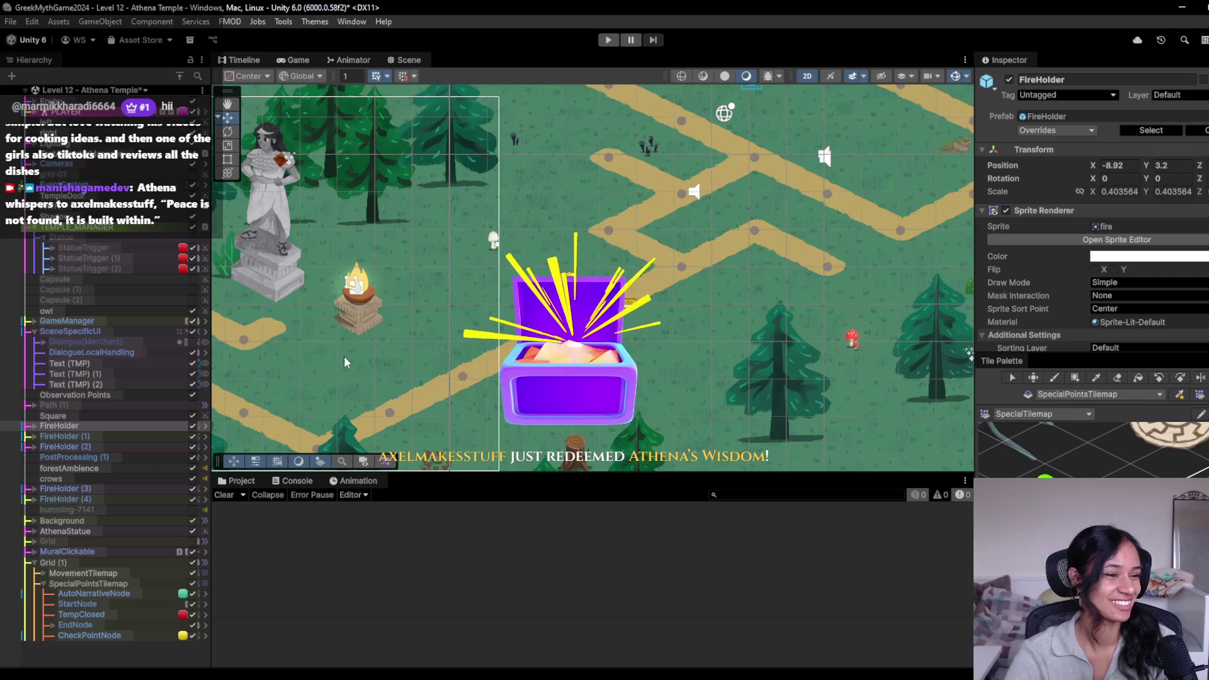
left_click_drag(436, 285, 404, 316)
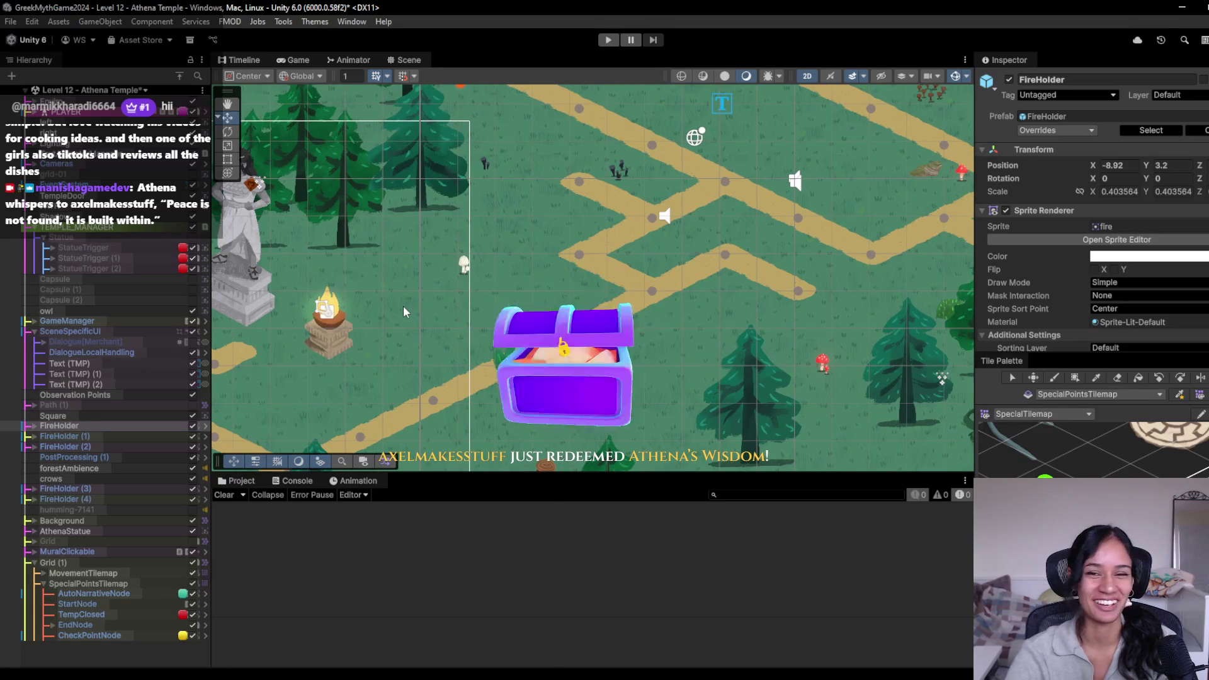
scroll(434, 302, "down", 3)
scroll(484, 291, "up", 3)
left_click_drag(484, 291, 756, 236)
mouse_move(740, 317)
left_mouse_down()
mouse_move(860, 269)
mouse_move(646, 371)
mouse_move(544, 307)
mouse_move(490, 354)
mouse_move(462, 432)
left_mouse_up()
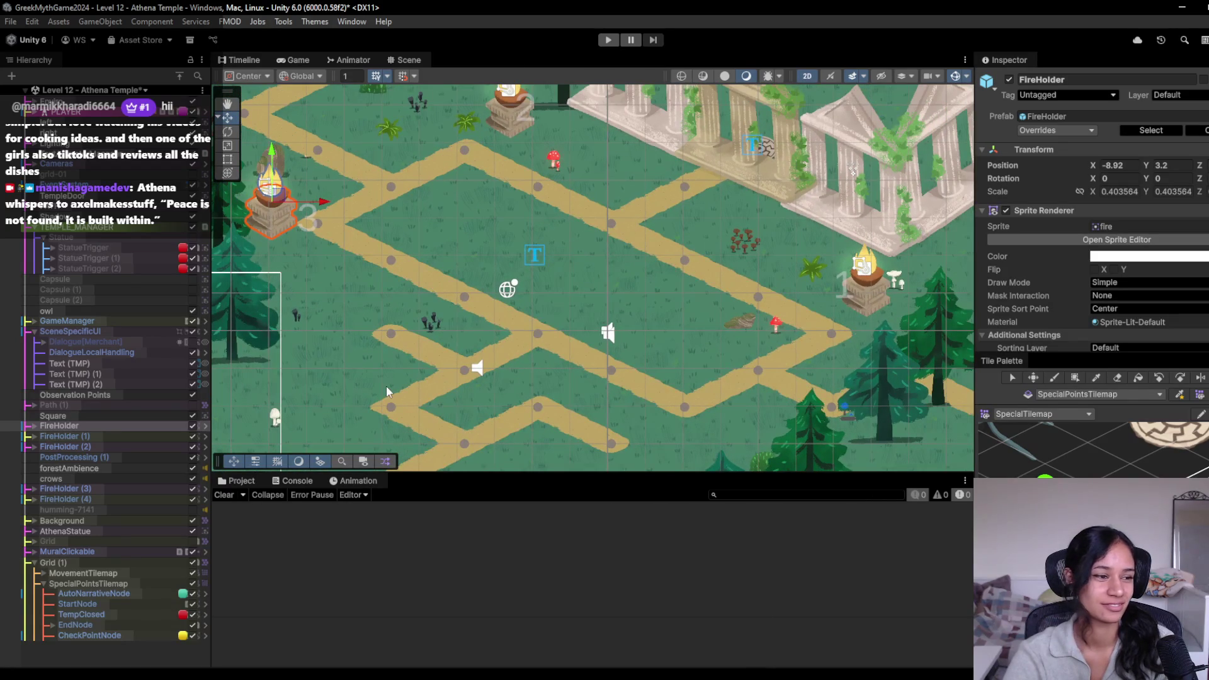
left_click(33, 331)
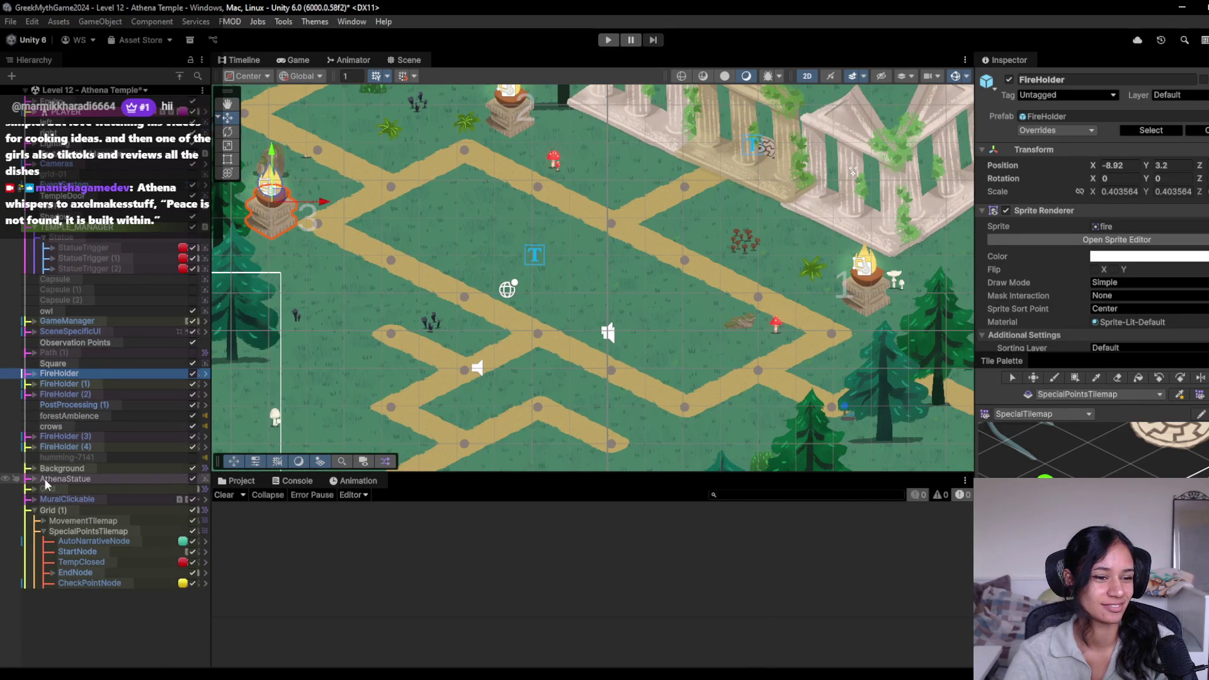
left_click(100, 531)
left_click_drag(272, 329, 520, 311)
Step: Frame SpecialPointsTilemap around the statue and collapse its child nodes in the Hierarchy
key("f")
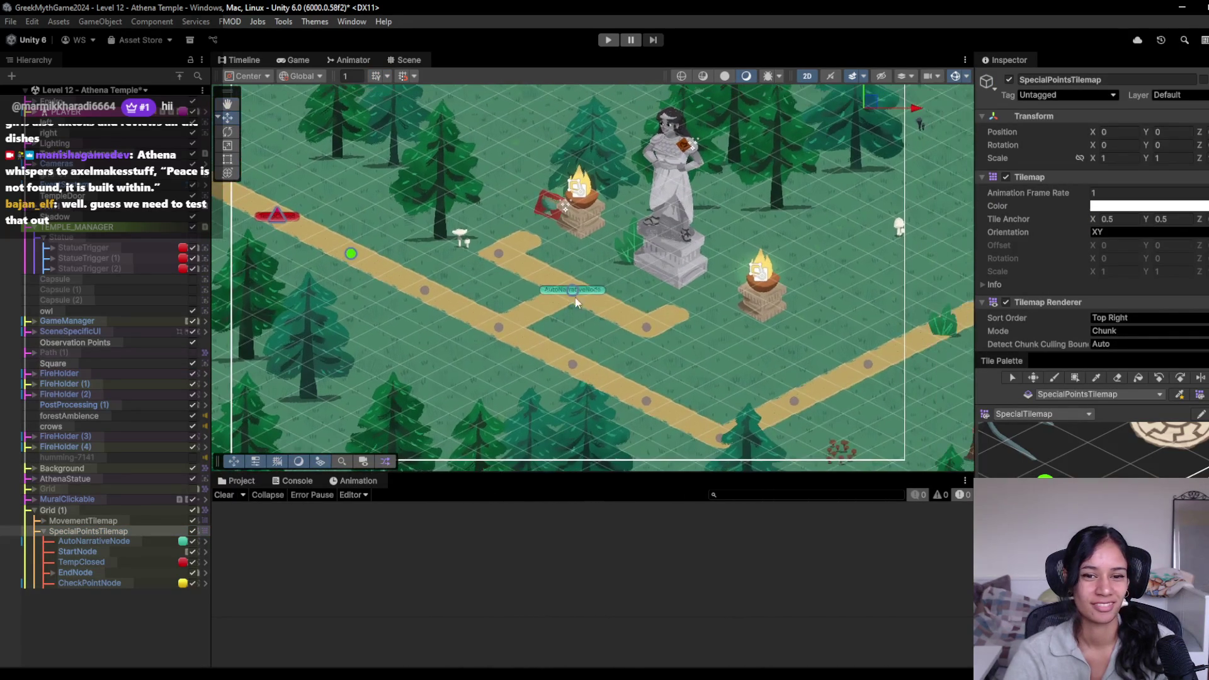
left_click_drag(582, 304, 558, 308)
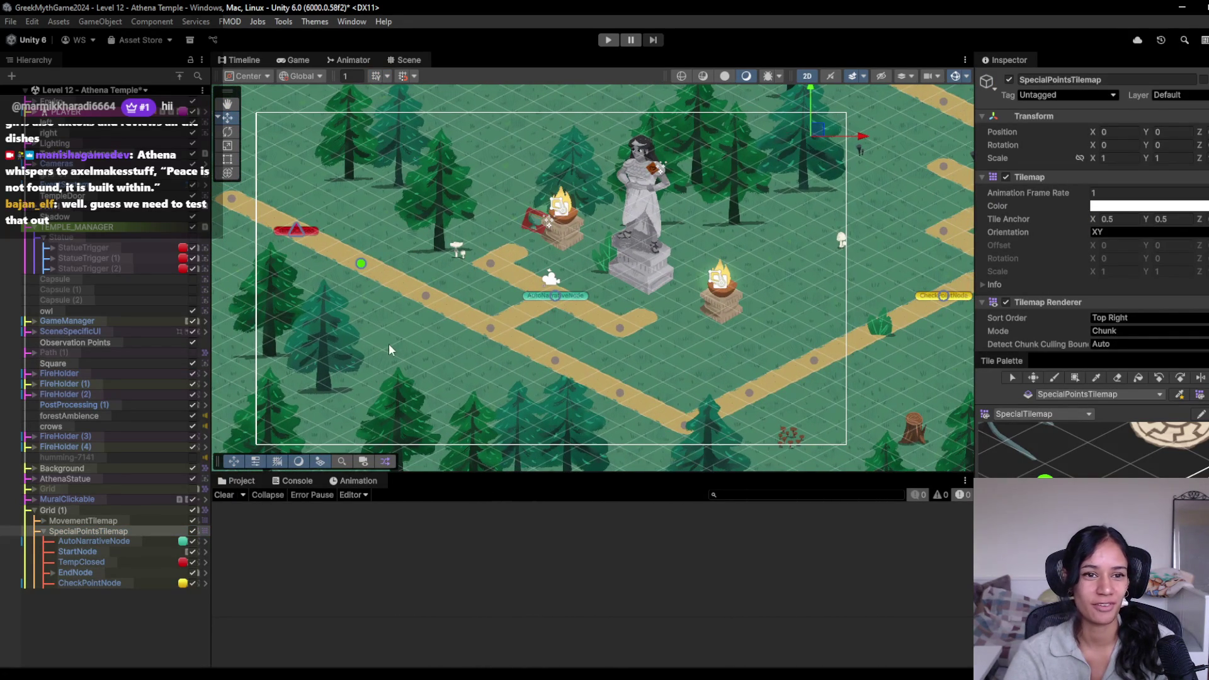
scroll(37, 235, "down", 3)
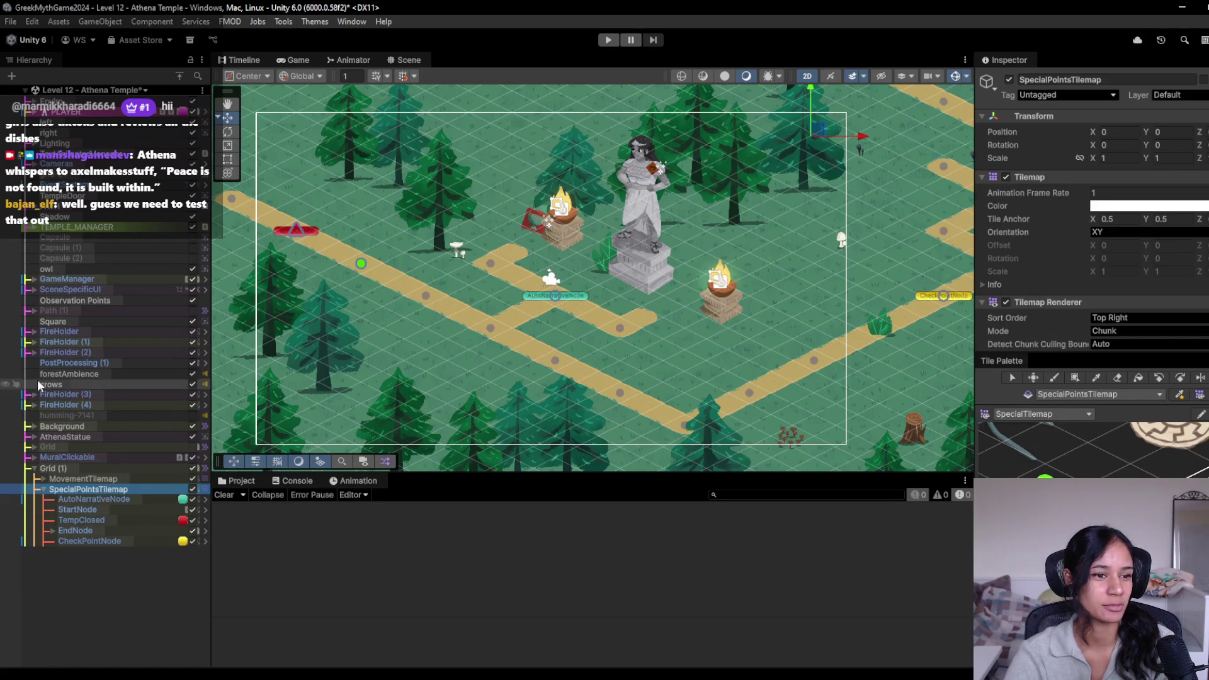
left_click(43, 489)
left_click(43, 490)
left_click(43, 489)
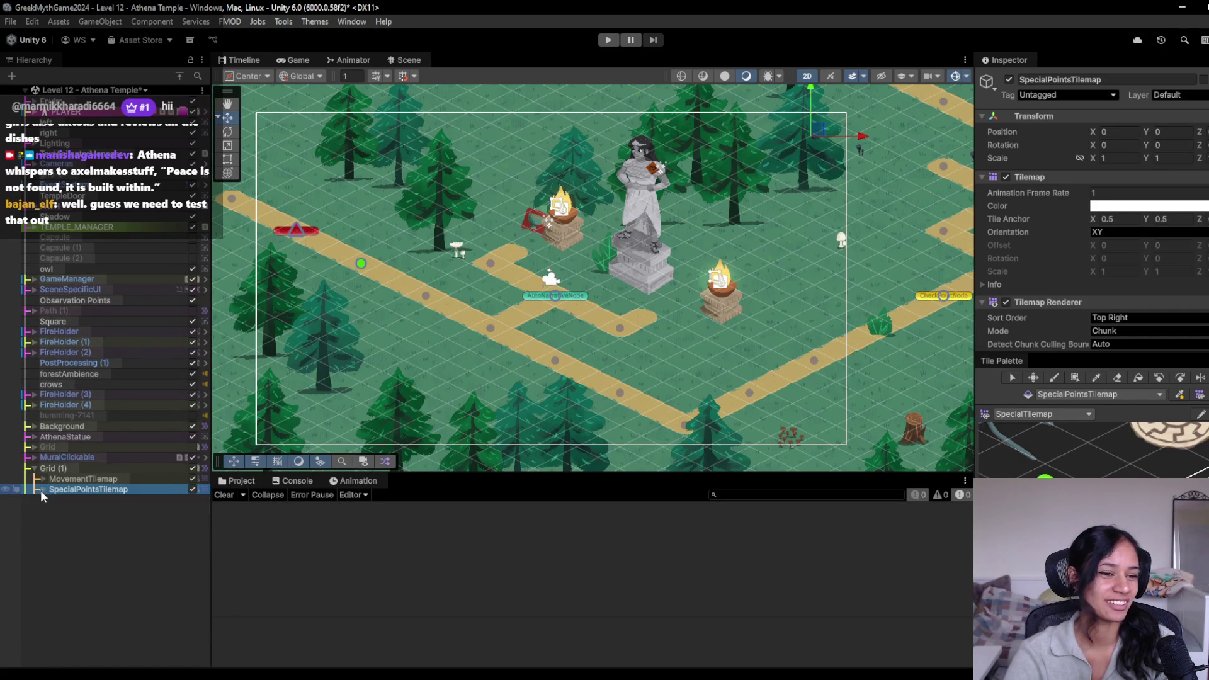
left_click(42, 489)
left_click(42, 490)
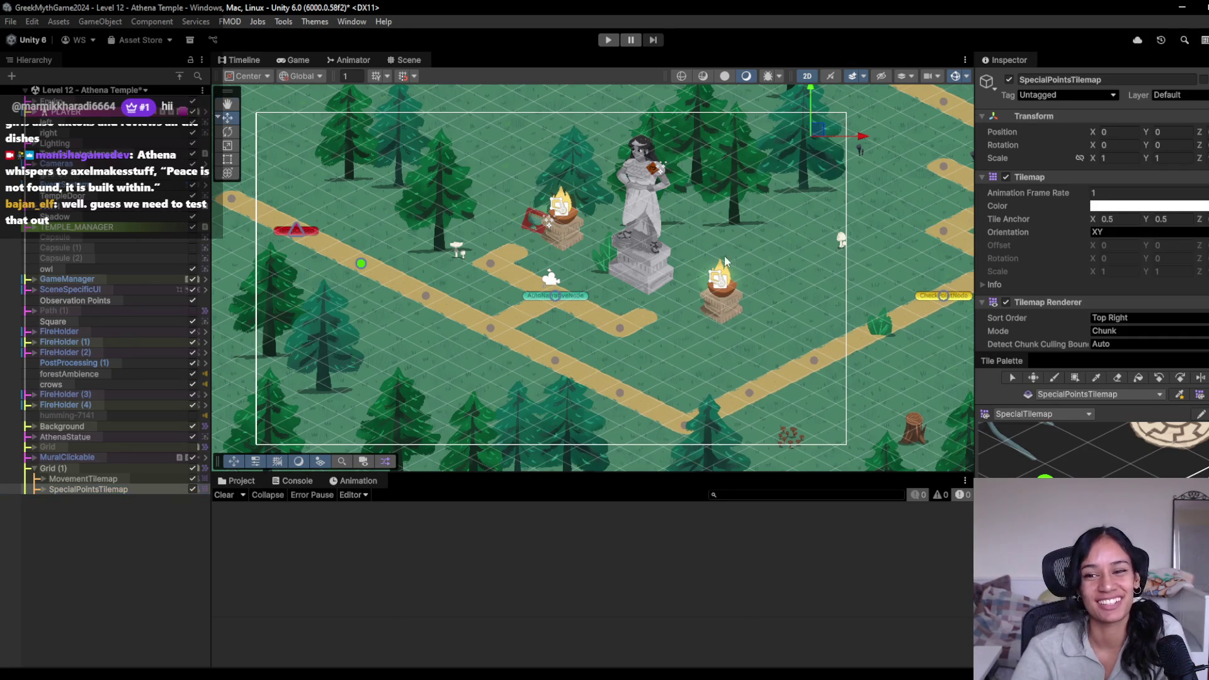
Step: Pan between the left path and statue area, and collapse the FireHolder (4) foldout
left_click_drag(731, 255, 651, 248)
scroll(565, 265, "down", 2)
left_click_drag(453, 254, 527, 255)
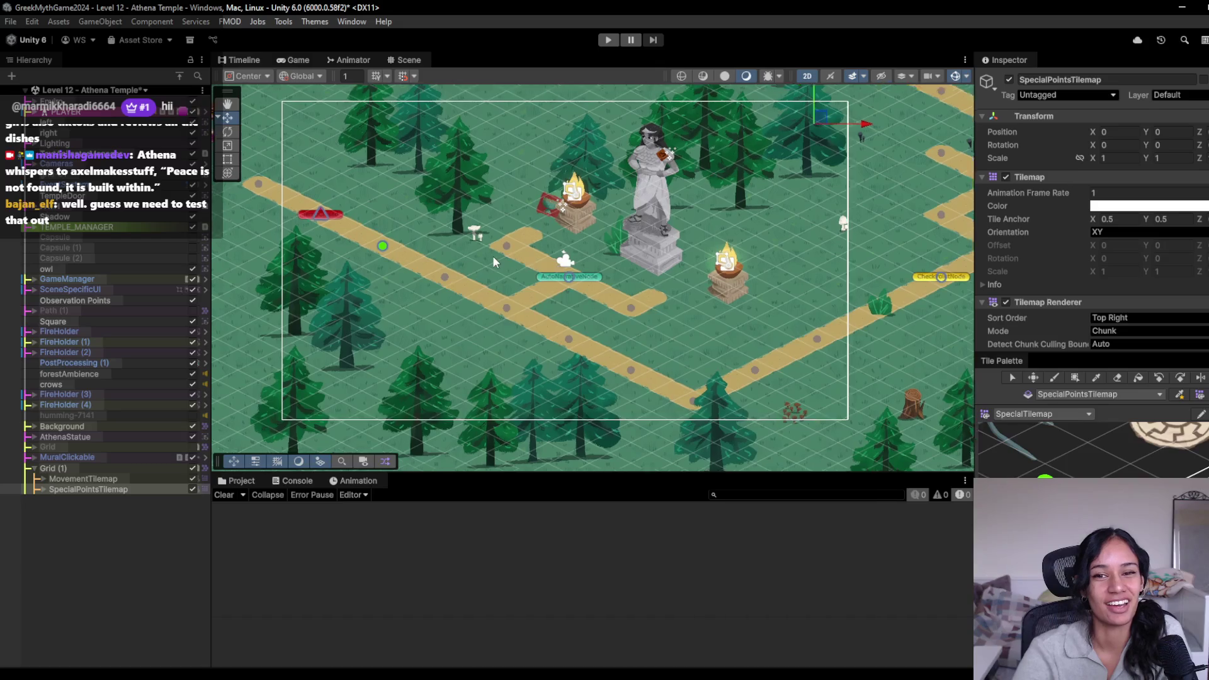
scroll(492, 255, "up", 2)
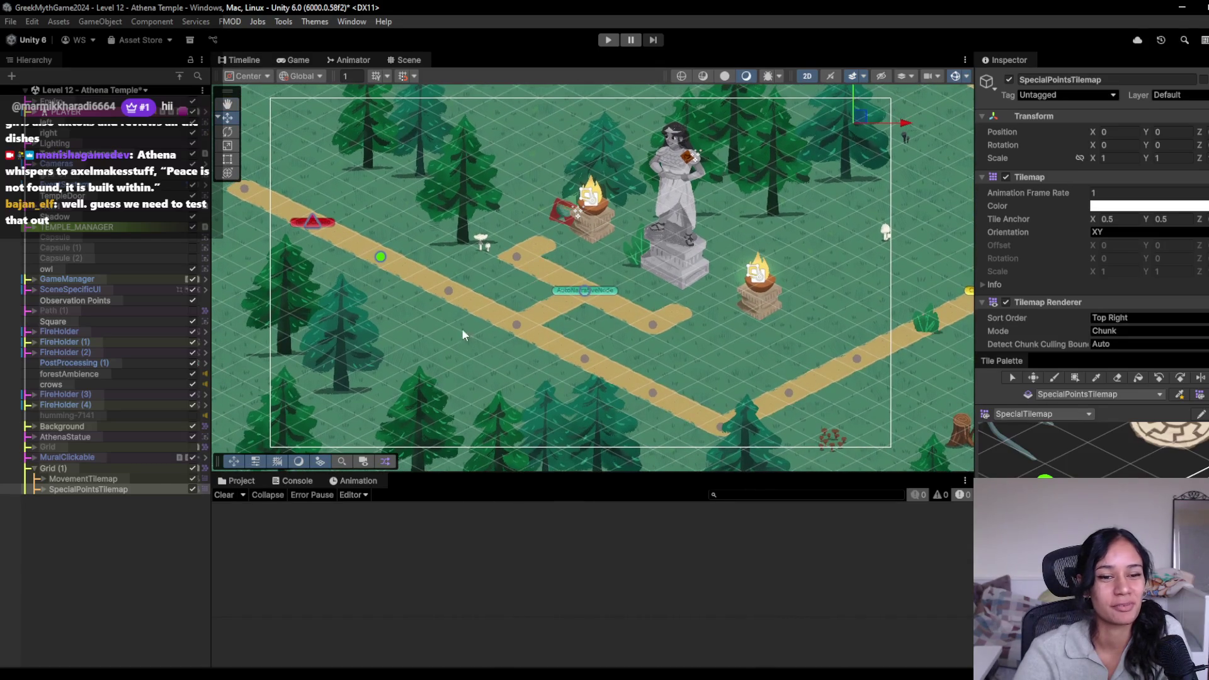
left_click(34, 405)
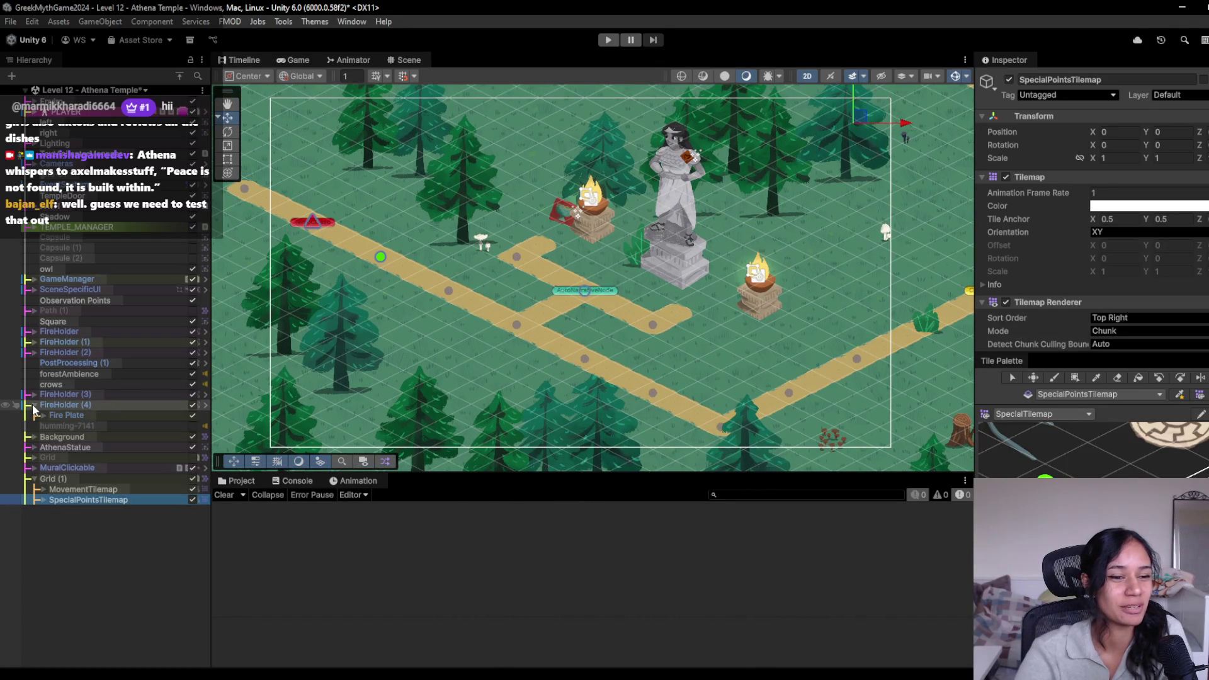
left_click(33, 406)
left_click(33, 406)
left_click(33, 406)
left_click_drag(360, 345, 353, 340)
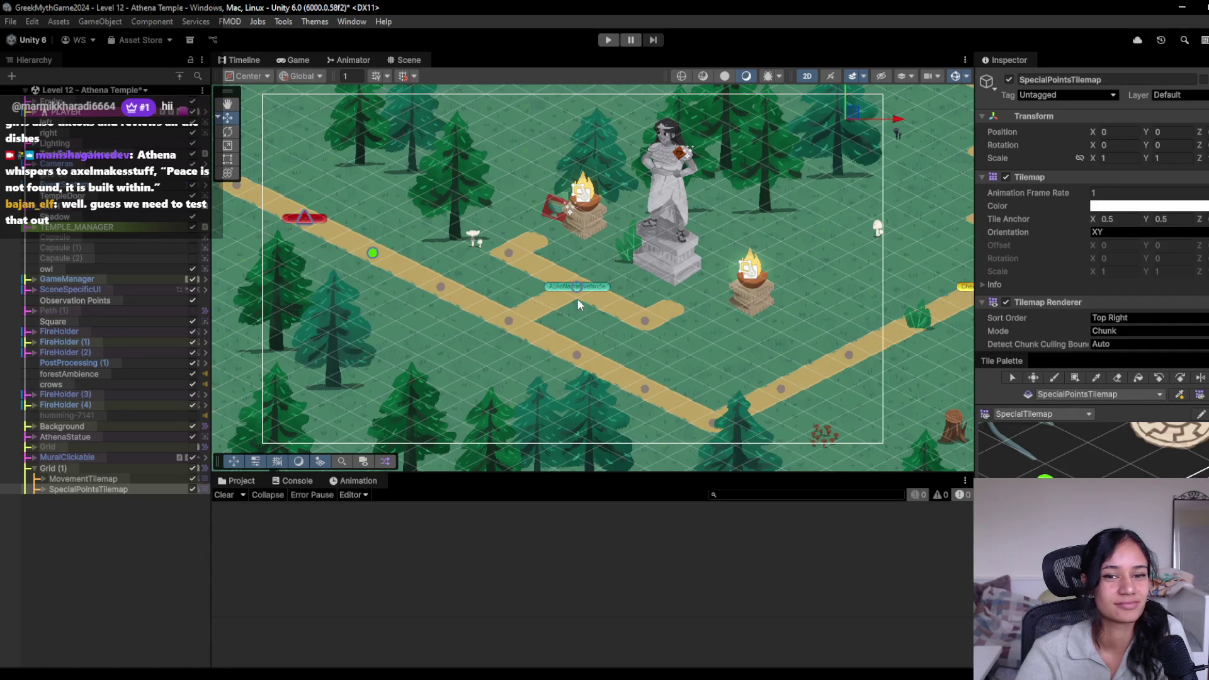
Step: Pan the Scene view with the arrow keys across the temple, statue and right-hand path
key("Right")
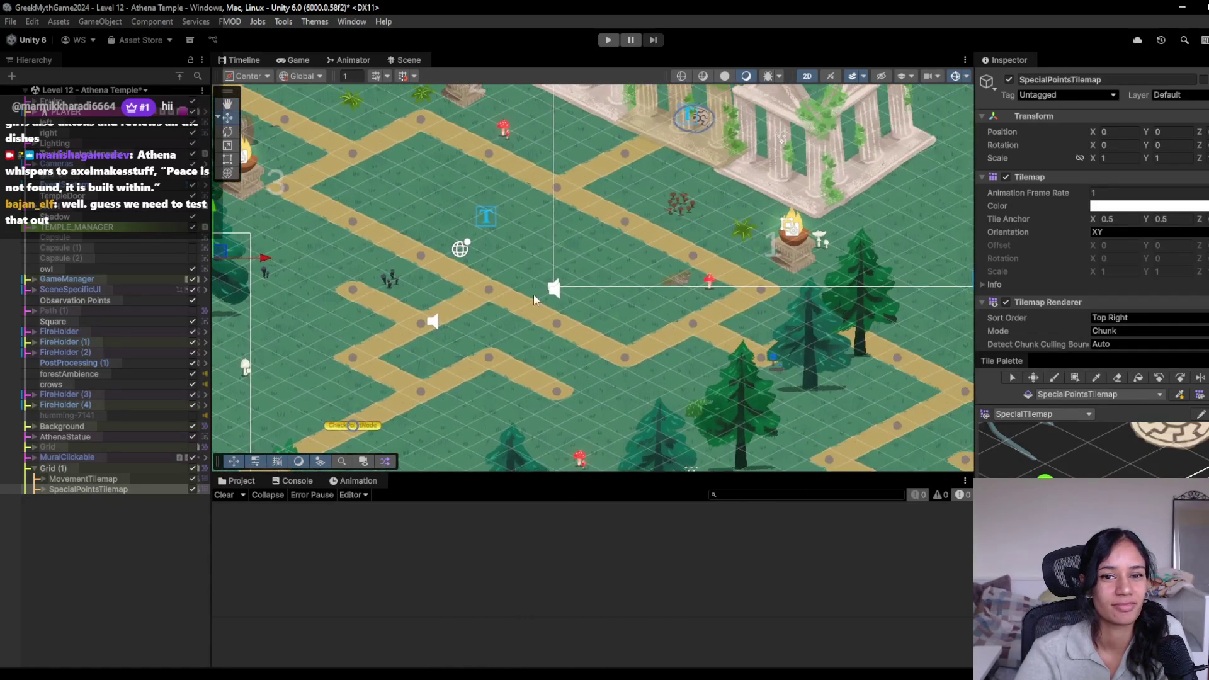
key("Right")
key("Down")
key("Up")
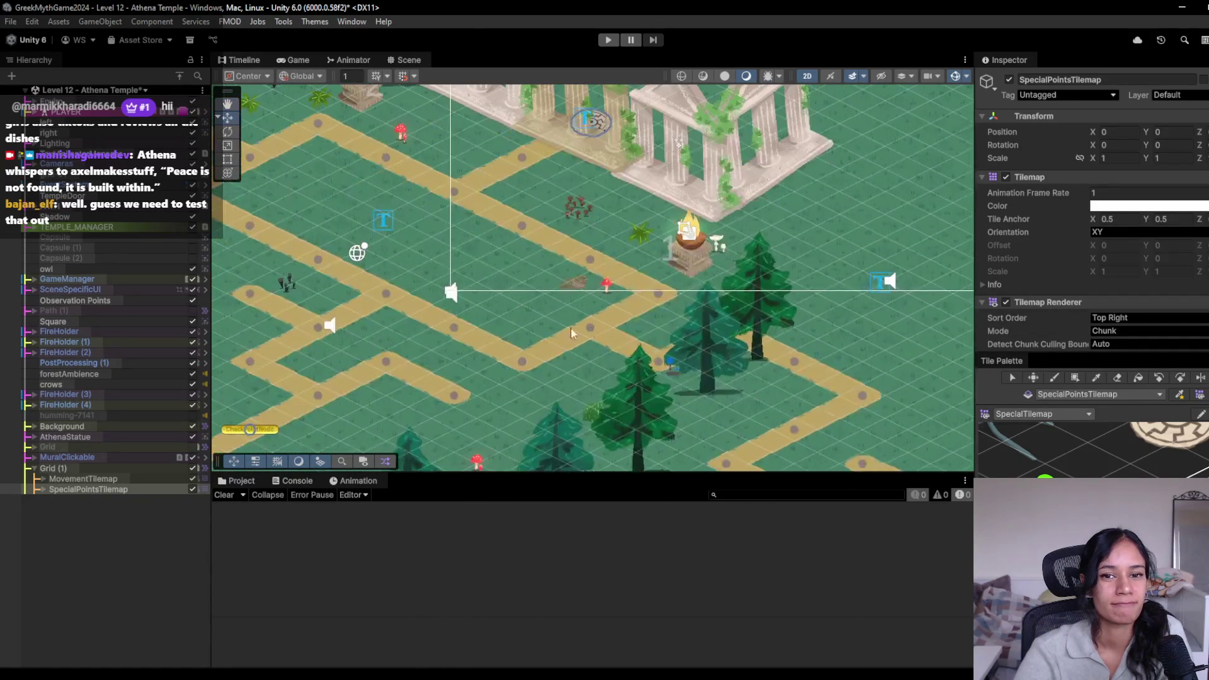
key("Left")
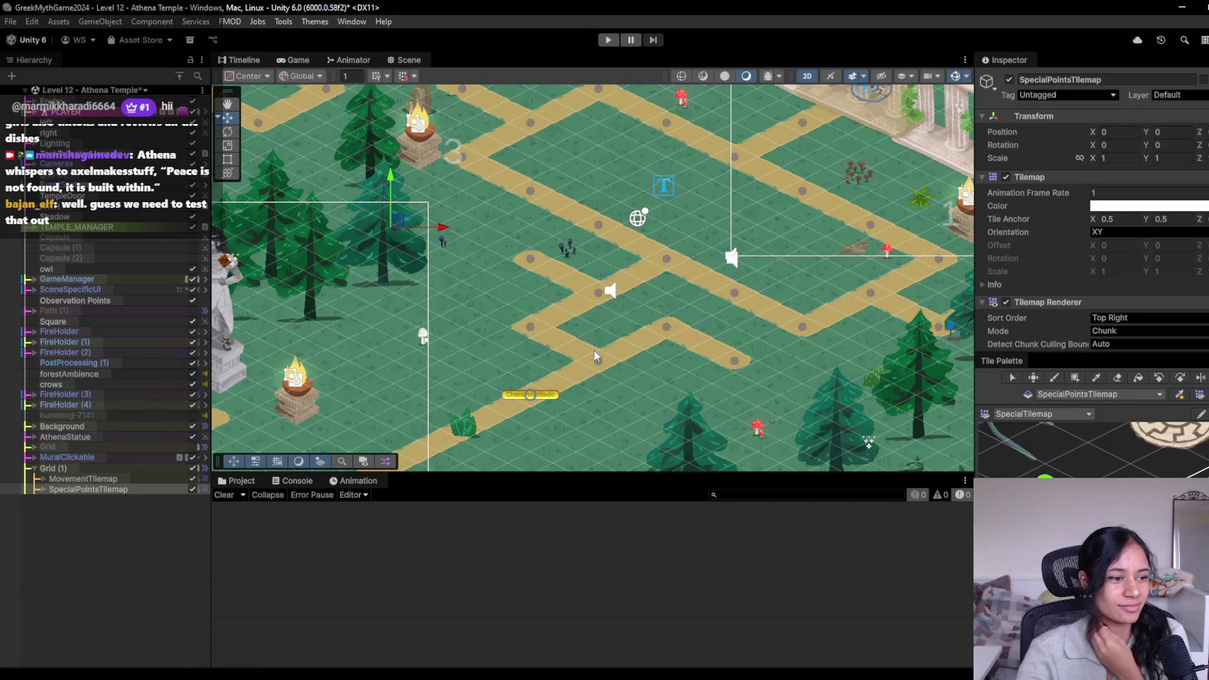
key("Left")
key("Down")
key("Left")
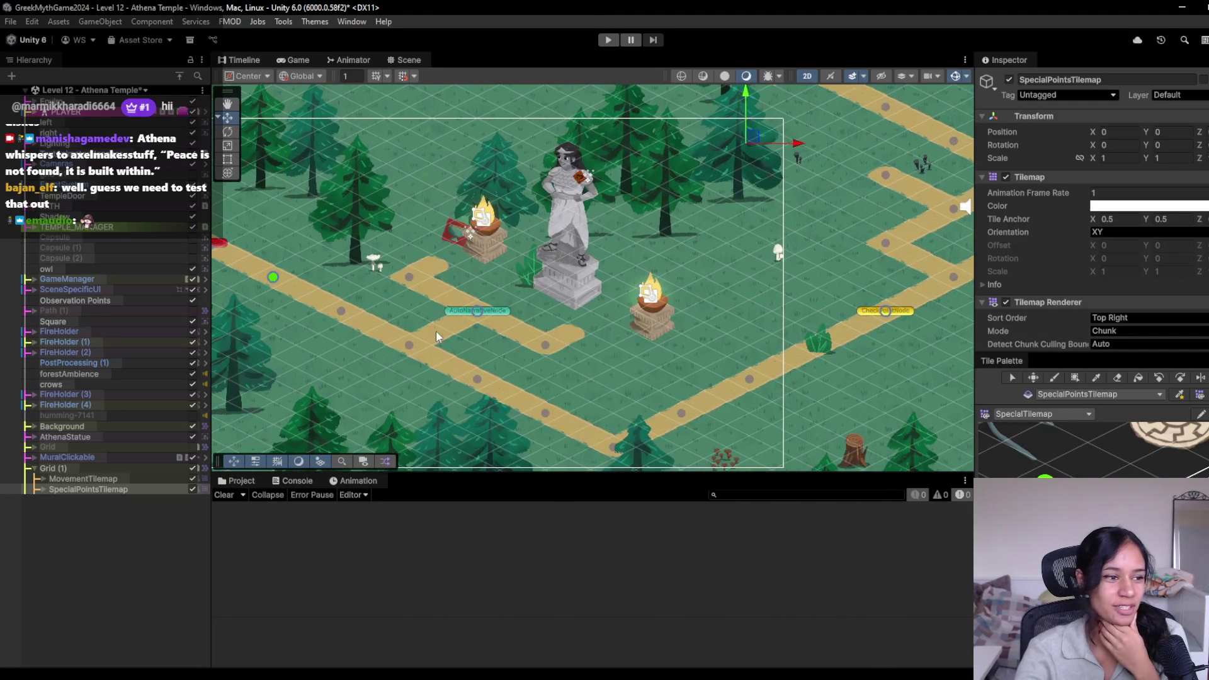
key("Left")
key("Up")
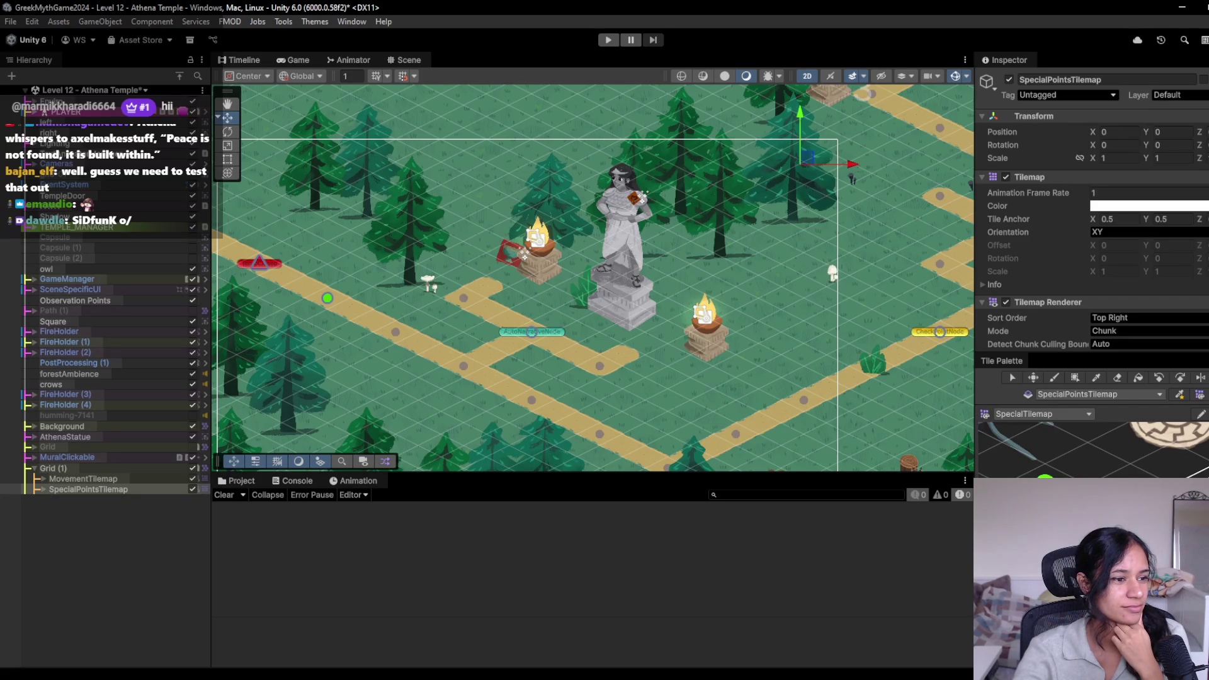
mouse_move(564, 354)
left_mouse_down()
mouse_move(521, 331)
mouse_move(388, 304)
left_mouse_up()
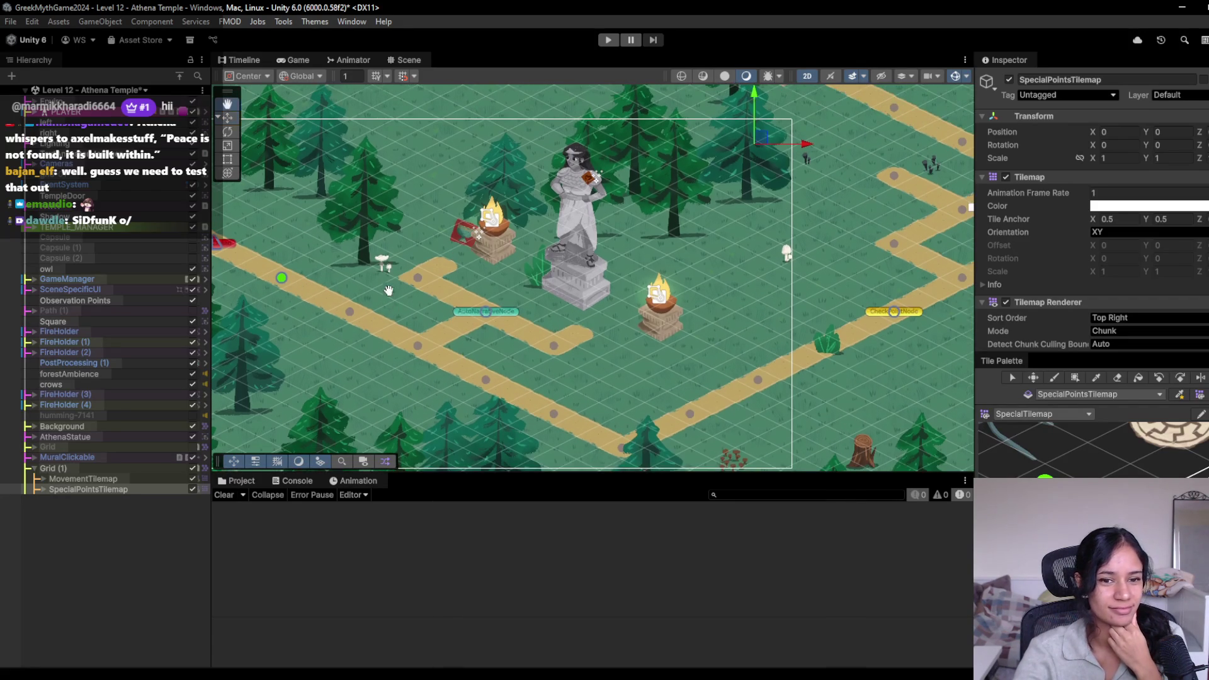
Step: Close the scene list without switching levels and save the Athena Temple scene with Ctrl+S
left_click(126, 91)
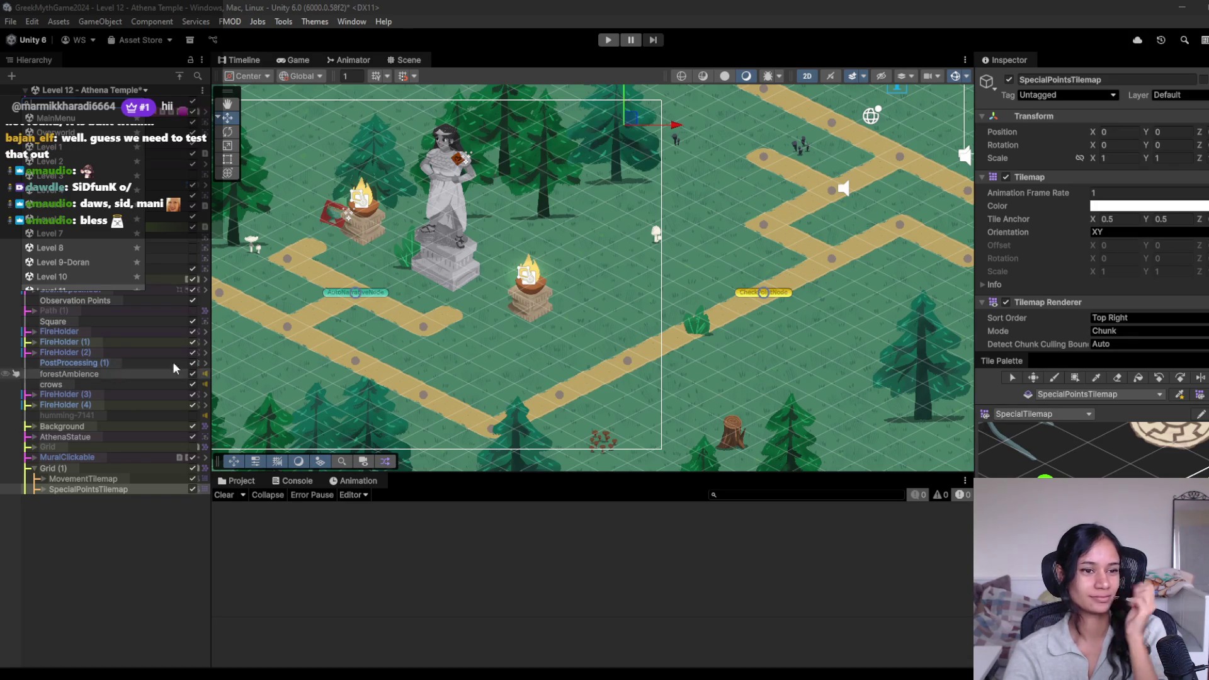
left_click(145, 536)
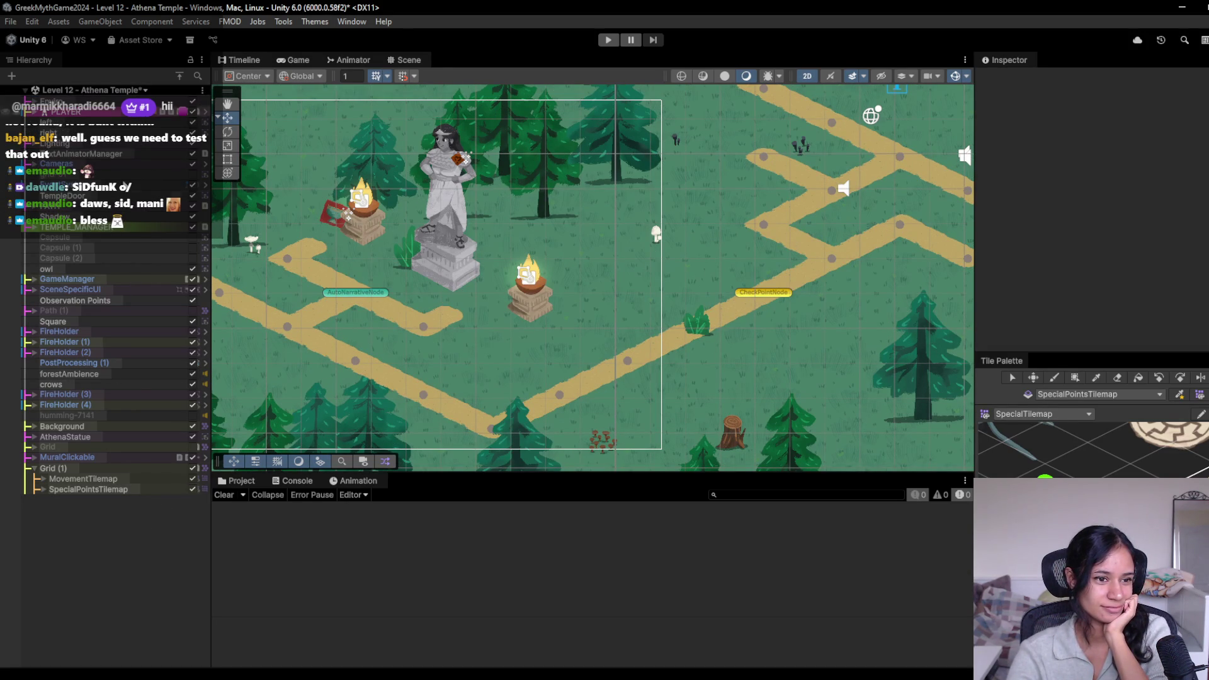
key("ctrl+s")
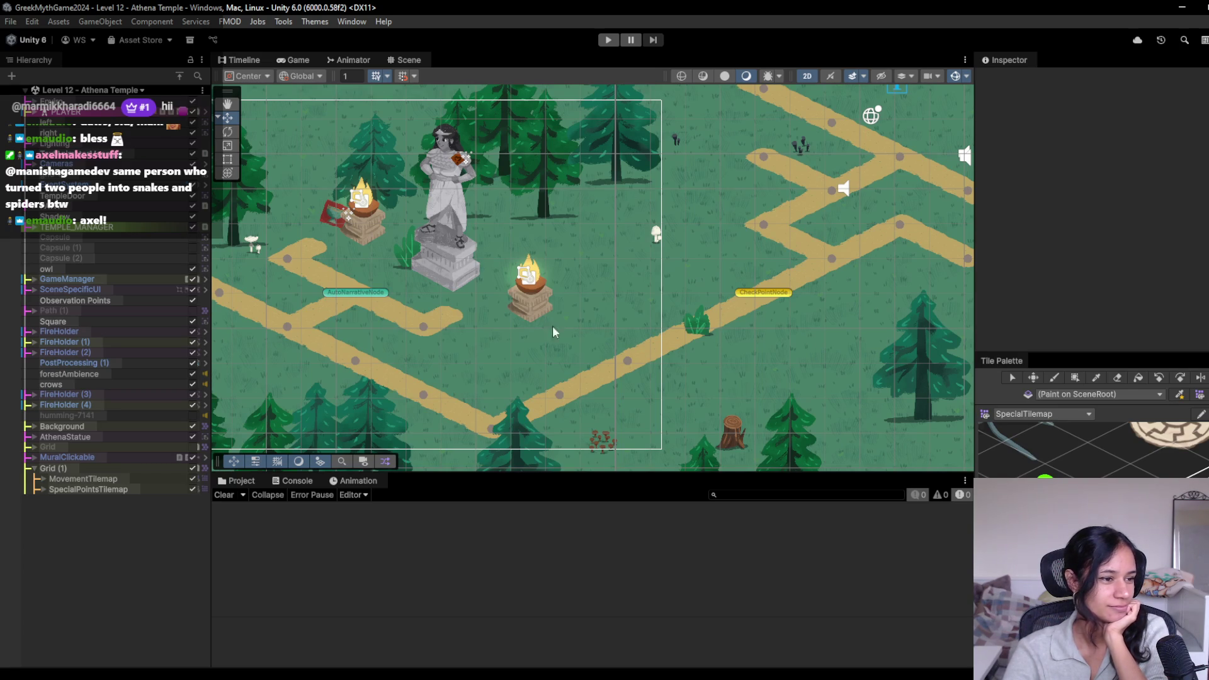
scroll(401, 317, "left", 3)
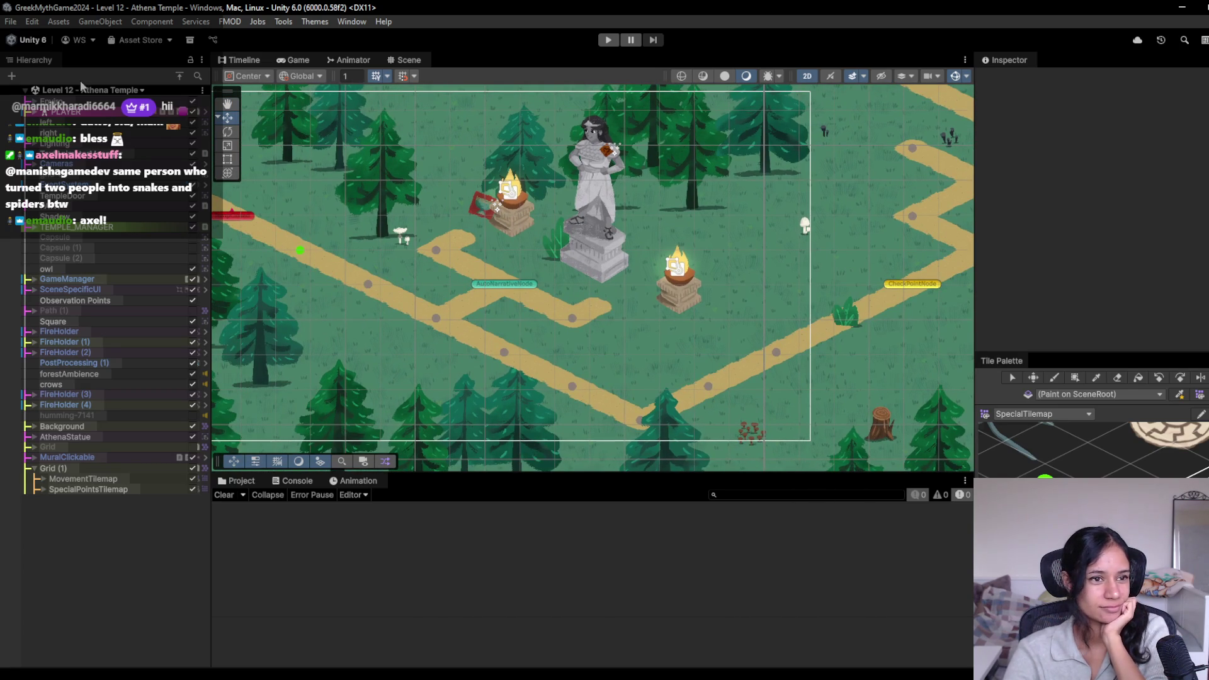
left_click(86, 90)
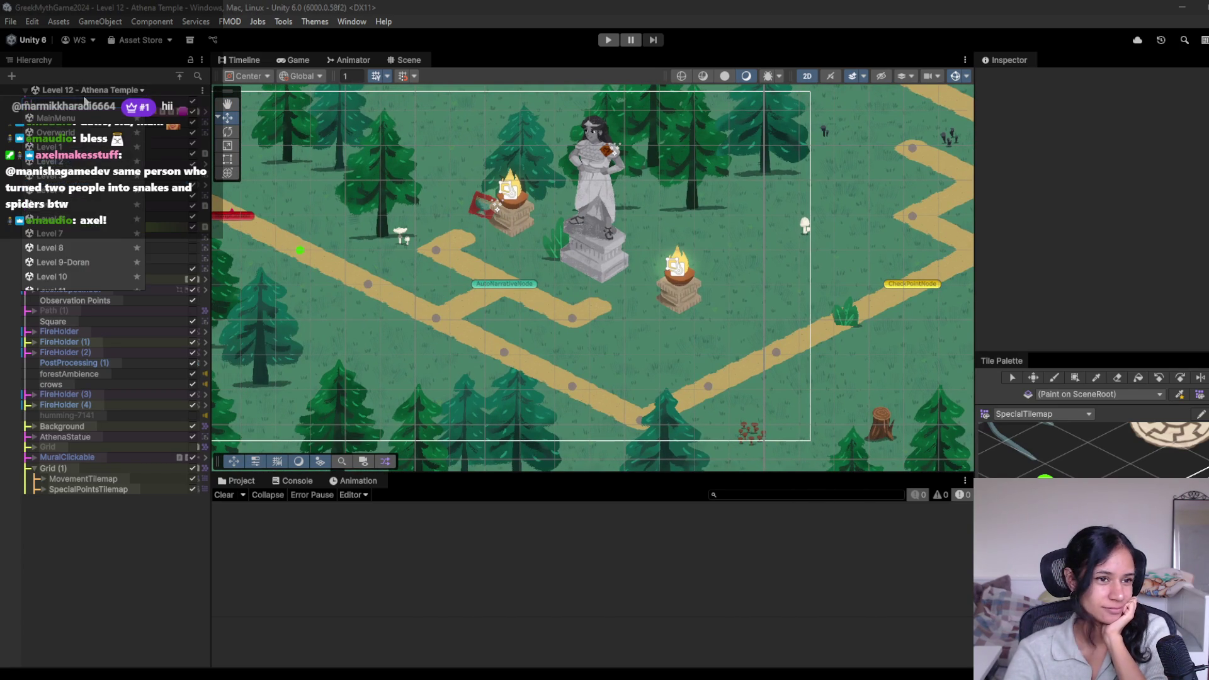
Step: Load Level 8 from the scene list, select a path node and collapse the Grid's node list
left_click(74, 247)
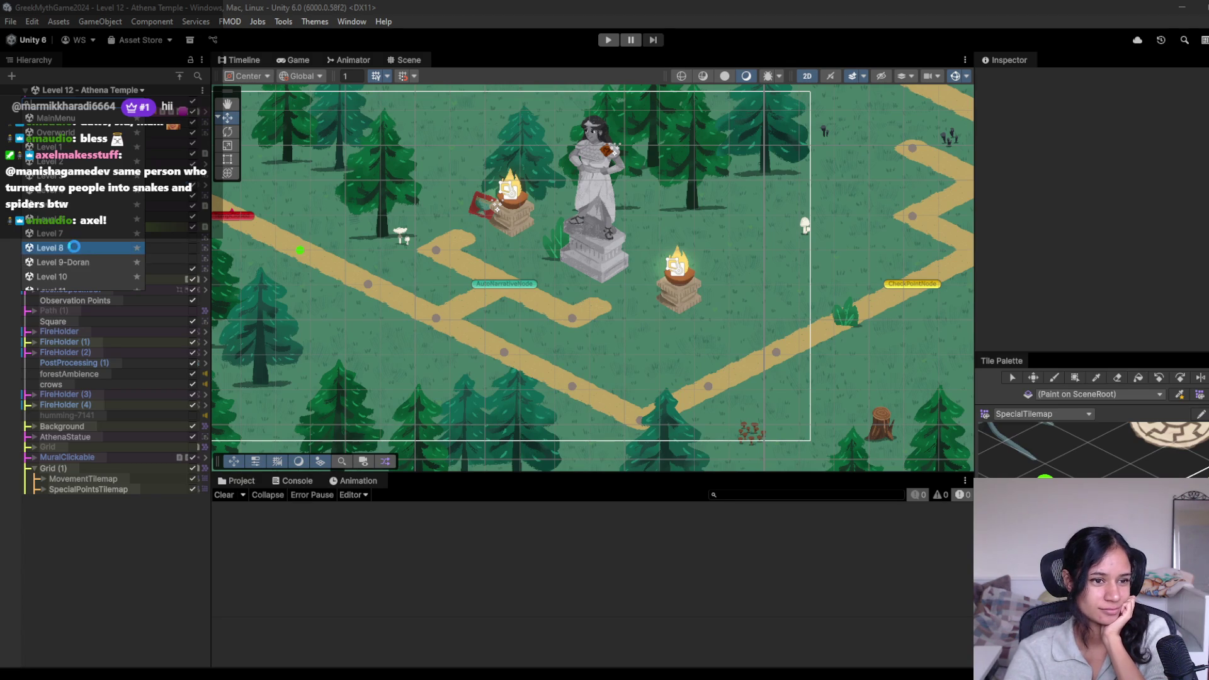
scroll(632, 293, "up", 3)
scroll(495, 293, "right", 3)
scroll(578, 186, "up", 5)
scroll(540, 236, "down", 3)
scroll(450, 248, "up", 3)
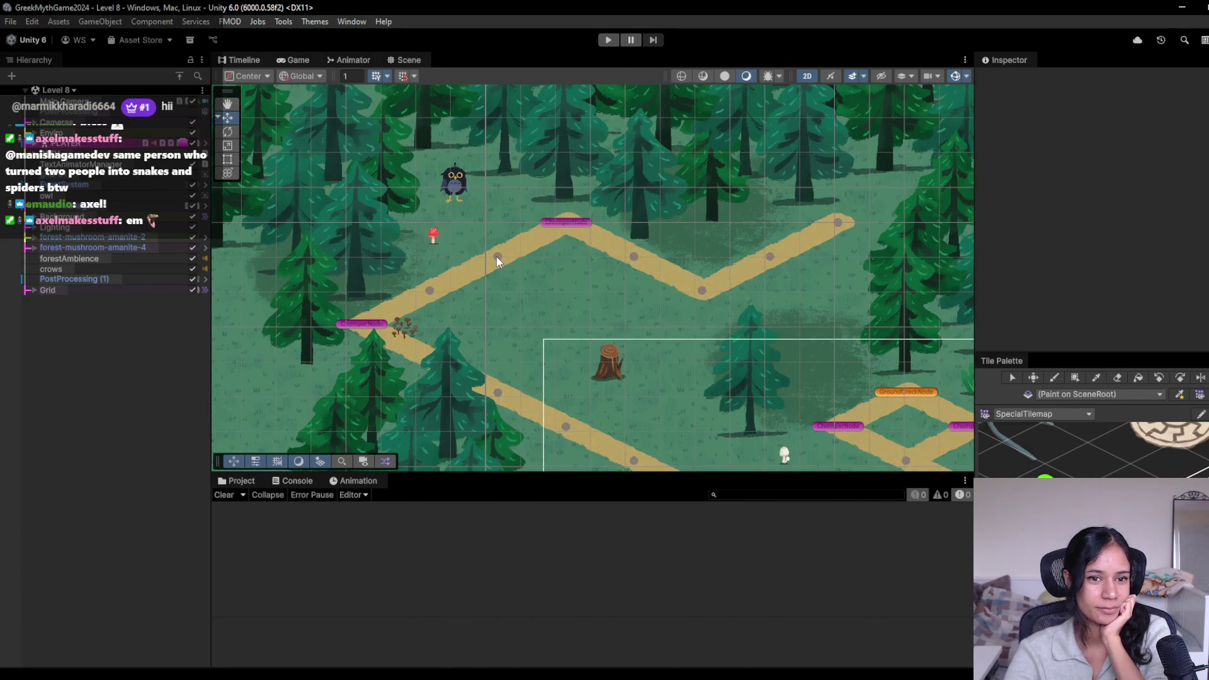
left_click(497, 257)
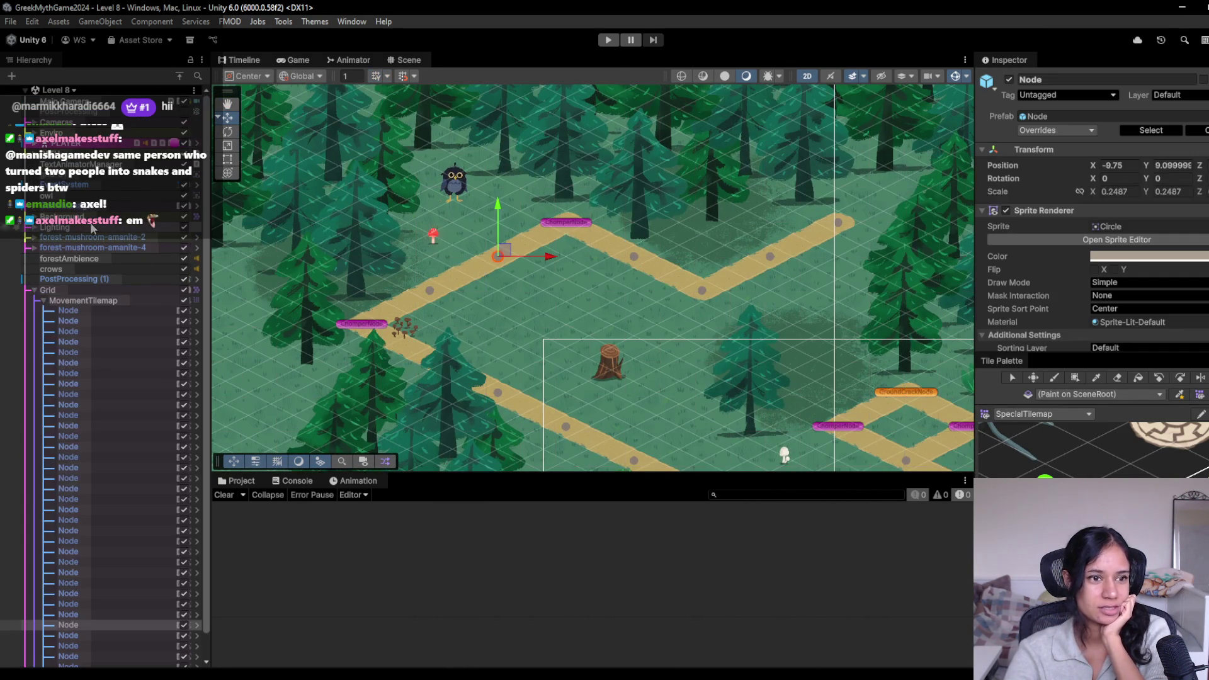
left_click(29, 291)
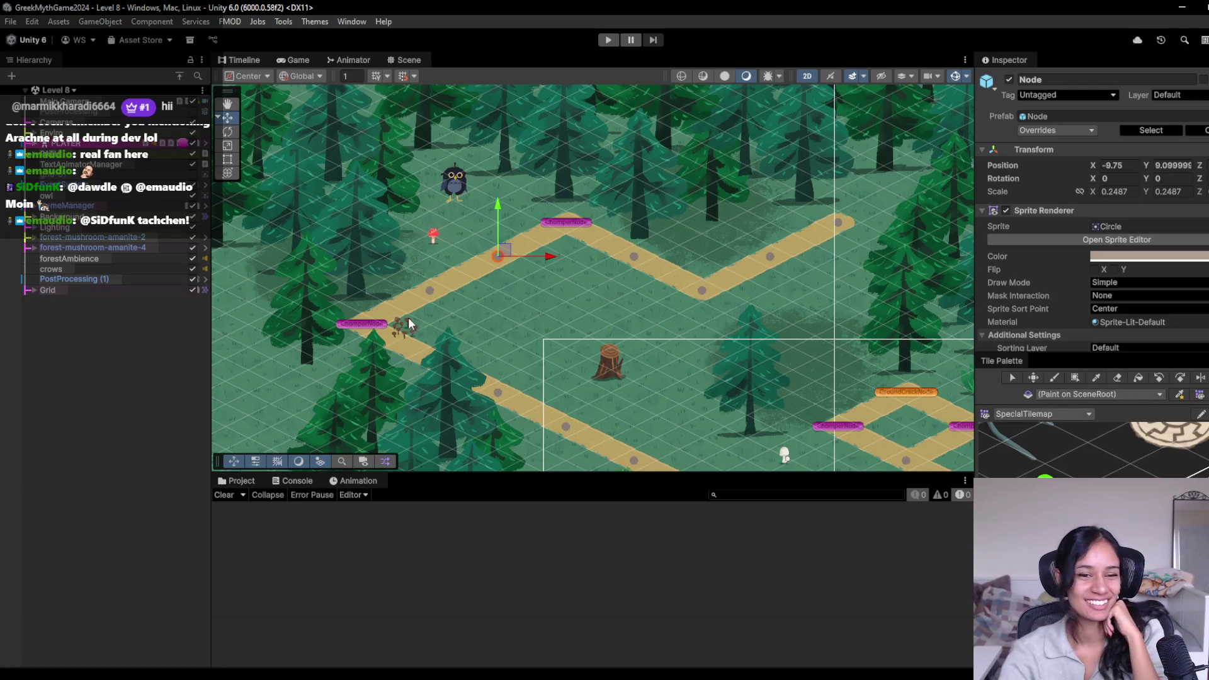
left_click_drag(408, 317, 359, 285)
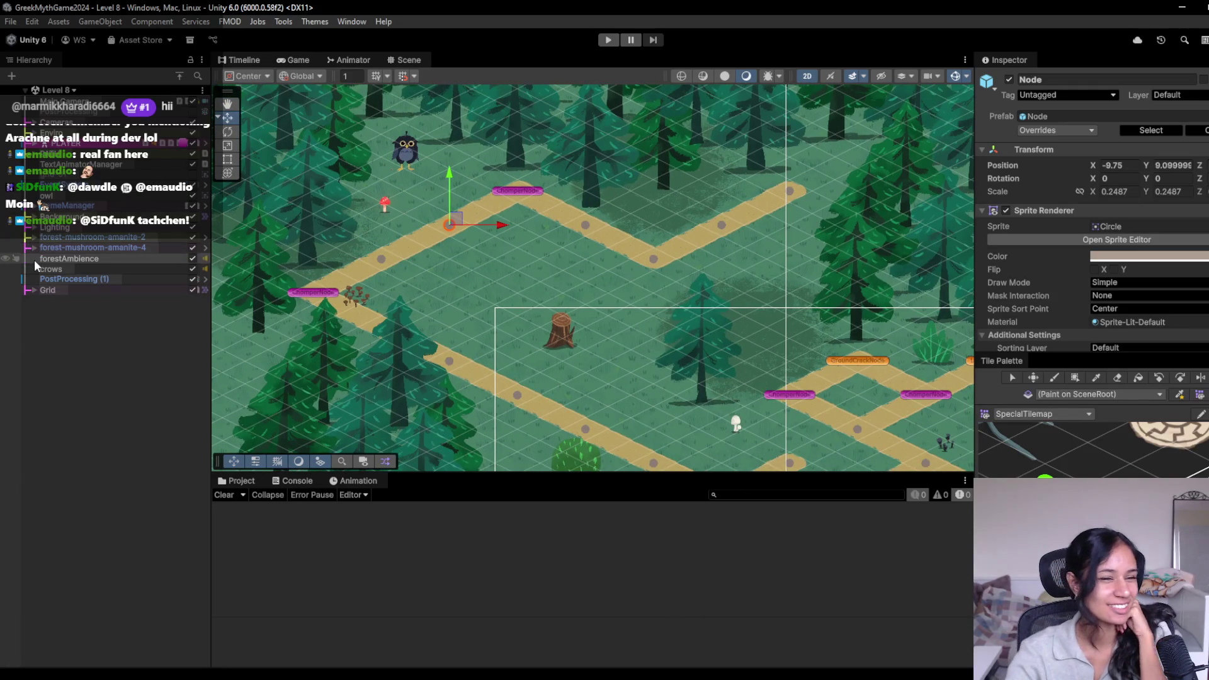
Step: Expand PLAYER's point objects and select FEATHER POINT to show it in the Inspector
left_click(35, 157)
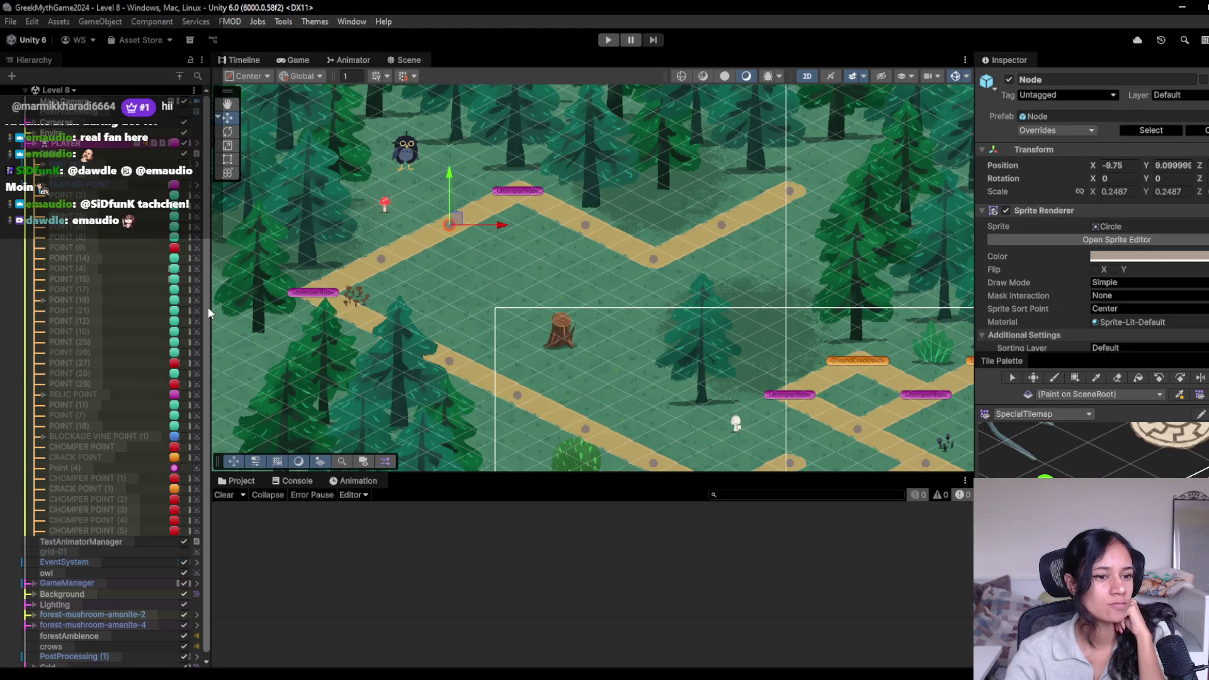
scroll(205, 353, "down", 1)
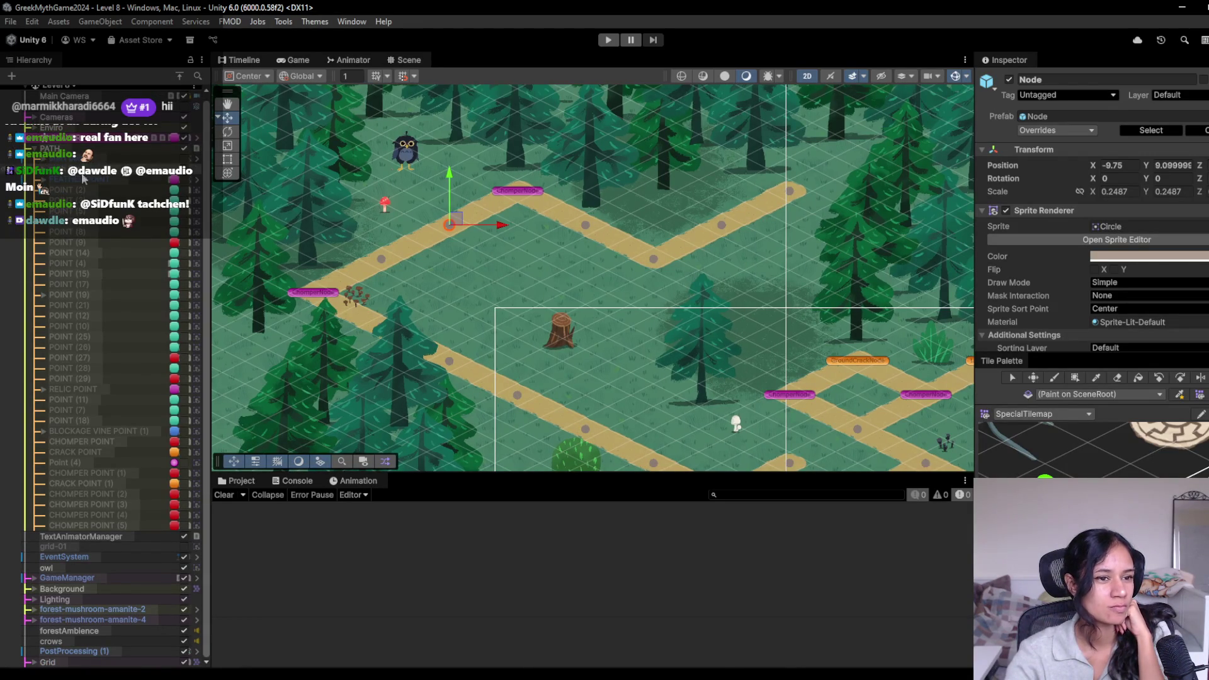
left_click(82, 179)
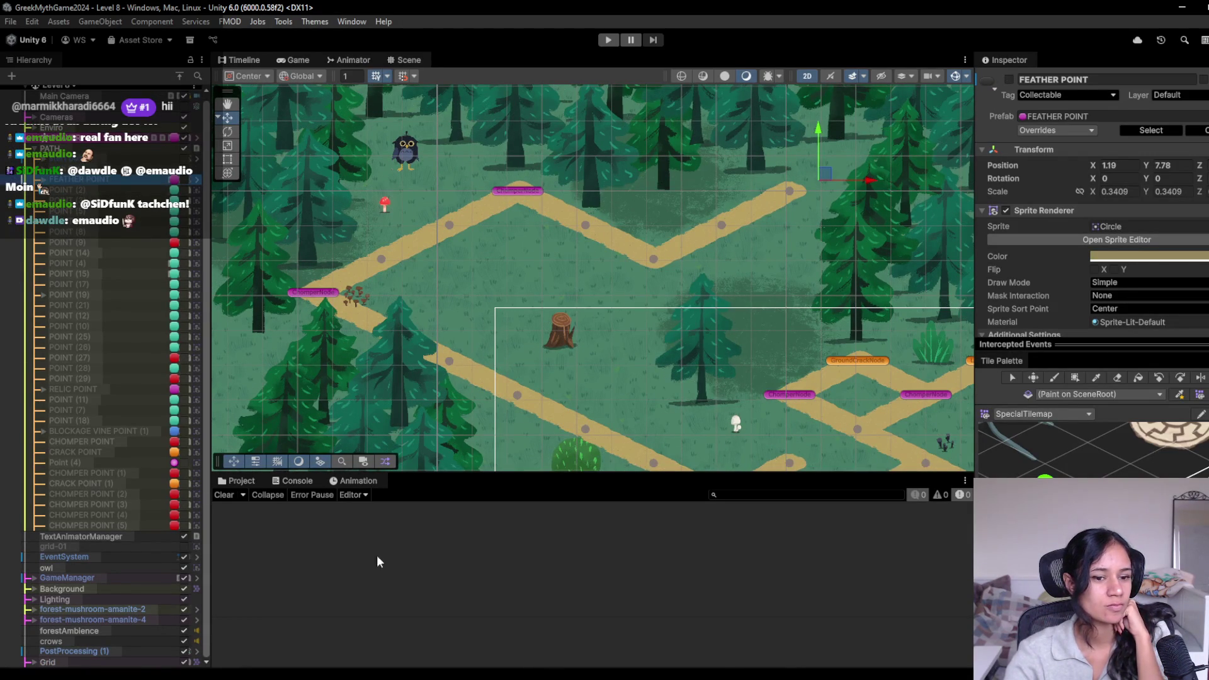
mouse_move(365, 677)
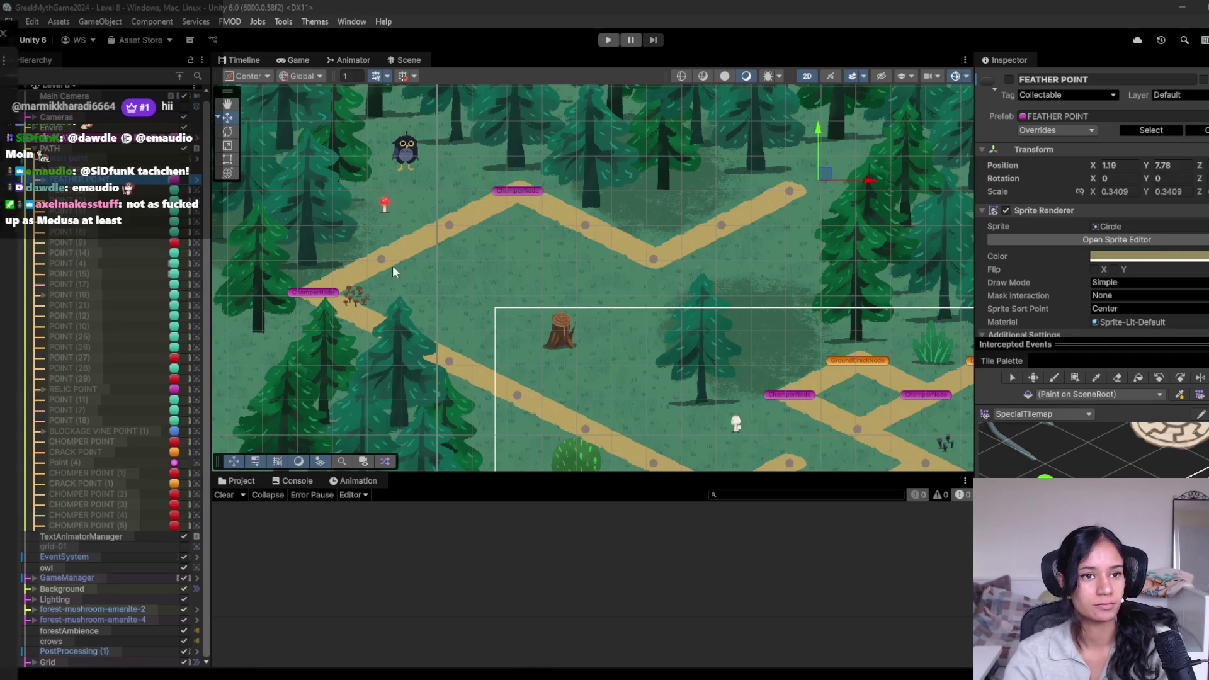
left_click_drag(1048, 271, 829, 180)
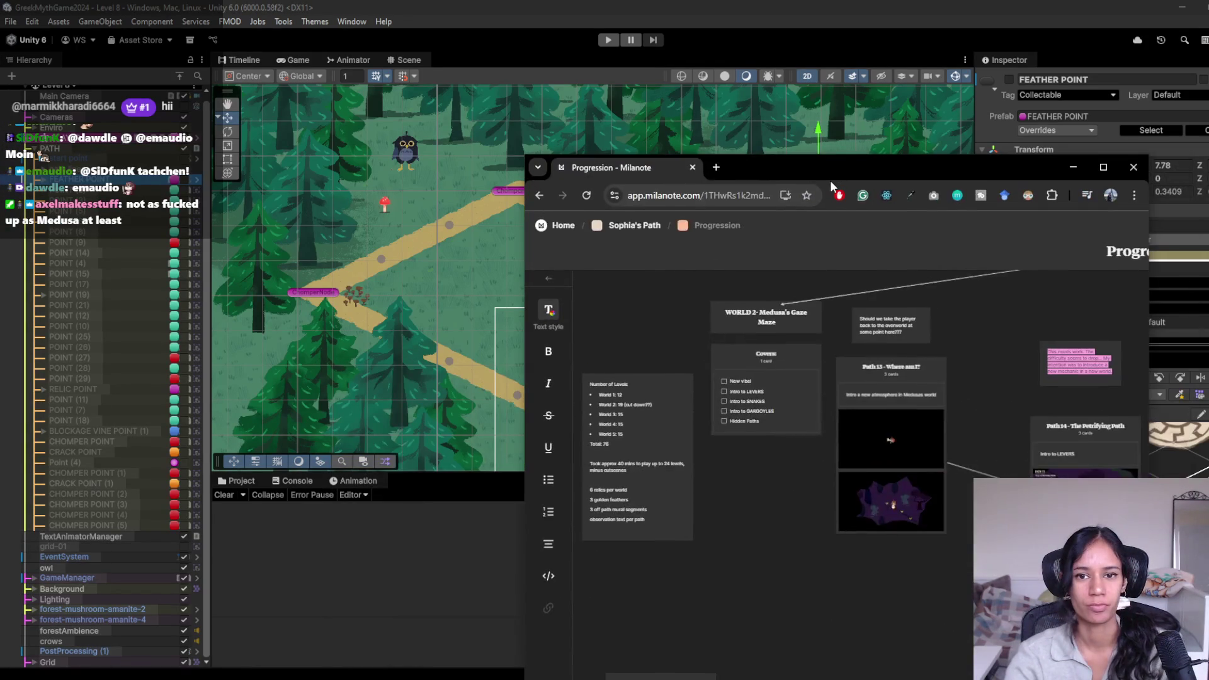
Step: Load pomofocus.io in a new Chrome tab
key("ctrl+t")
type("pomo")
key("Return")
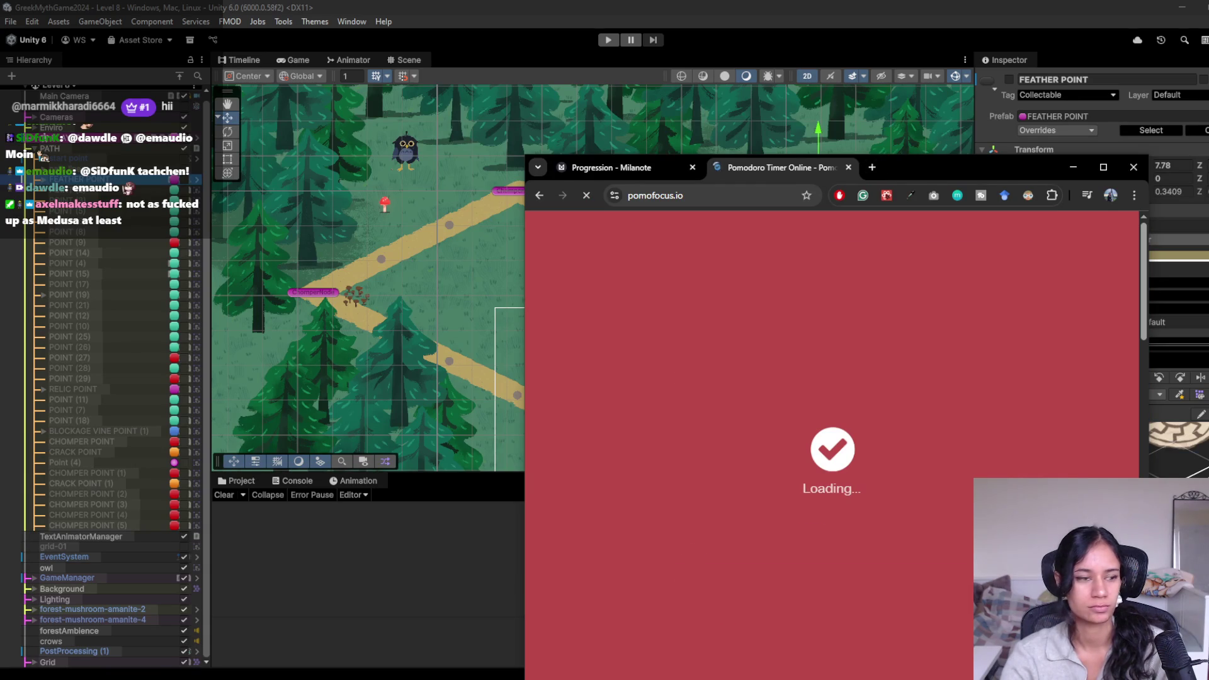
mouse_move(365, 672)
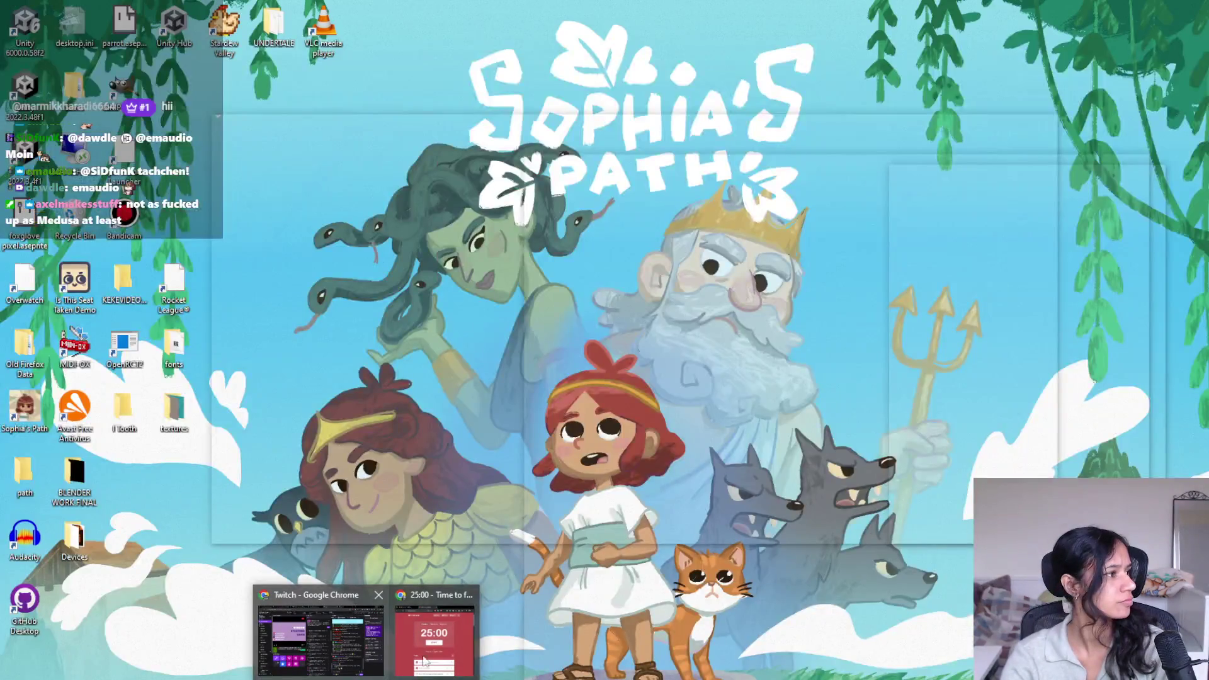
left_click(425, 660)
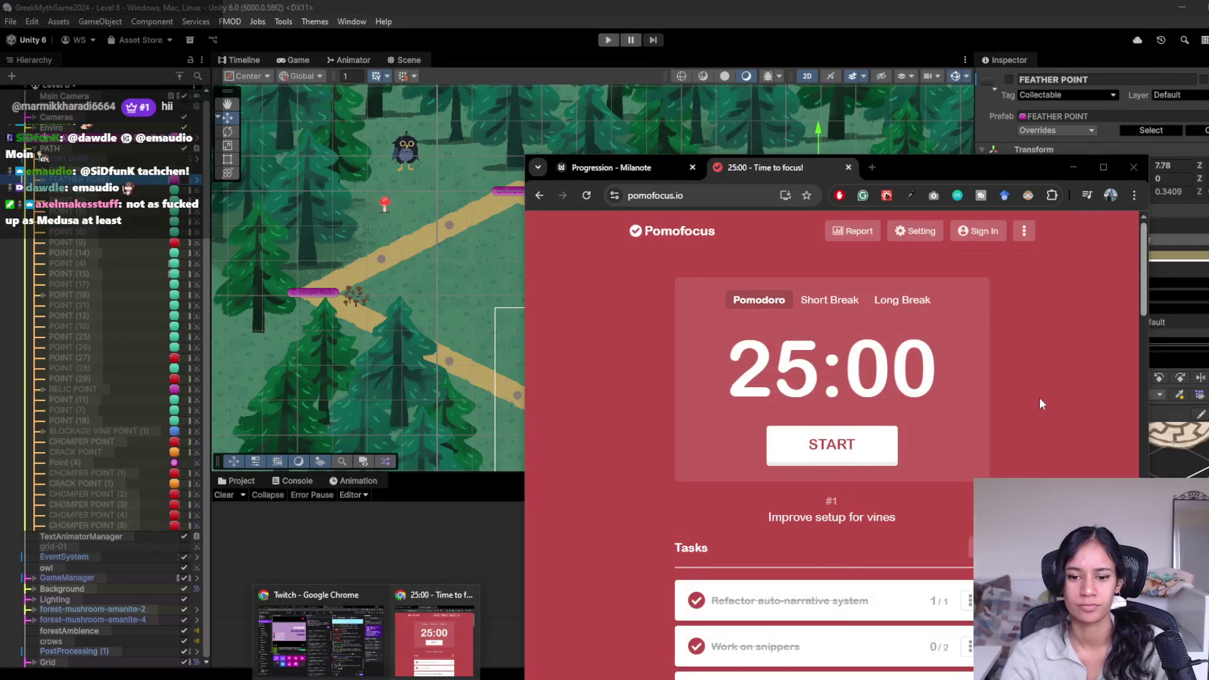
Step: Clear the finished tasks from the Pomofocus task list
scroll(1016, 394, "down", 6)
scroll(1033, 408, "down", 2)
scroll(1034, 408, "up", 2)
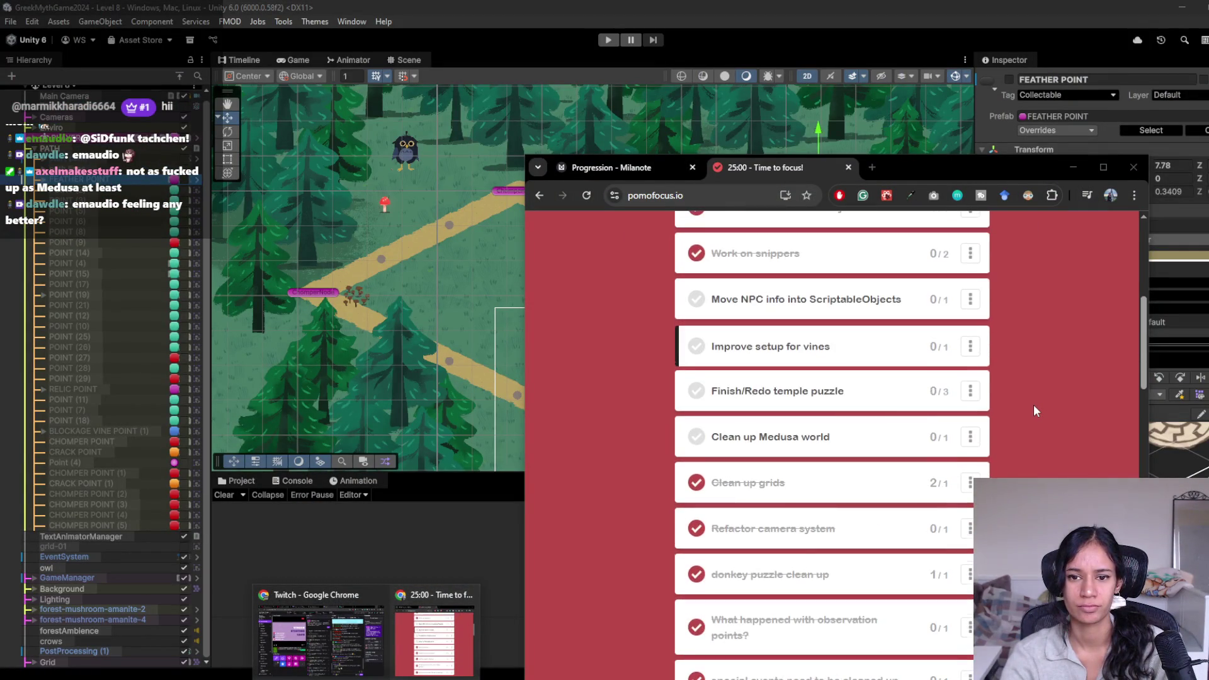
scroll(1034, 411, "down", 2)
scroll(1033, 409, "up", 5)
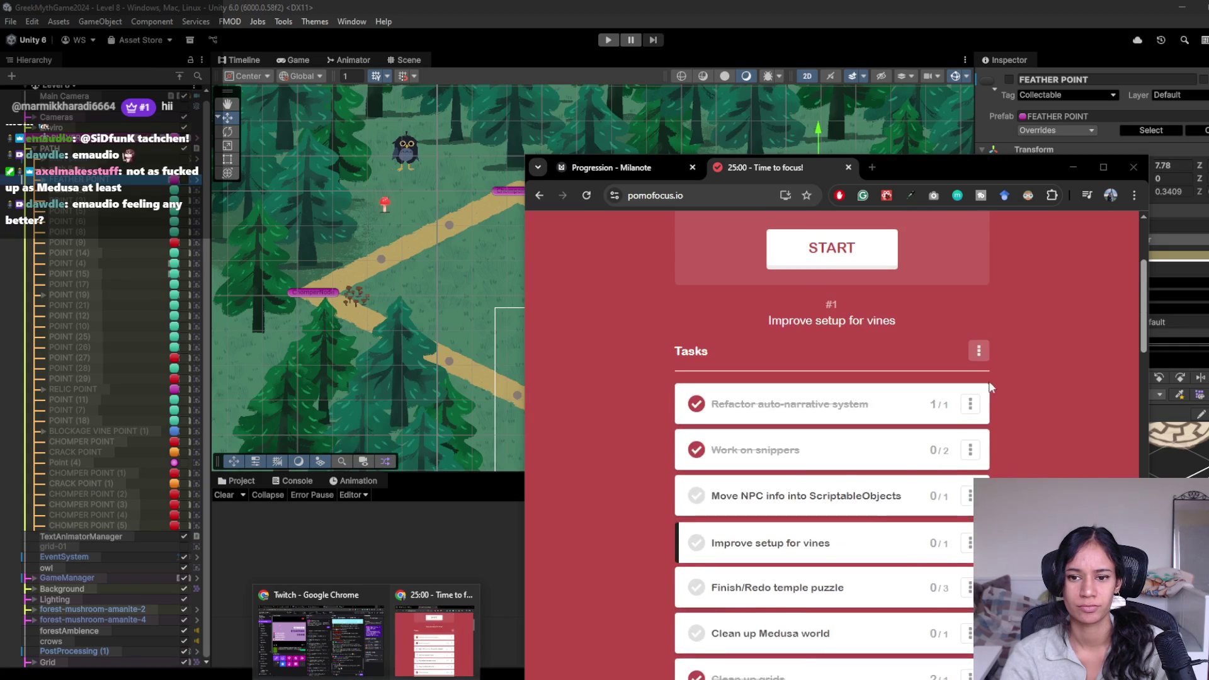
left_click(978, 350)
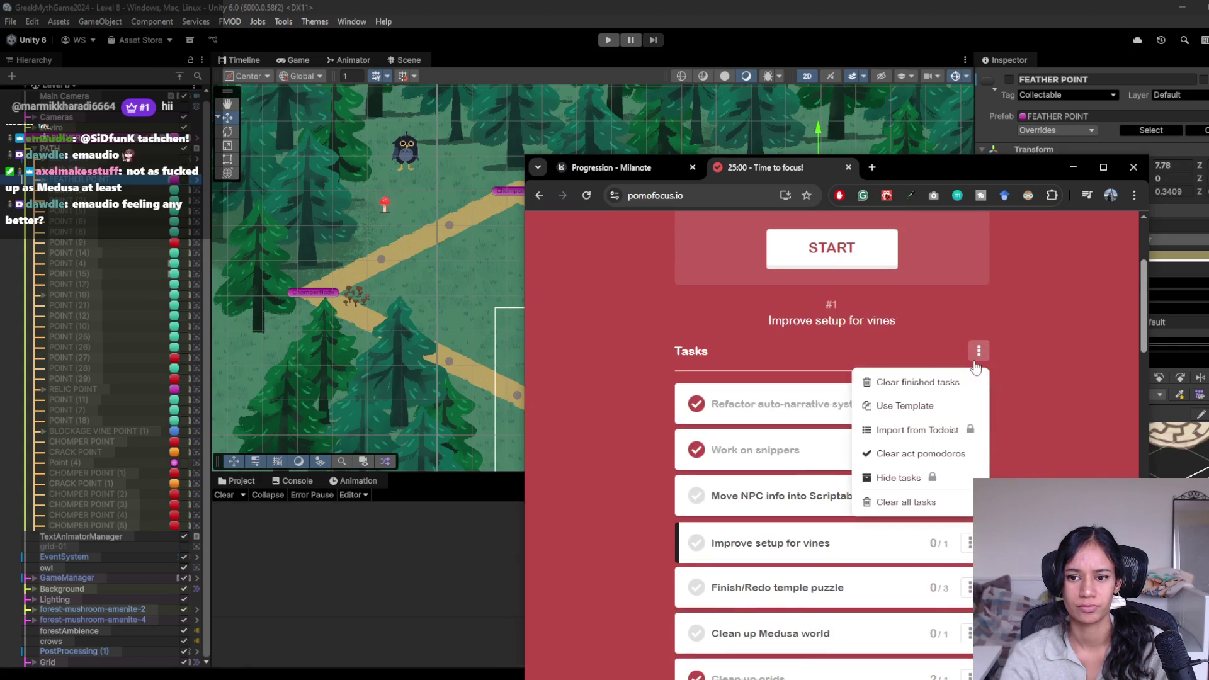
left_click(907, 382)
left_click_drag(923, 175, 1007, 156)
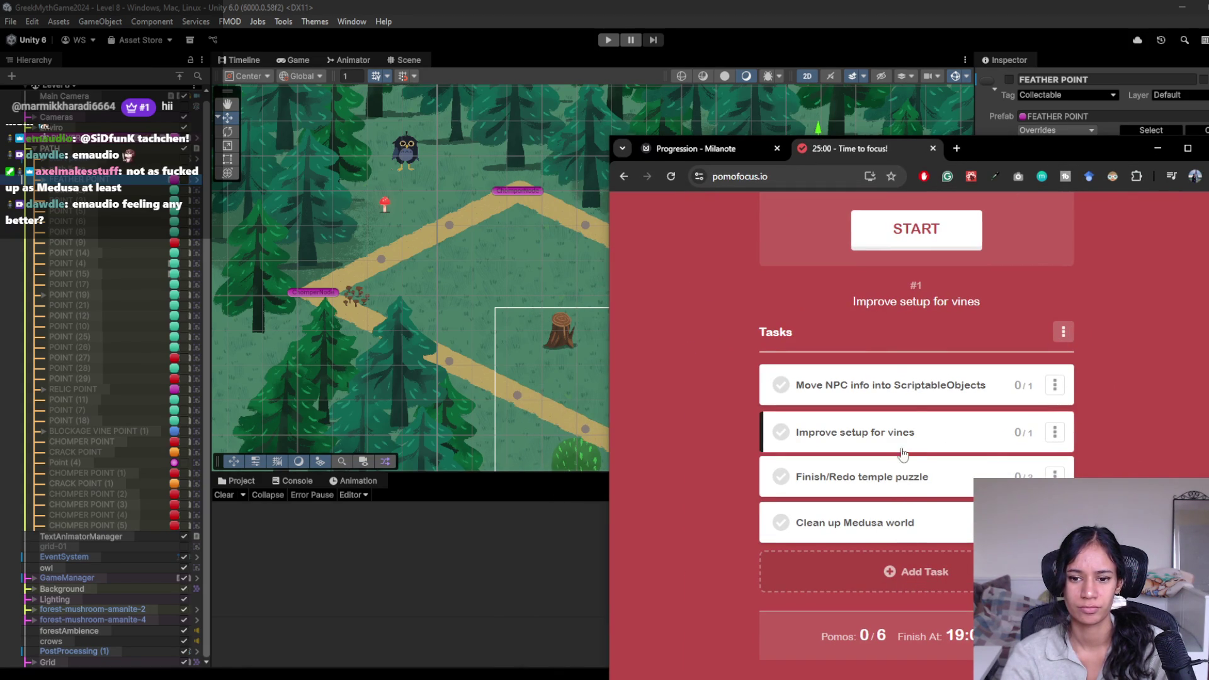
Step: Add and save a task named 'Feather placements', then return to the Unity editor
left_click(878, 576)
type("Feth")
key("BackSpace")
key("BackSpace")
type("ather ")
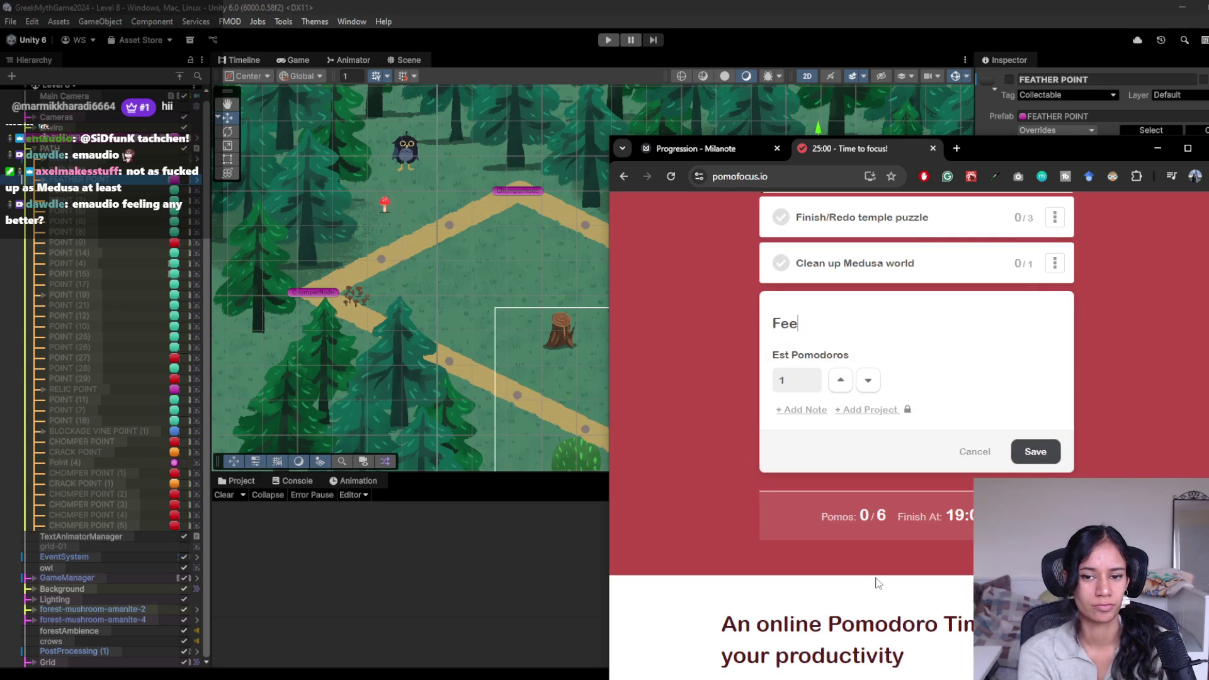
type("placem")
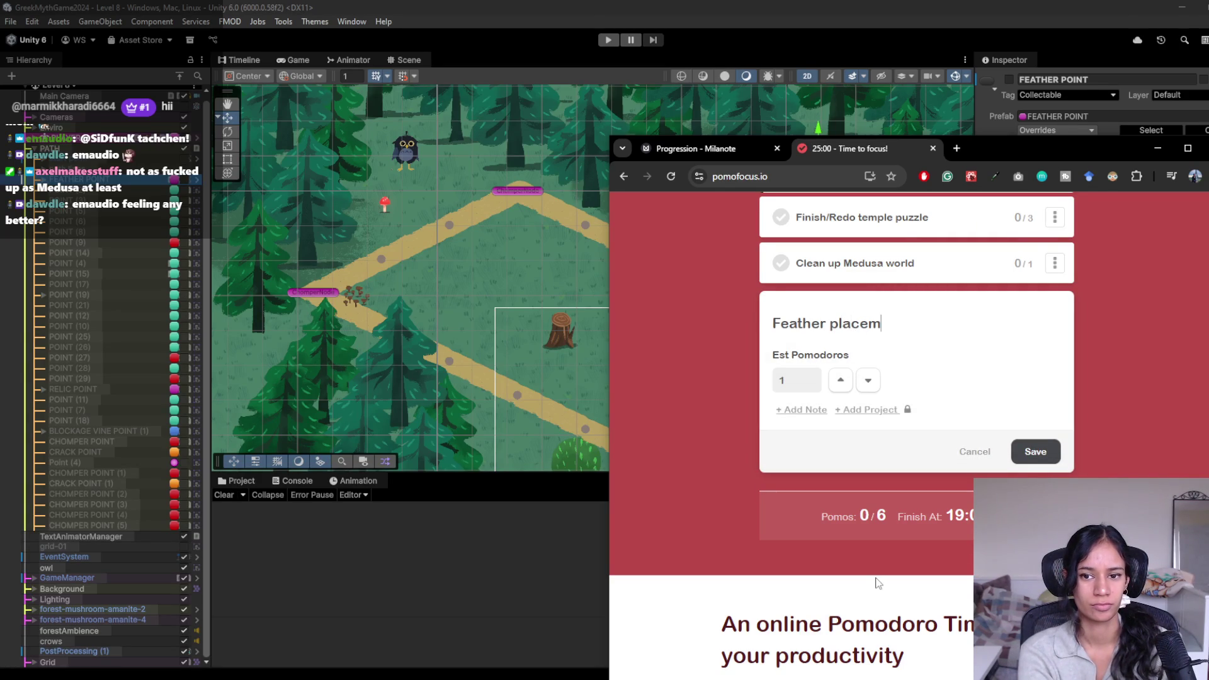
type("ents")
key("Return")
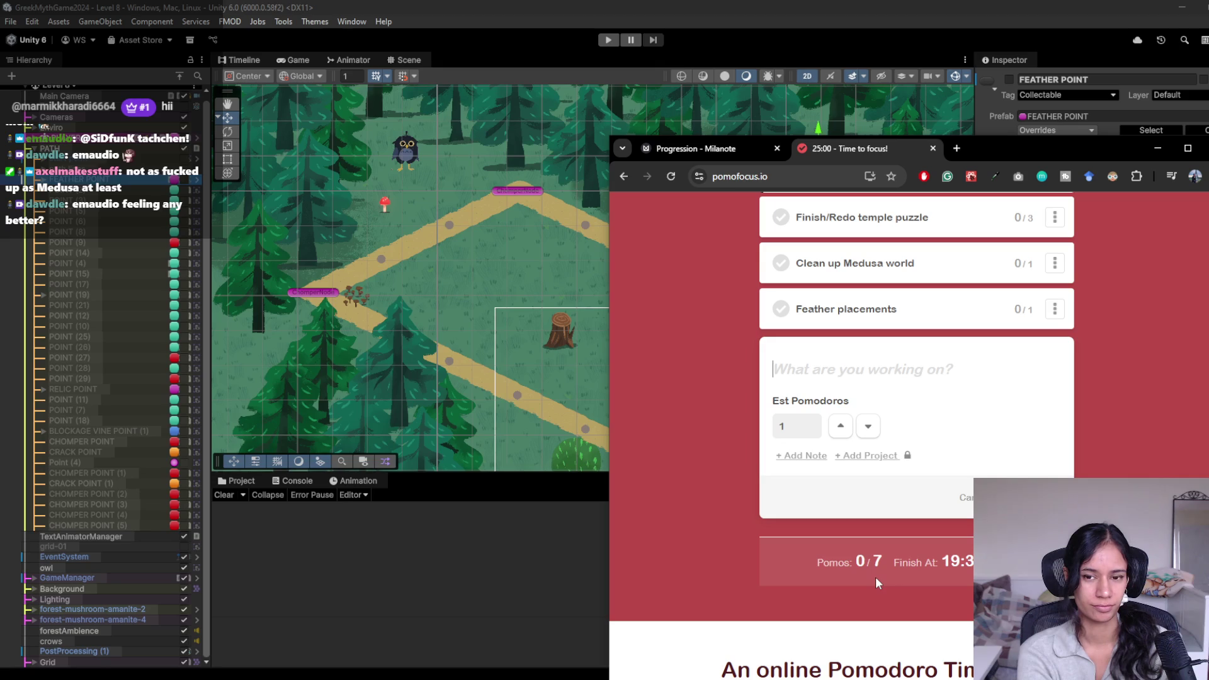
scroll(922, 554, "up", 3)
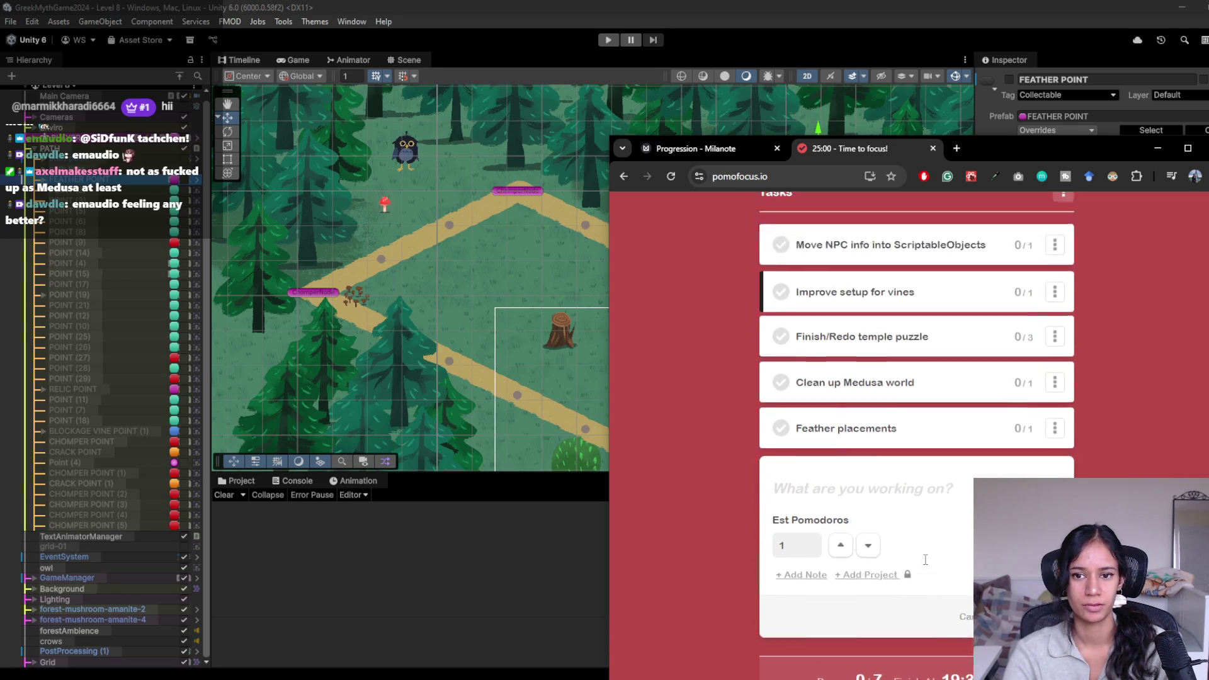
left_click(881, 29)
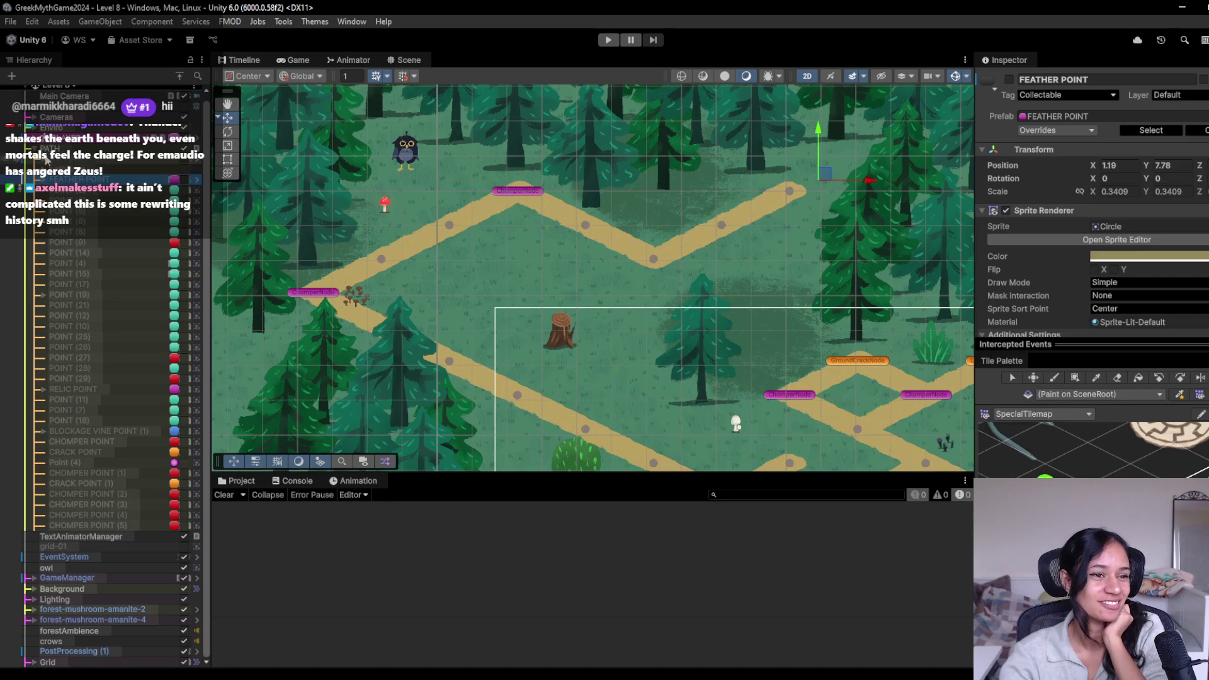
Step: Collapse the long list of POINT objects in the Hierarchy
left_click(29, 150)
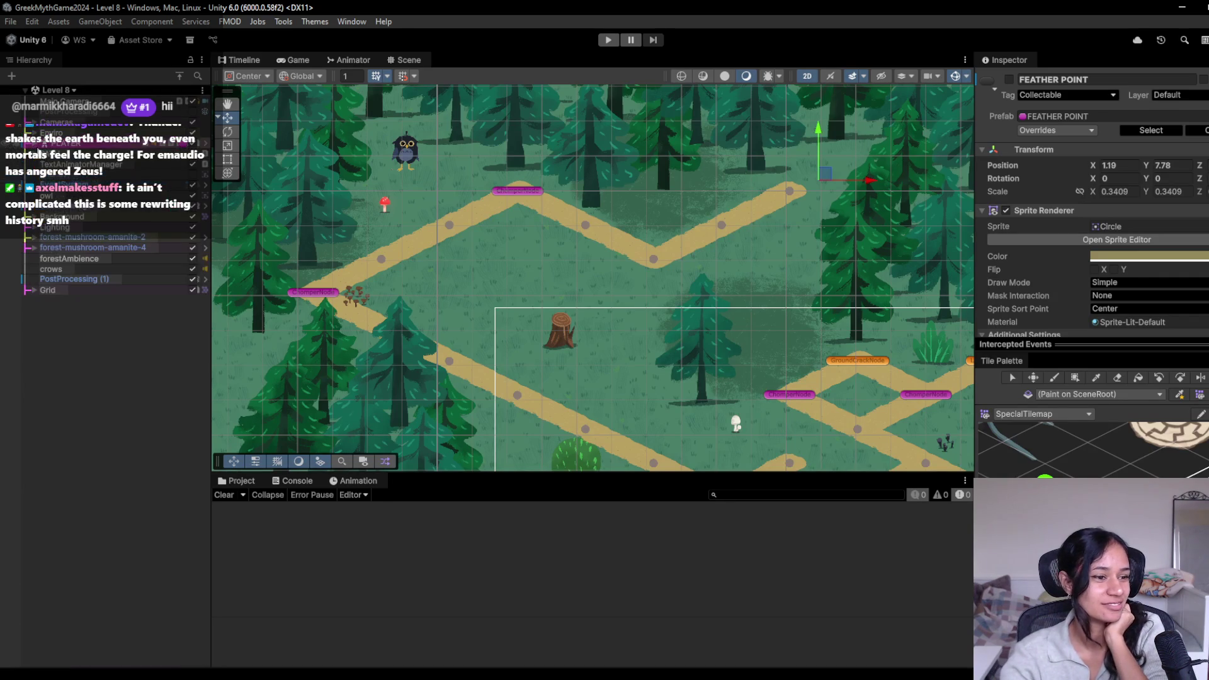
Step: Pan across the level map to survey the branching paths, then select an upper path node
mouse_move(613, 351)
left_mouse_down()
mouse_move(510, 272)
mouse_move(480, 217)
left_mouse_up()
left_click_drag(543, 379, 477, 273)
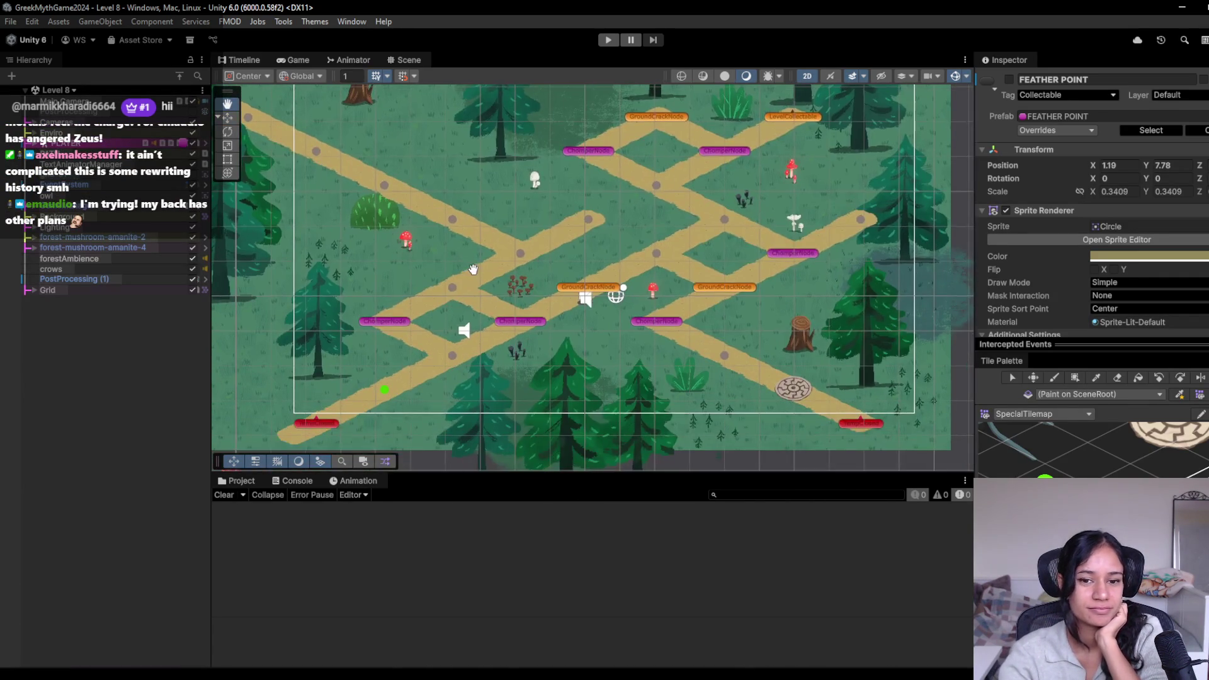
mouse_move(396, 217)
left_mouse_down()
mouse_move(527, 267)
mouse_move(511, 262)
left_mouse_up()
left_click_drag(428, 222, 447, 264)
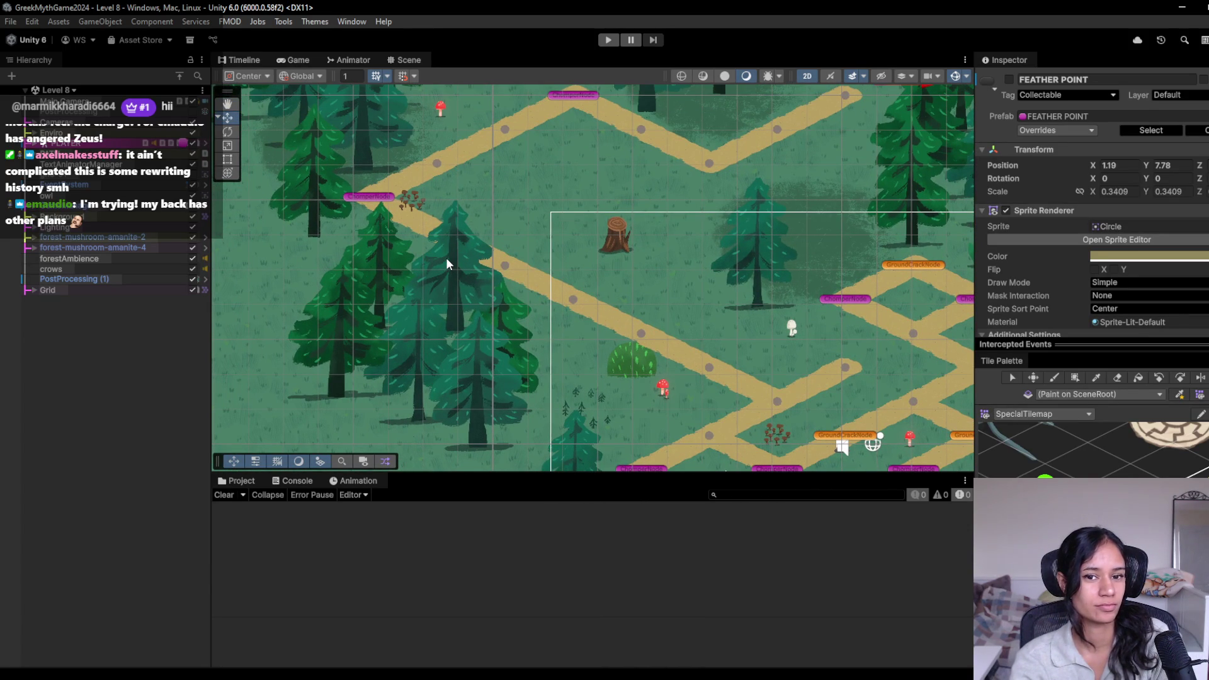
left_click_drag(498, 182, 515, 255)
left_click(516, 239)
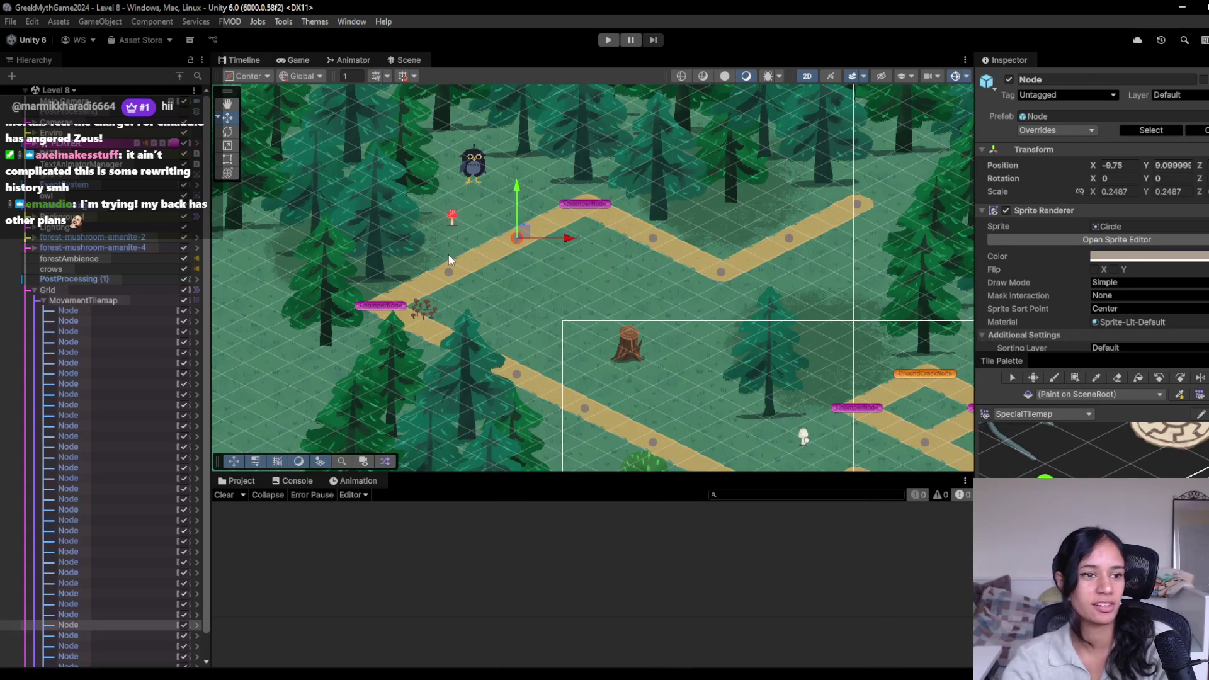
Step: Collapse Grid, expand Background and the points group, and unfold POINT (19)
left_click(33, 289)
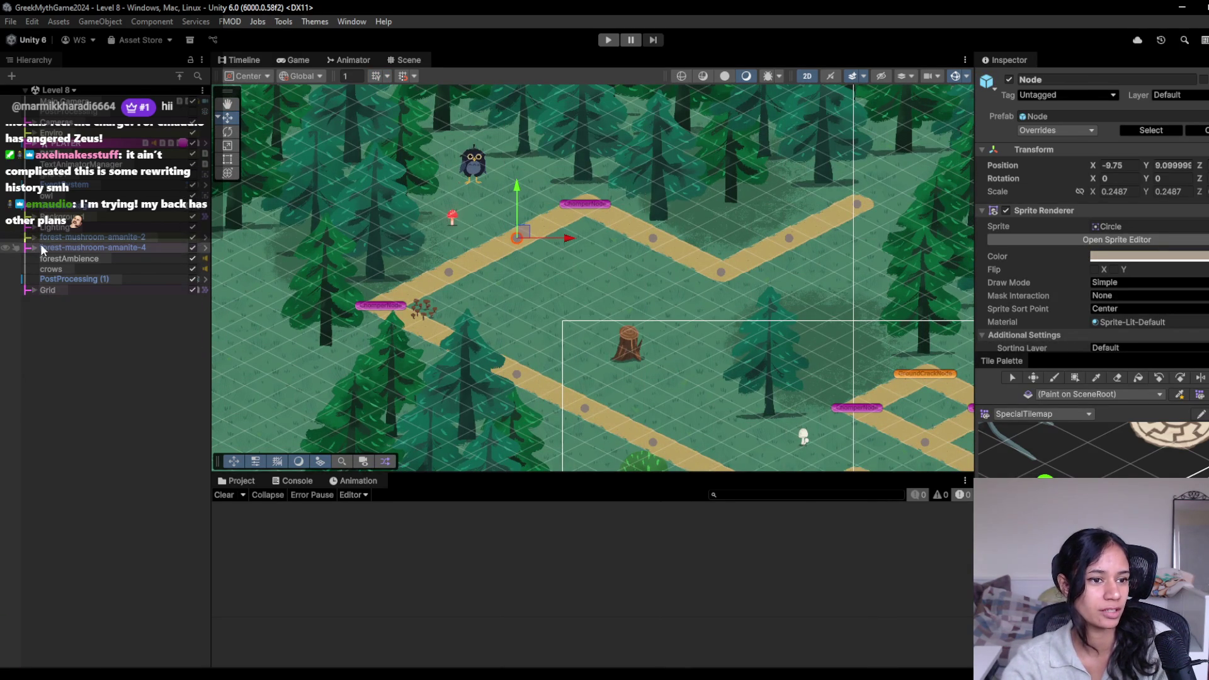
left_click(29, 216)
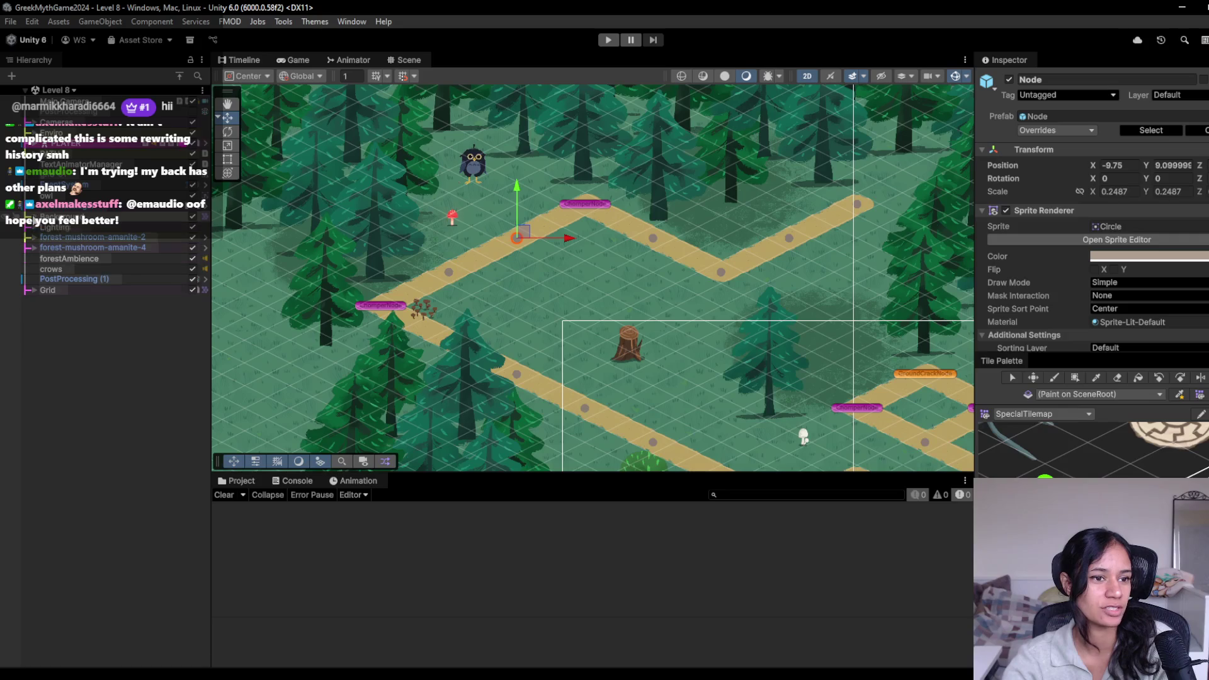
left_click(36, 157)
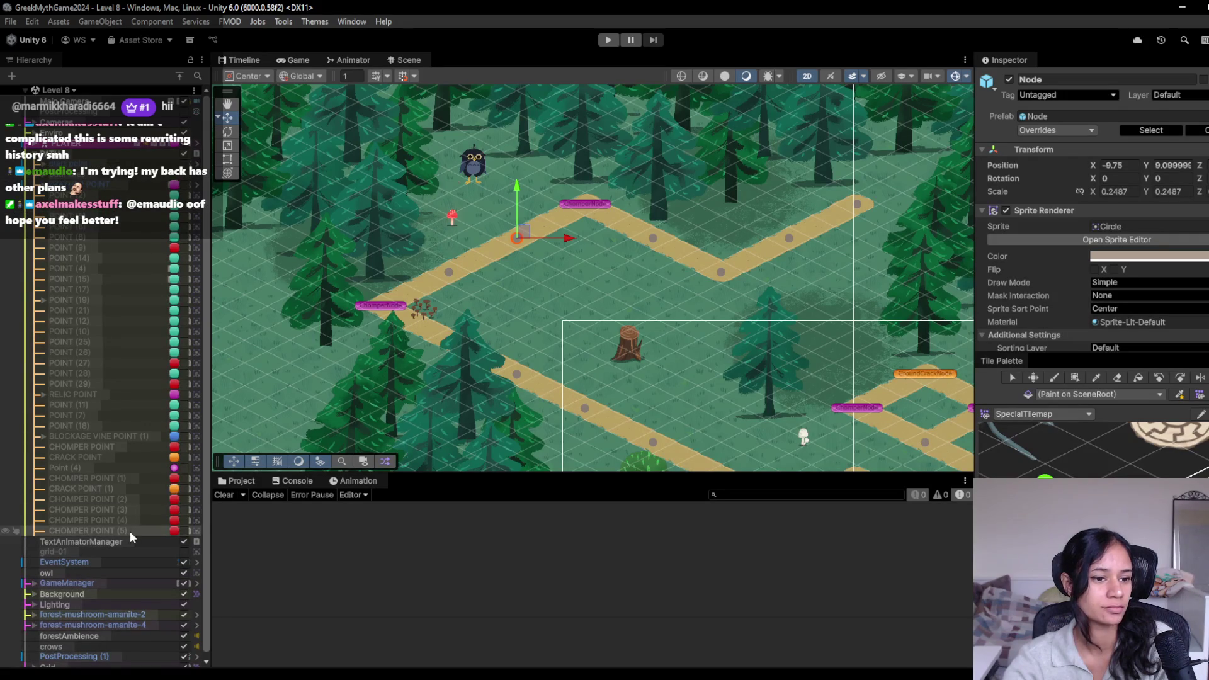
left_click(42, 300)
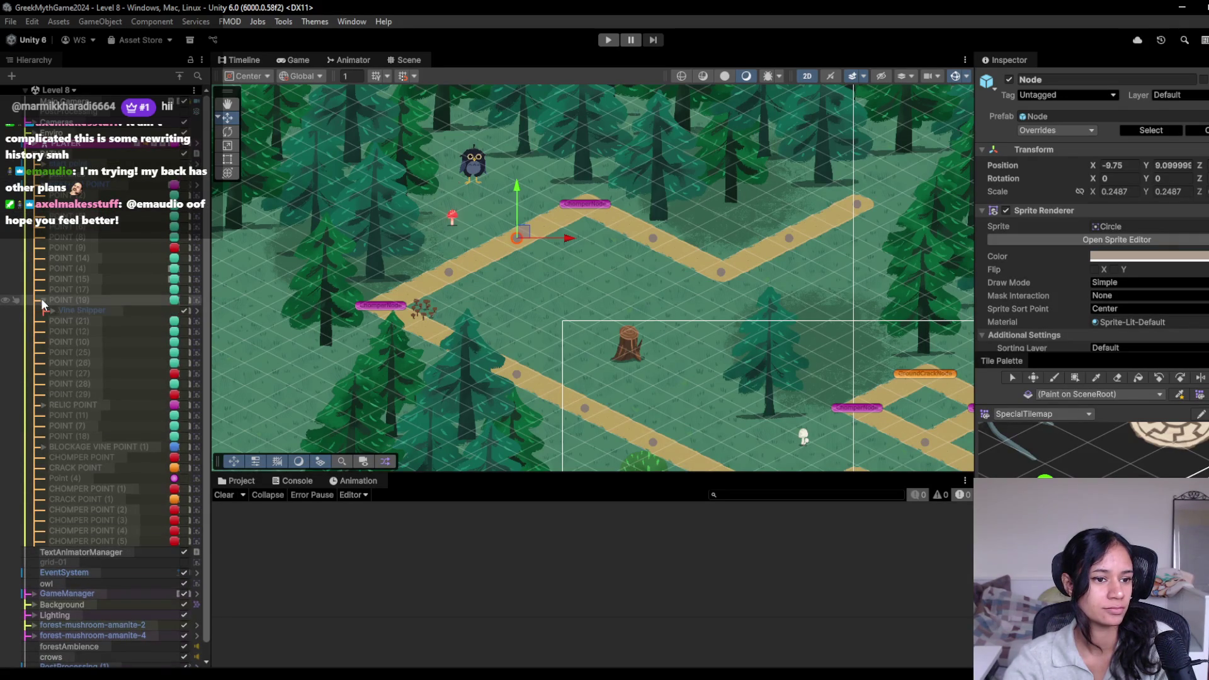
Step: Copy the Place Item At Point component from POINT (19)
left_click(85, 309)
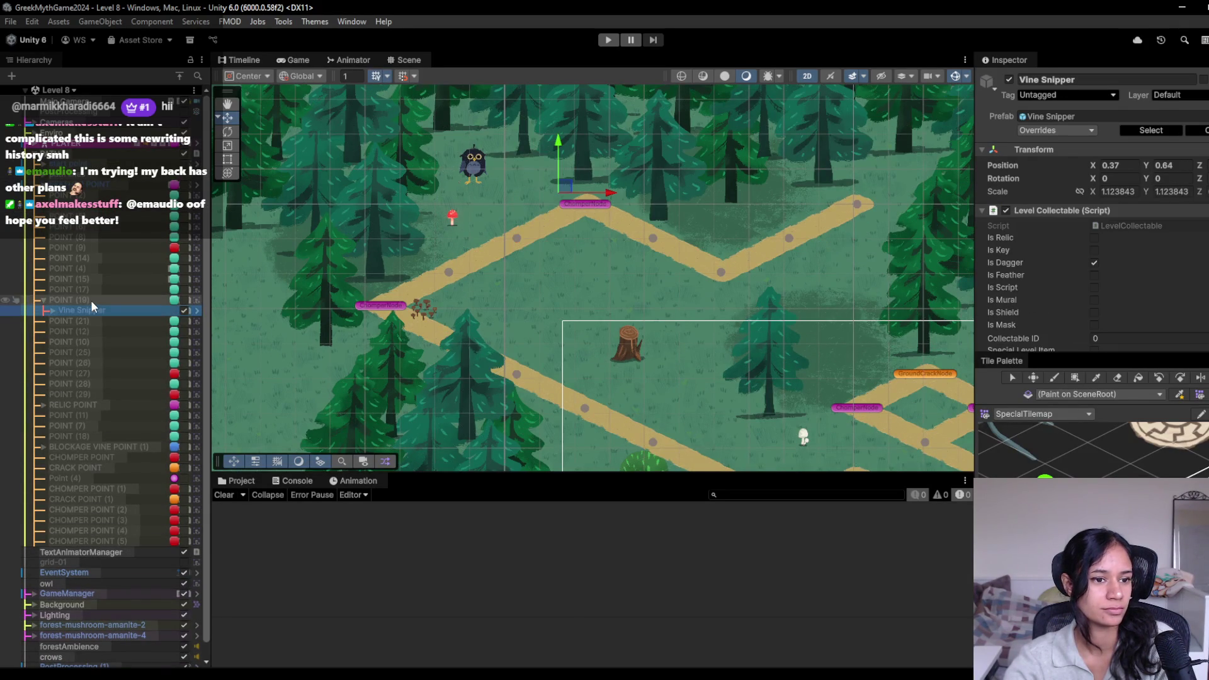
left_click(34, 154)
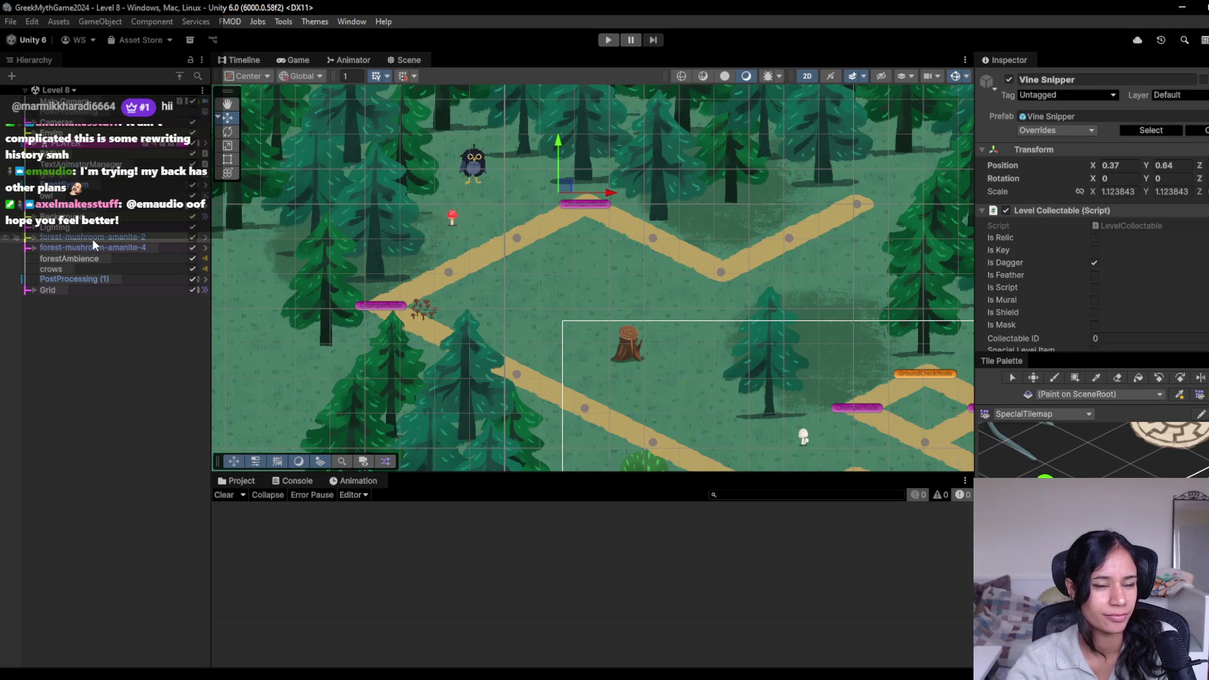
scroll(1083, 252, "down", 2)
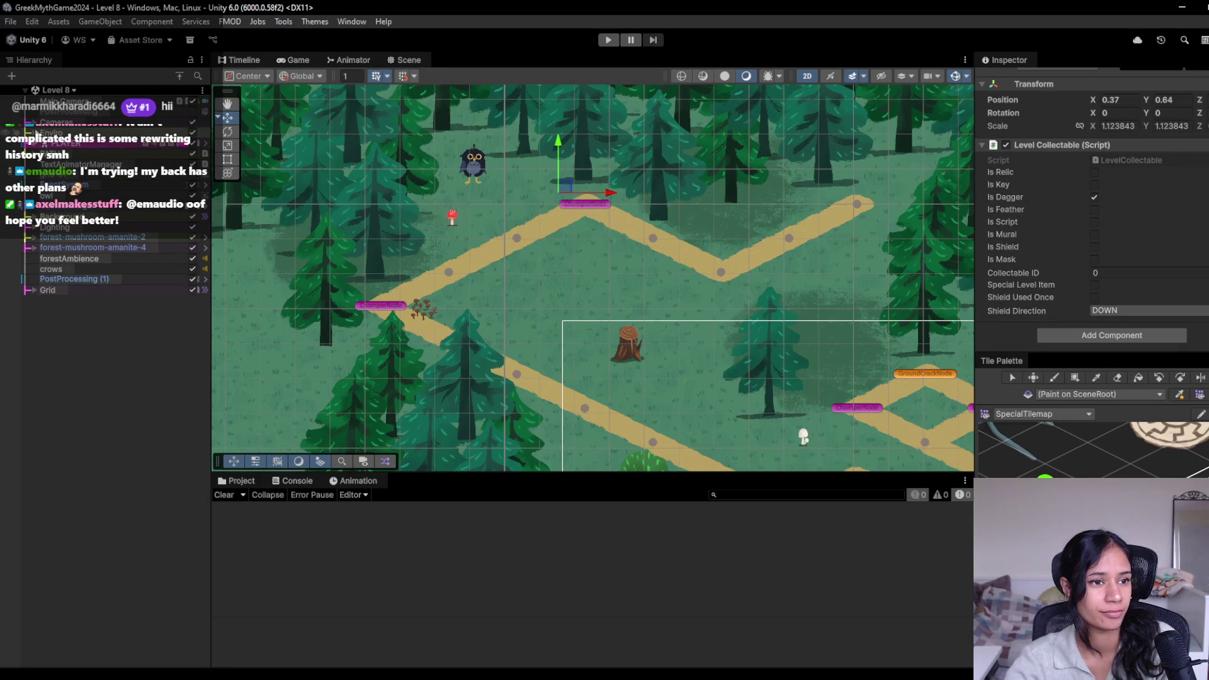
left_click(36, 157)
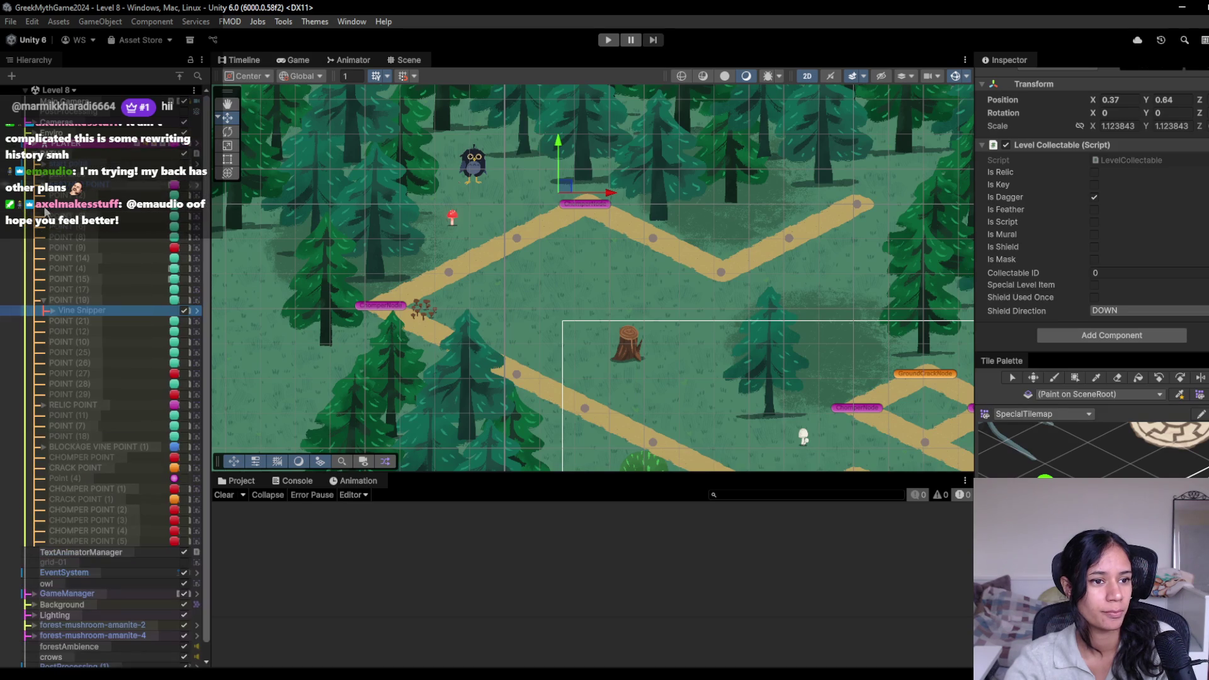
scroll(1046, 287, "up", 2)
scroll(1046, 287, "down", 2)
left_click(100, 300)
scroll(1039, 202, "down", 3)
scroll(1051, 221, "down", 3)
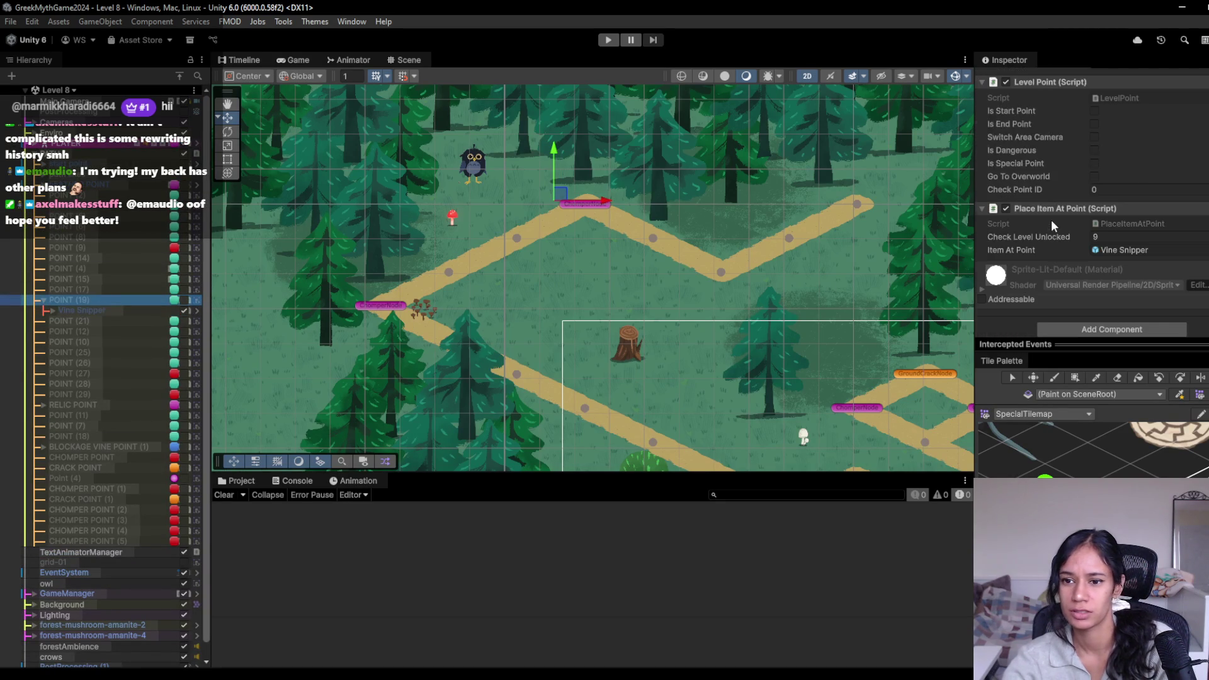
right_click(1075, 198)
left_click(1171, 299)
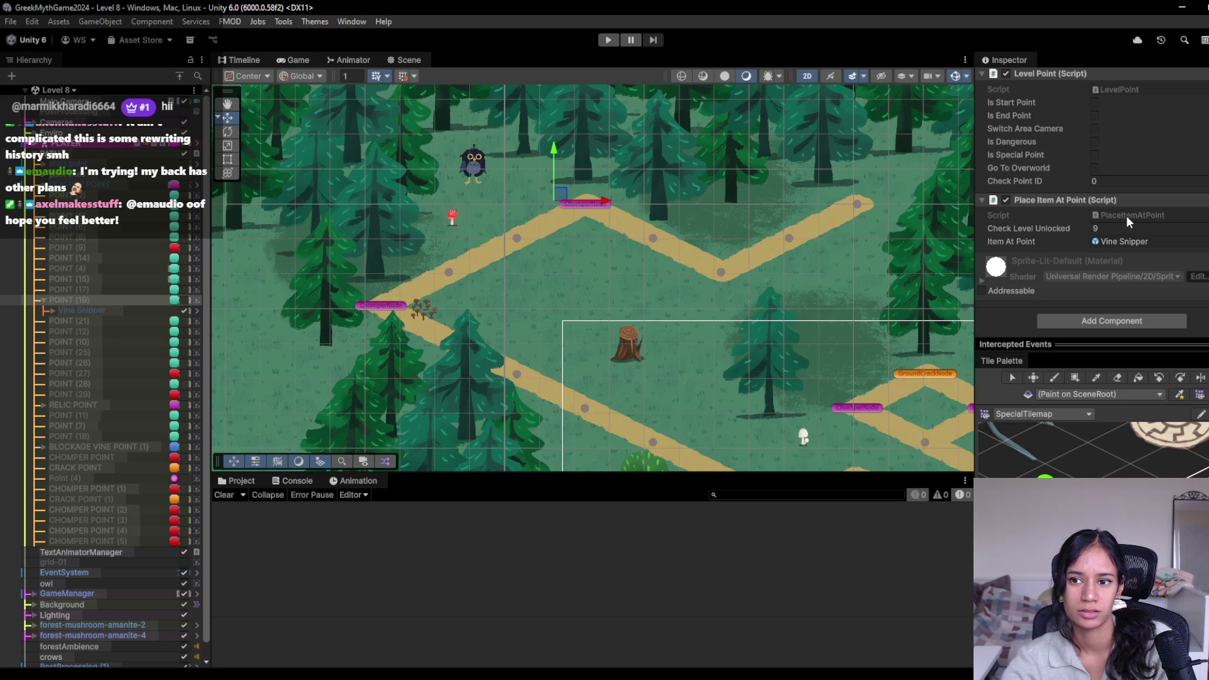
Step: Expand Grid's tilemaps and select SpecialPointsTilemap as the tile painting target
left_click(43, 300)
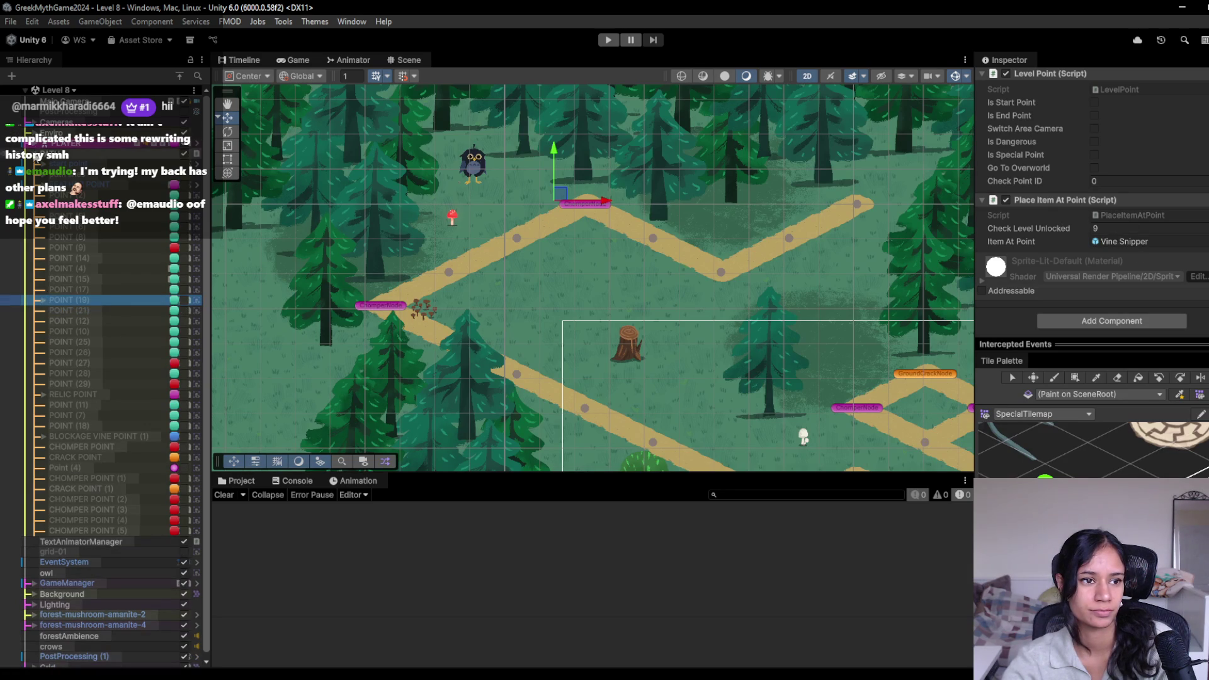
scroll(50, 295, "down", 10)
left_click(33, 292)
scroll(89, 327, "down", 2)
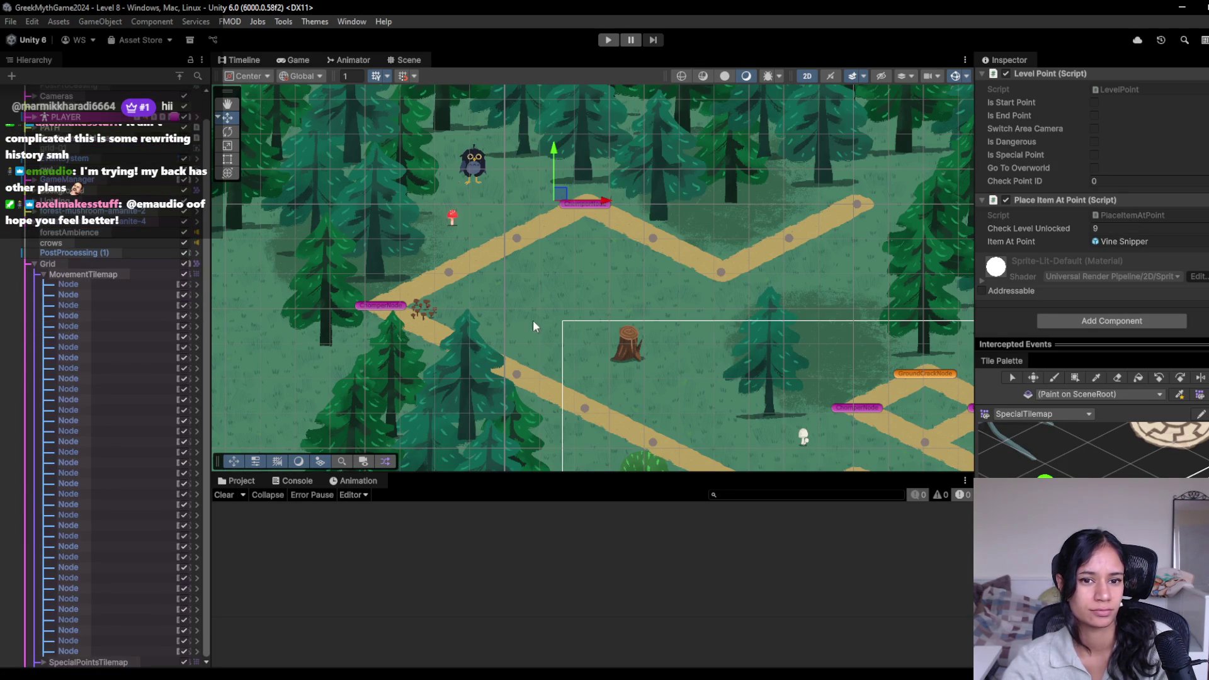
left_click(43, 274)
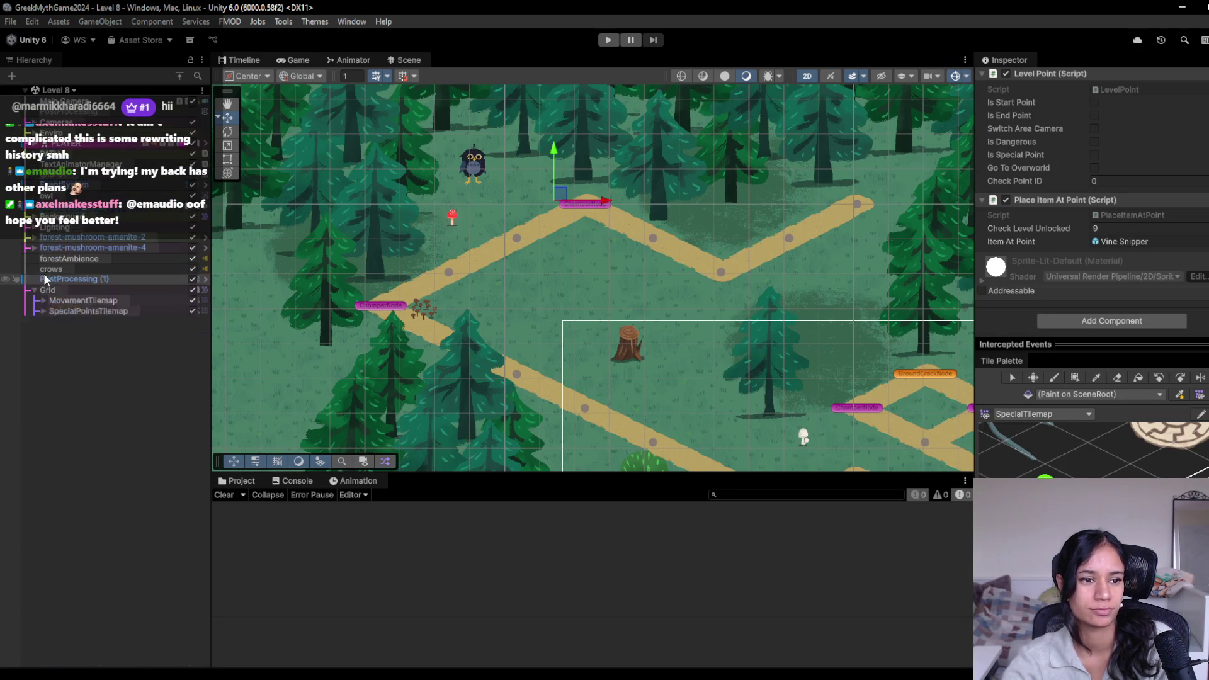
left_click(44, 311)
left_click(1015, 439)
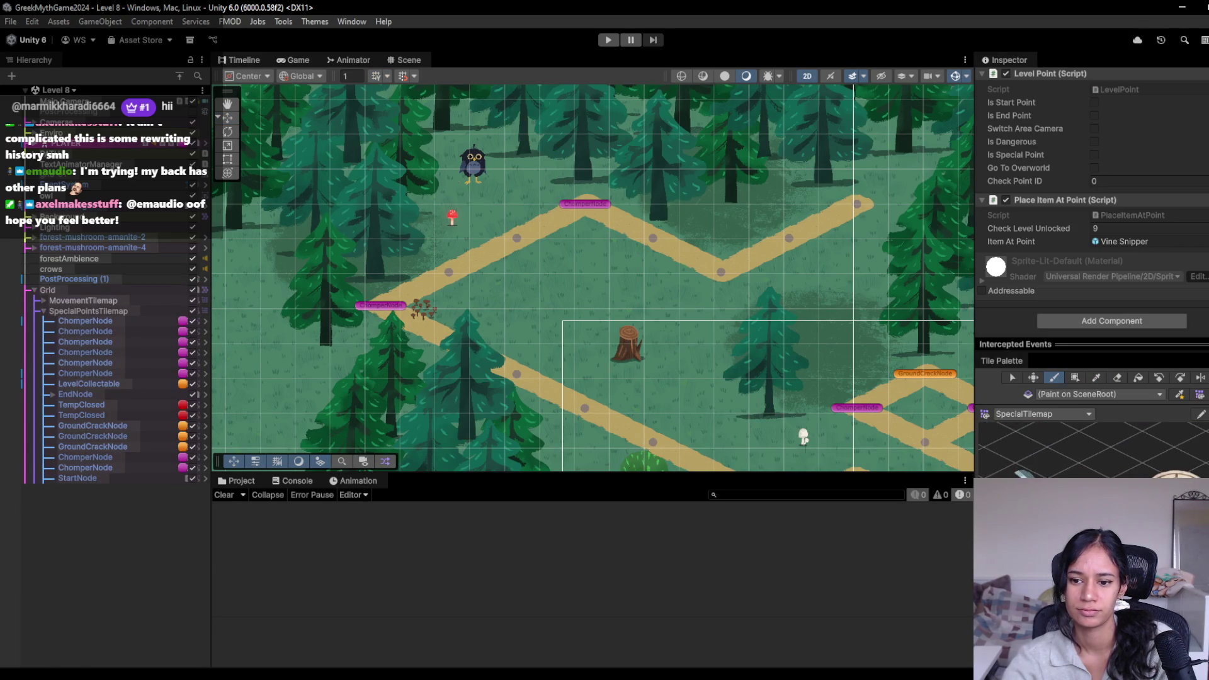
left_click(117, 311)
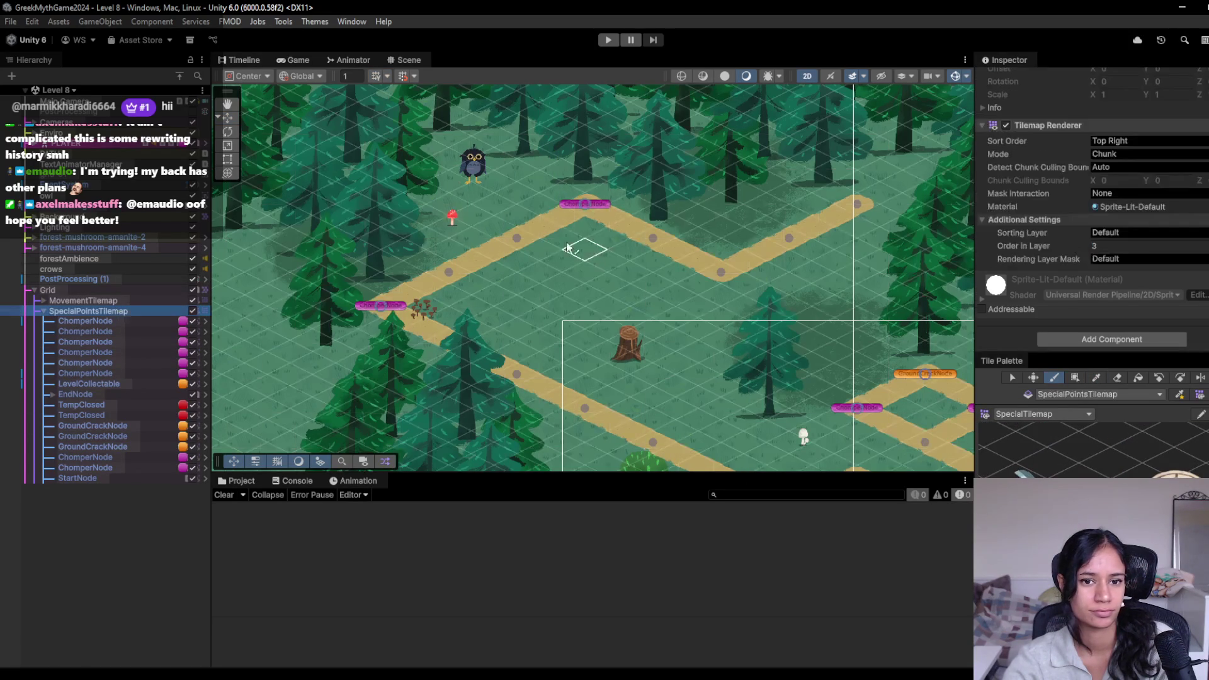
Step: Paint a Vine Snipper on the upper-left path and add a Place Item At Point component
left_click(515, 243)
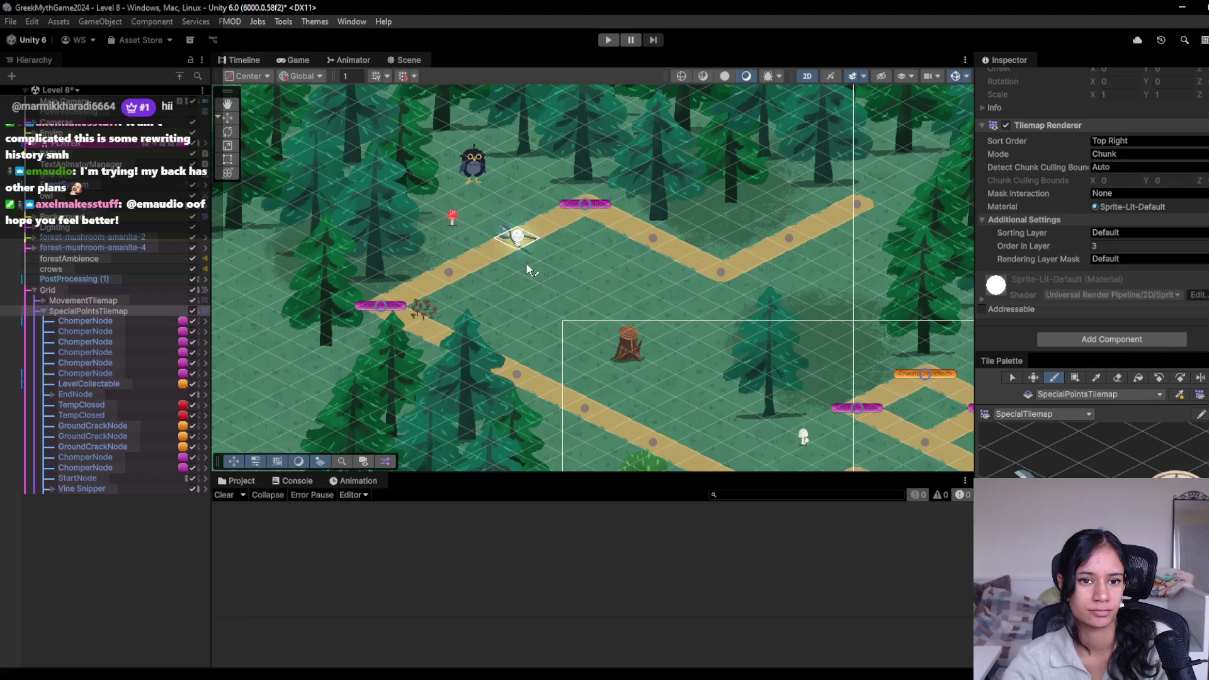
left_click(88, 489)
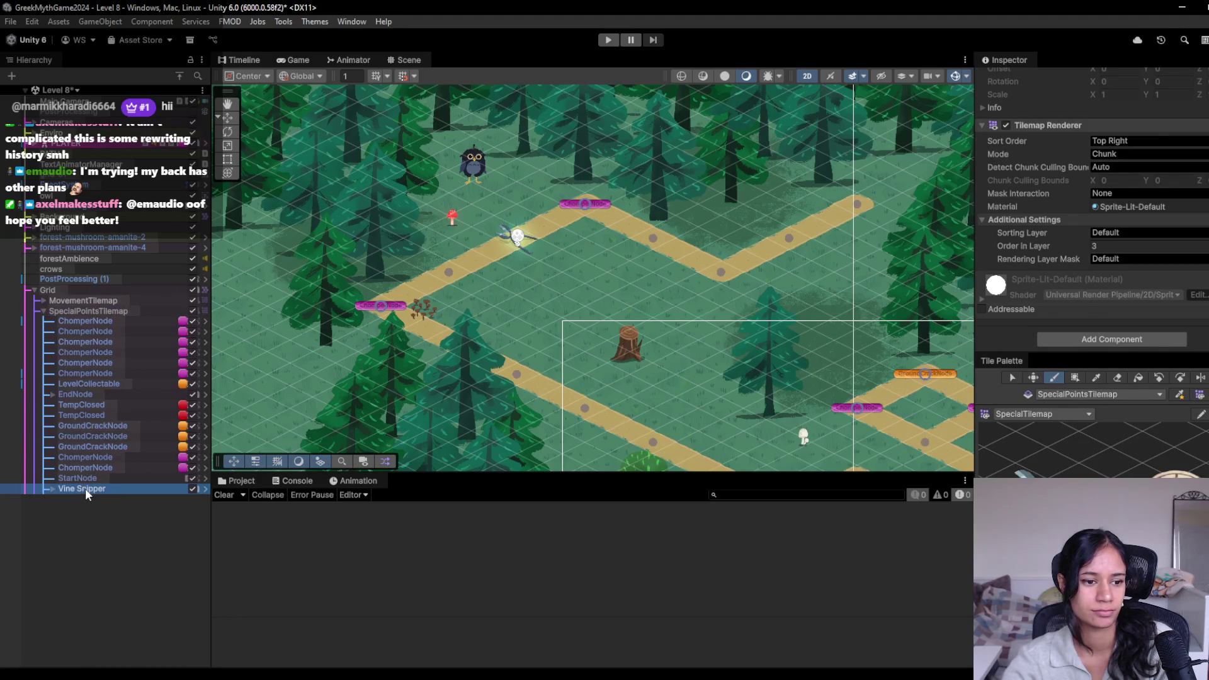
left_click(1103, 335)
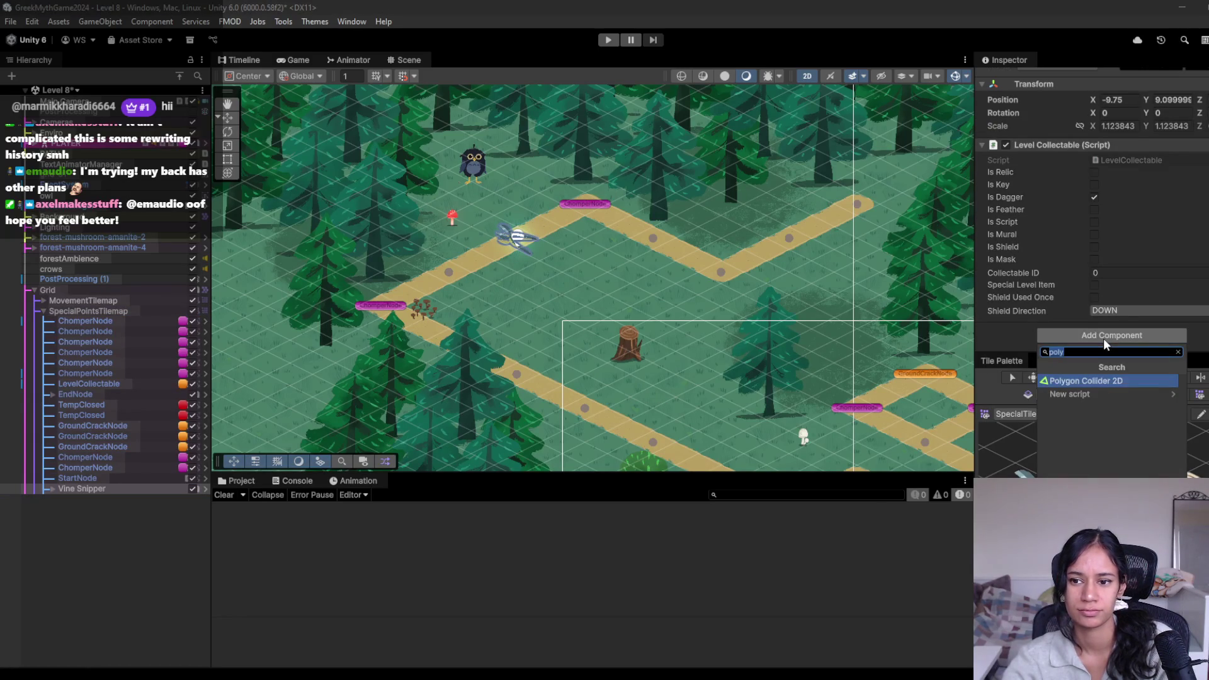
type("place")
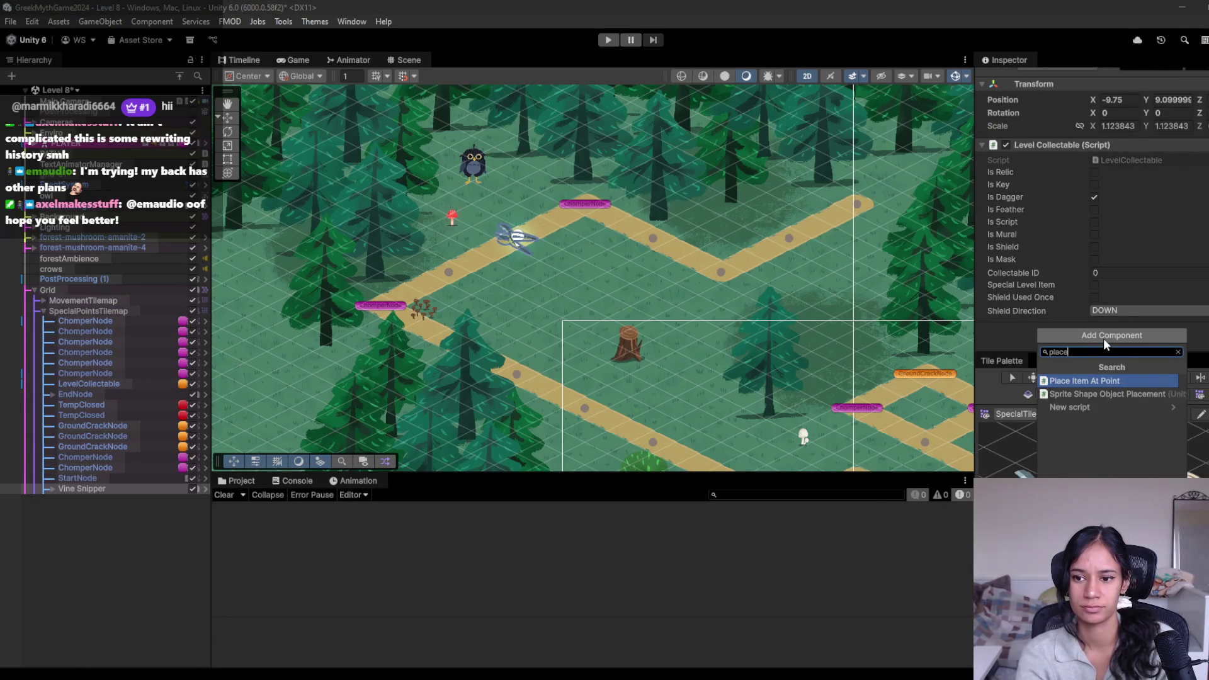
key("Return")
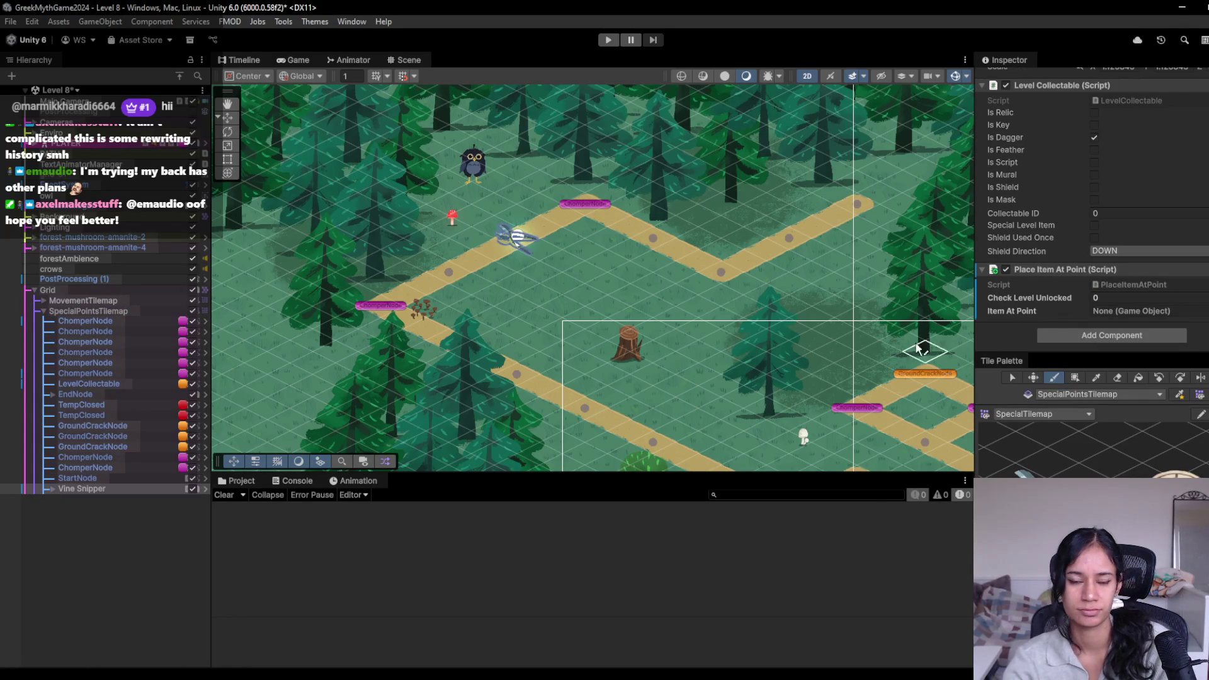
Step: Set Item At Point to Vine Snipper, Check Level Unlocked to 9, and save the scene
left_click_drag(160, 494, 1131, 311)
left_click(1131, 302)
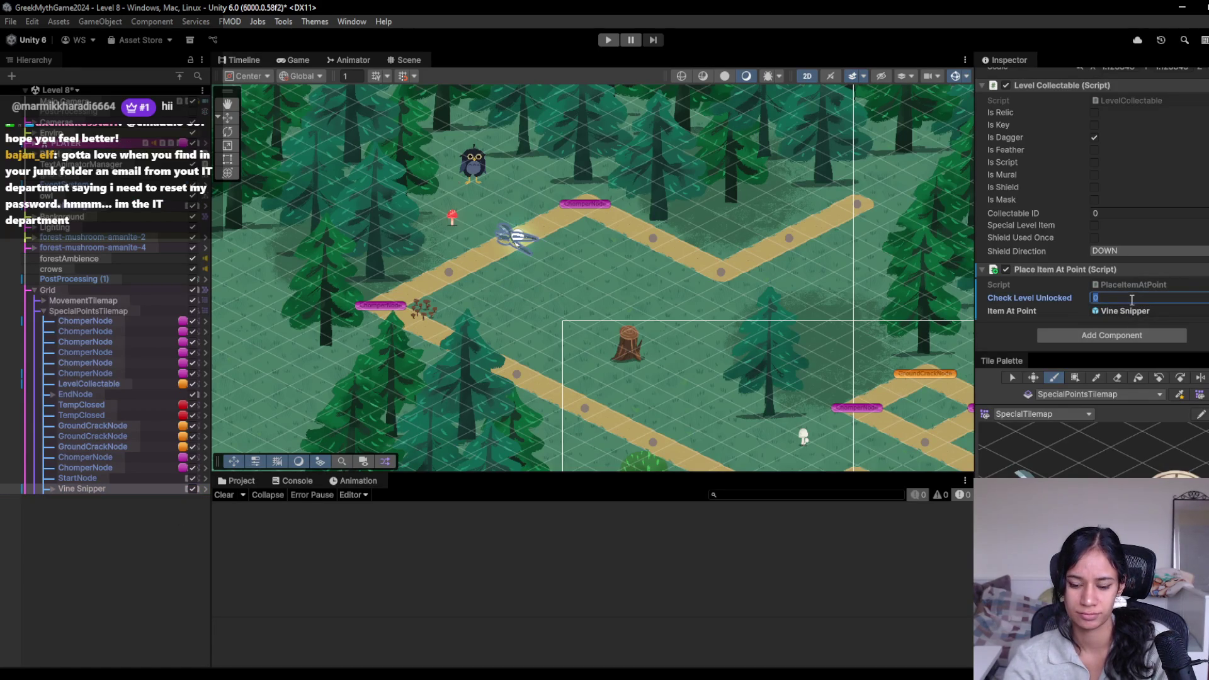
type("9")
key("ctrl+s")
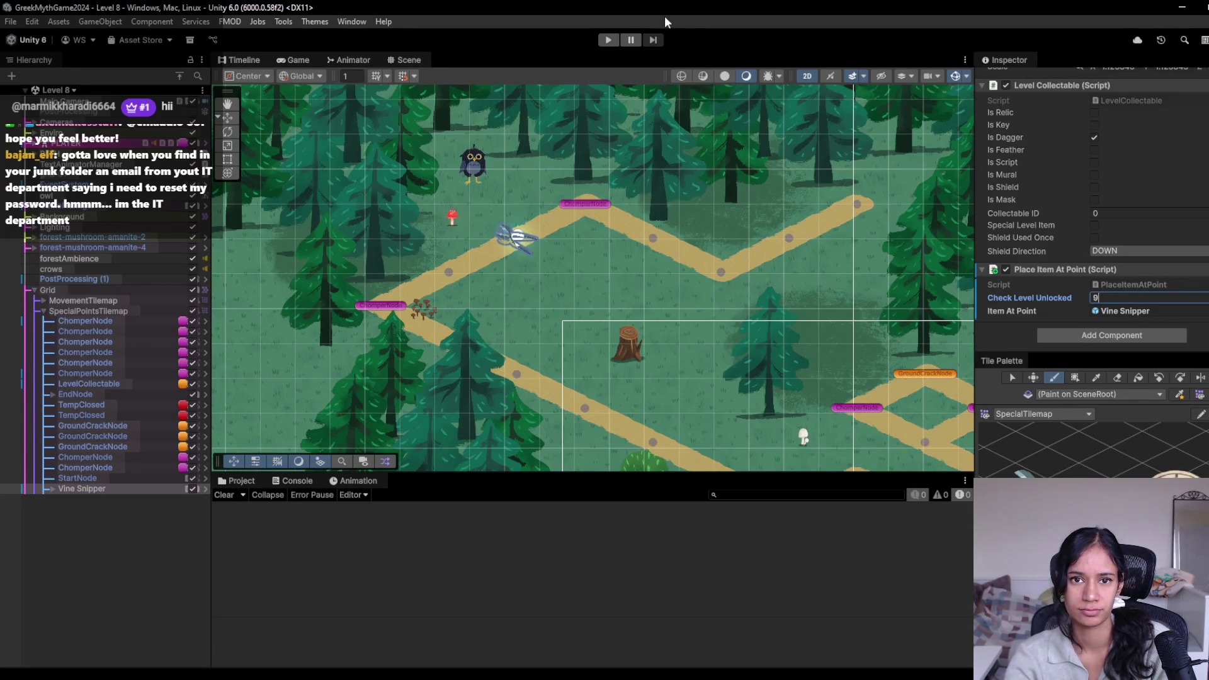
left_click(616, 40)
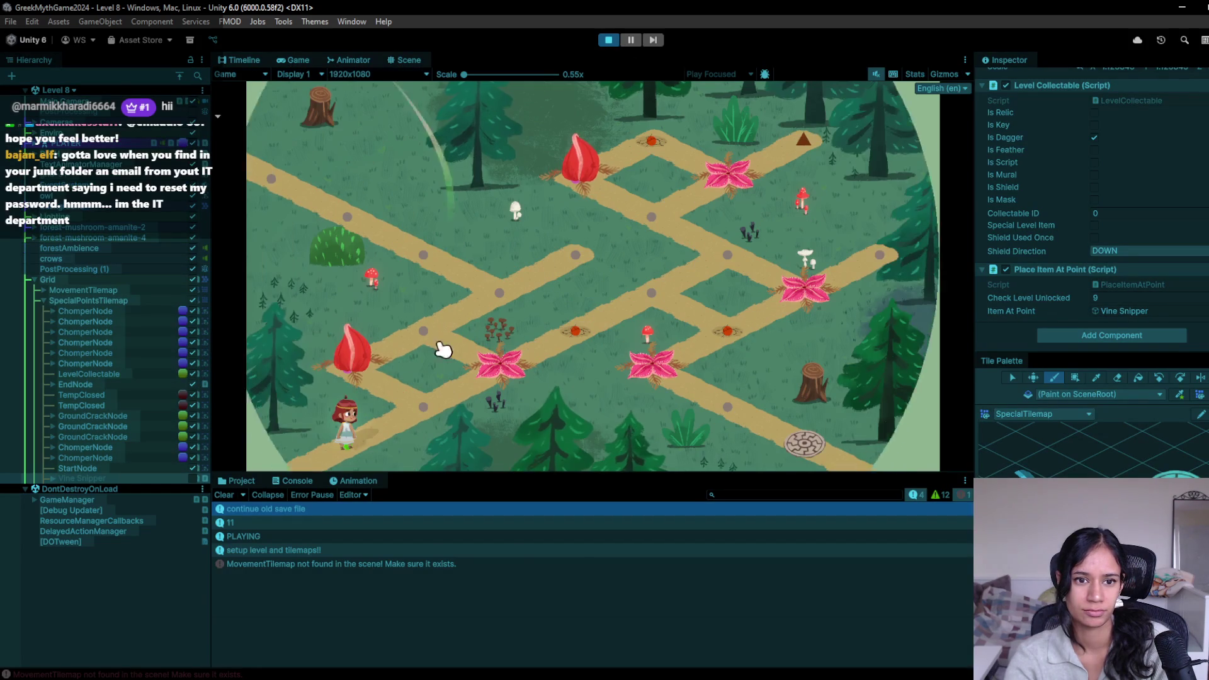
Step: Walk Sophia node by node up-left along the forest path, then to the lower-right node
left_click(398, 392)
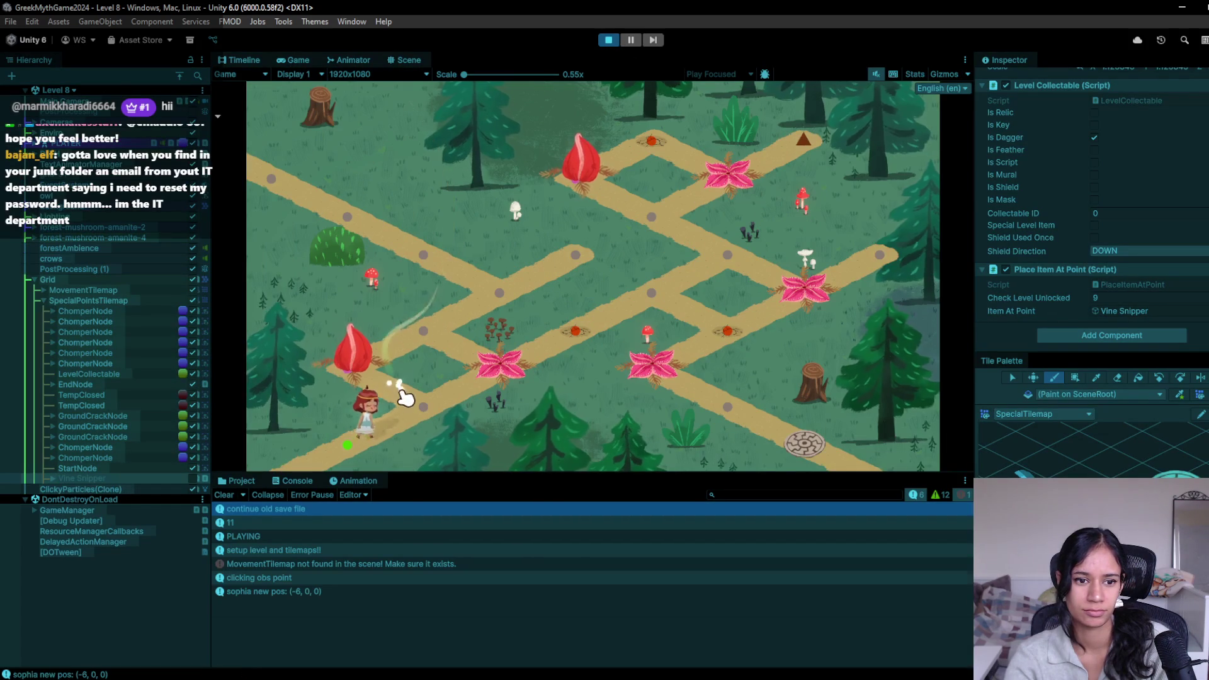
left_click(356, 381)
left_click(416, 347)
left_click(500, 306)
left_click(422, 257)
left_click(377, 218)
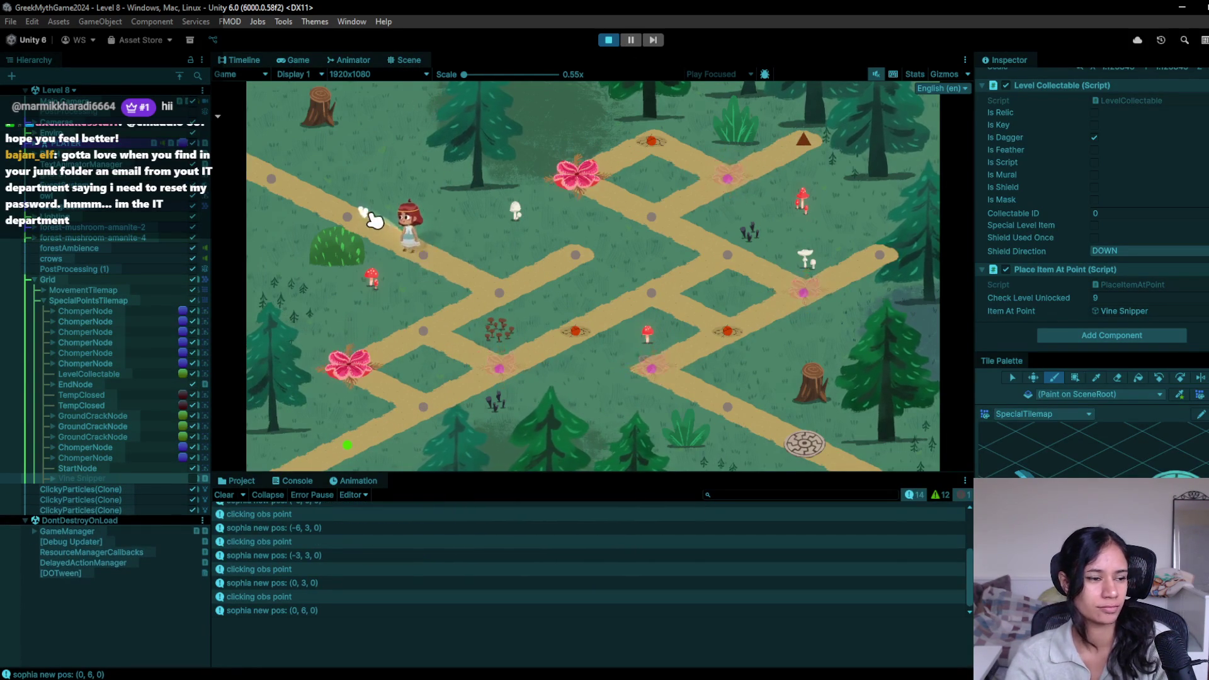
left_click(342, 214)
left_click(298, 187)
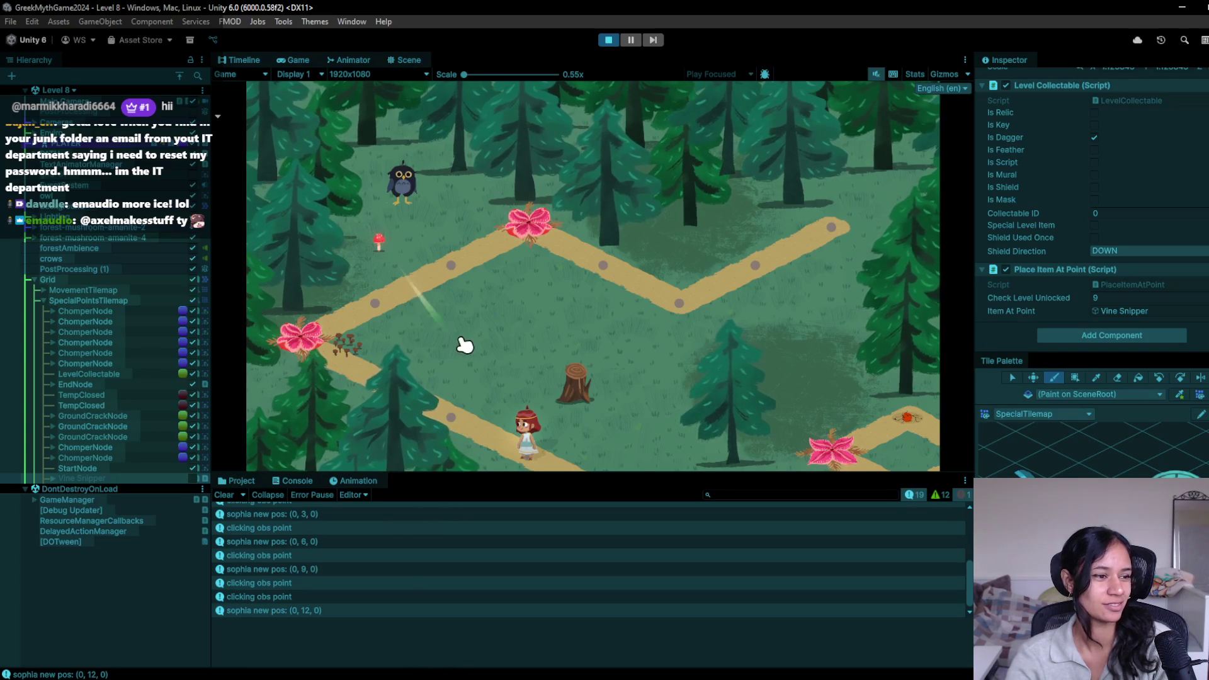
left_click(449, 414)
Step: Stop play mode and switch over to Visual Studio Code
left_click(608, 40)
key("alt+Tab")
scroll(684, 63, "up", 5)
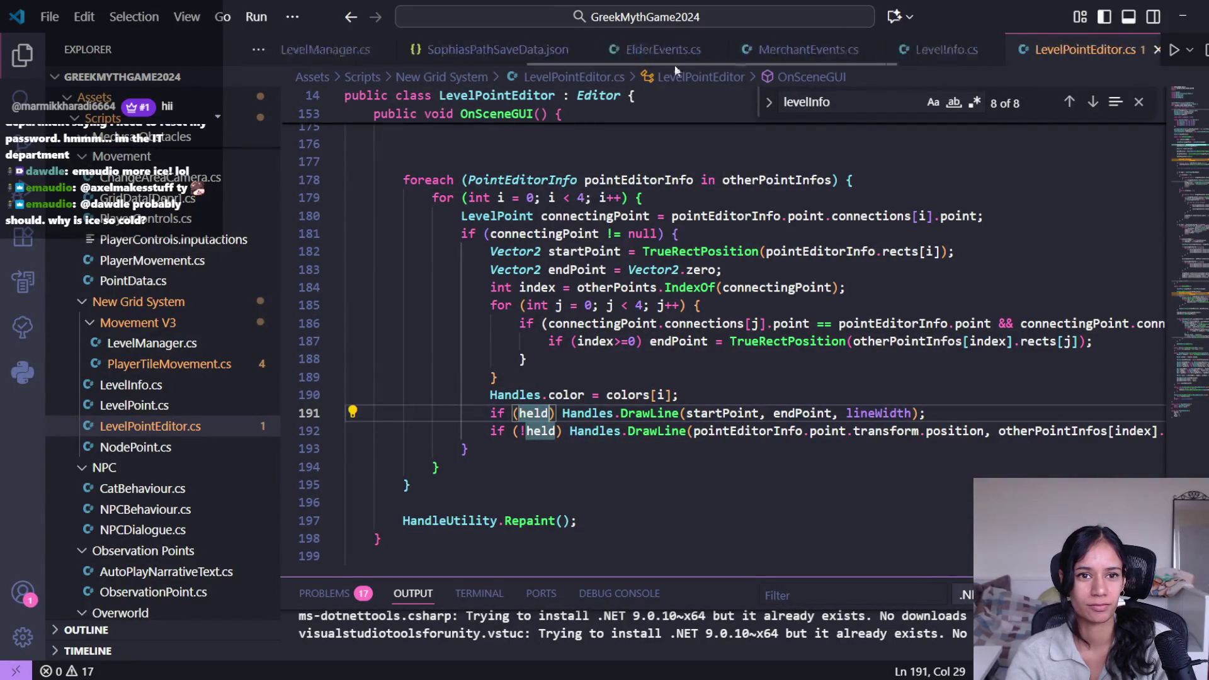
Step: Change level 9's isLevelComplete from false to true in SophiasPathSaveData.json, then replay Level 8 in Unity
scroll(485, 55, "down", 1)
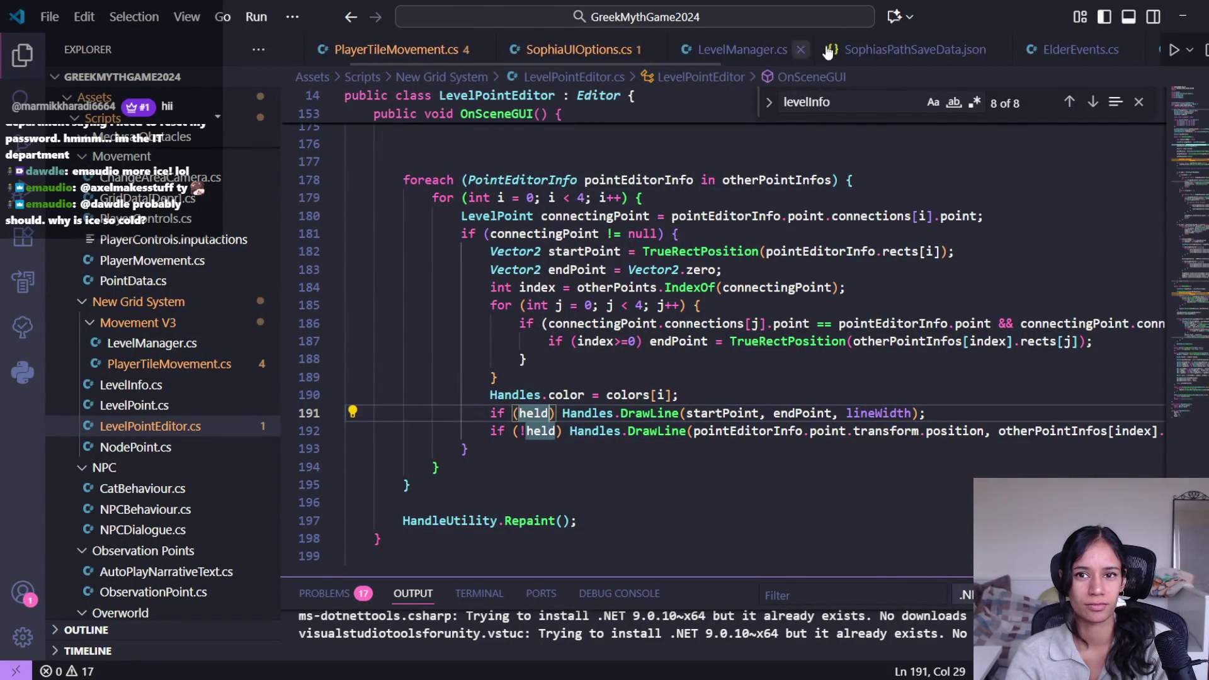
left_click(891, 50)
scroll(511, 367, "down", 2)
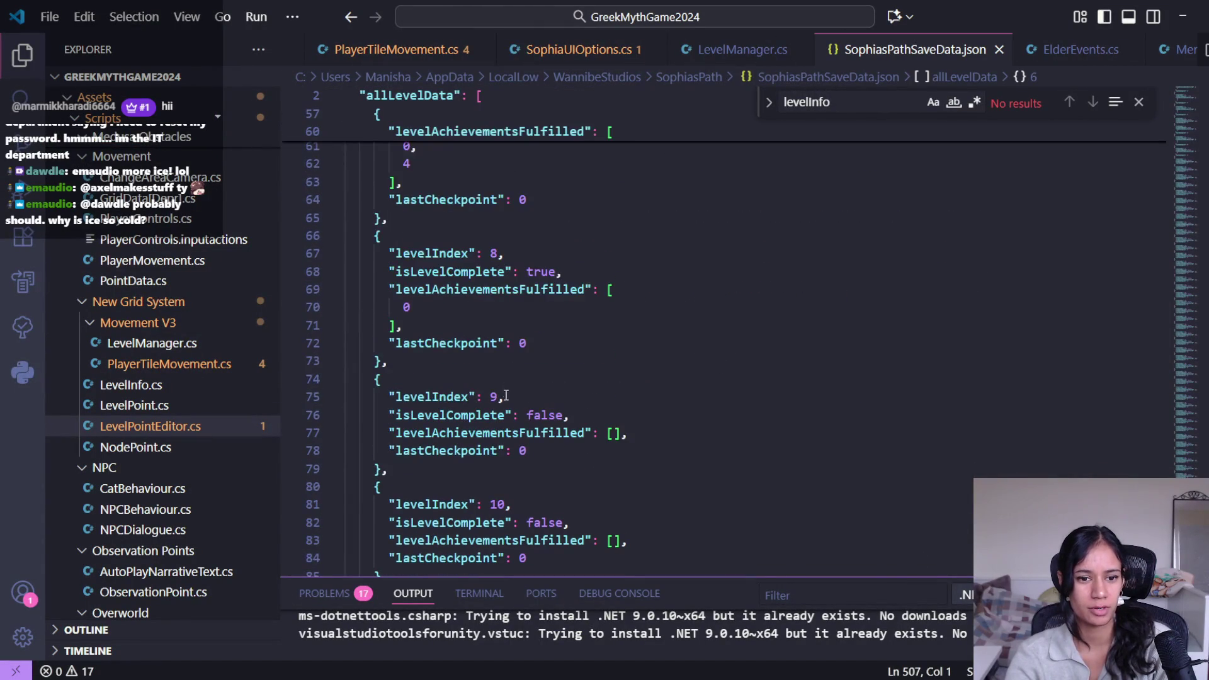
double_click(549, 414)
type("true")
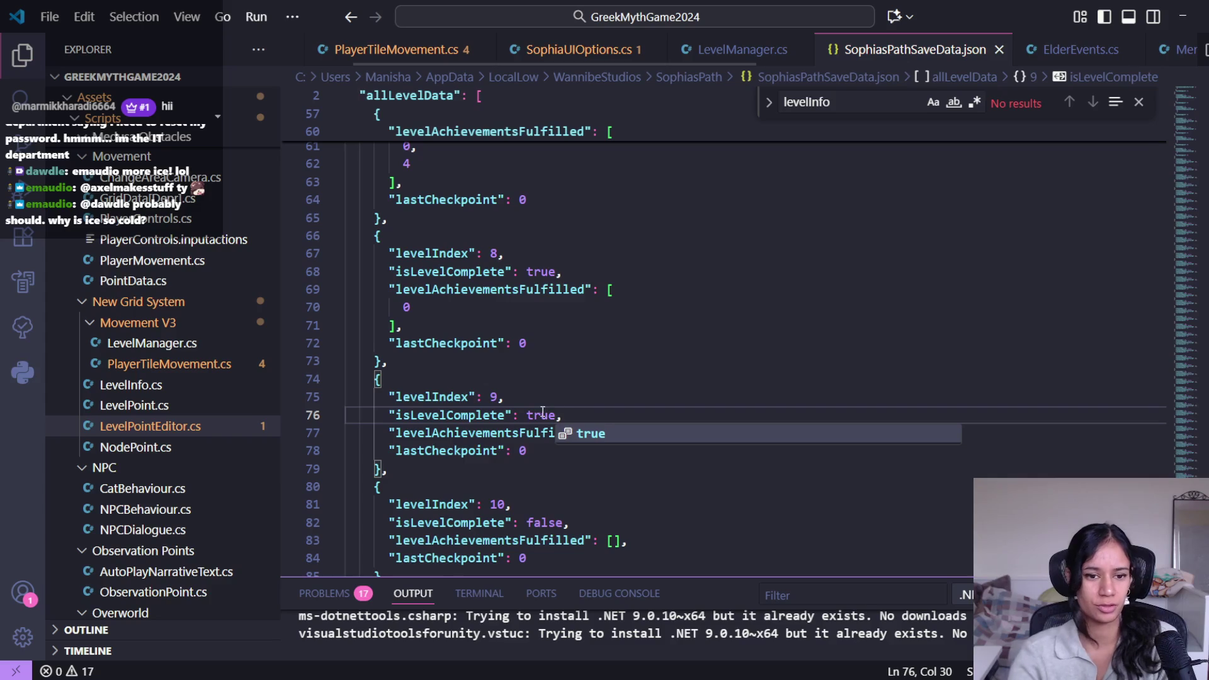
left_click(1186, 9)
left_click(609, 40)
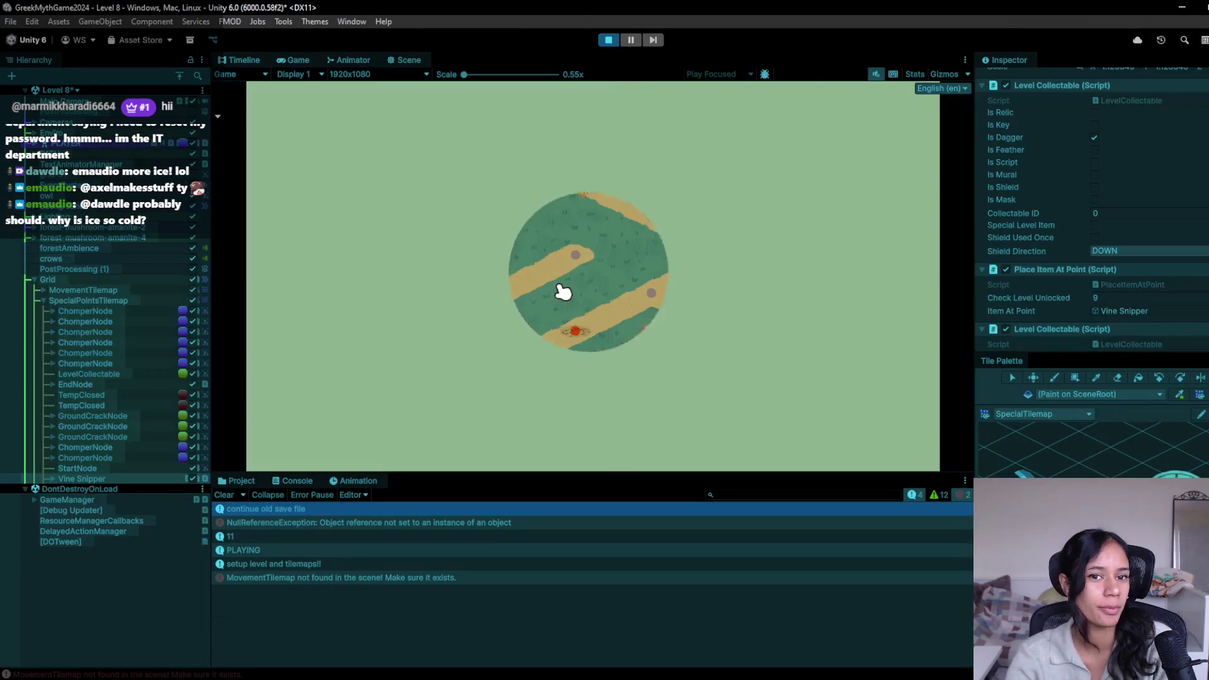
Step: Hop Sophia across seven path nodes up-left through the forest, then stop play mode
left_click(329, 358)
left_click(345, 360)
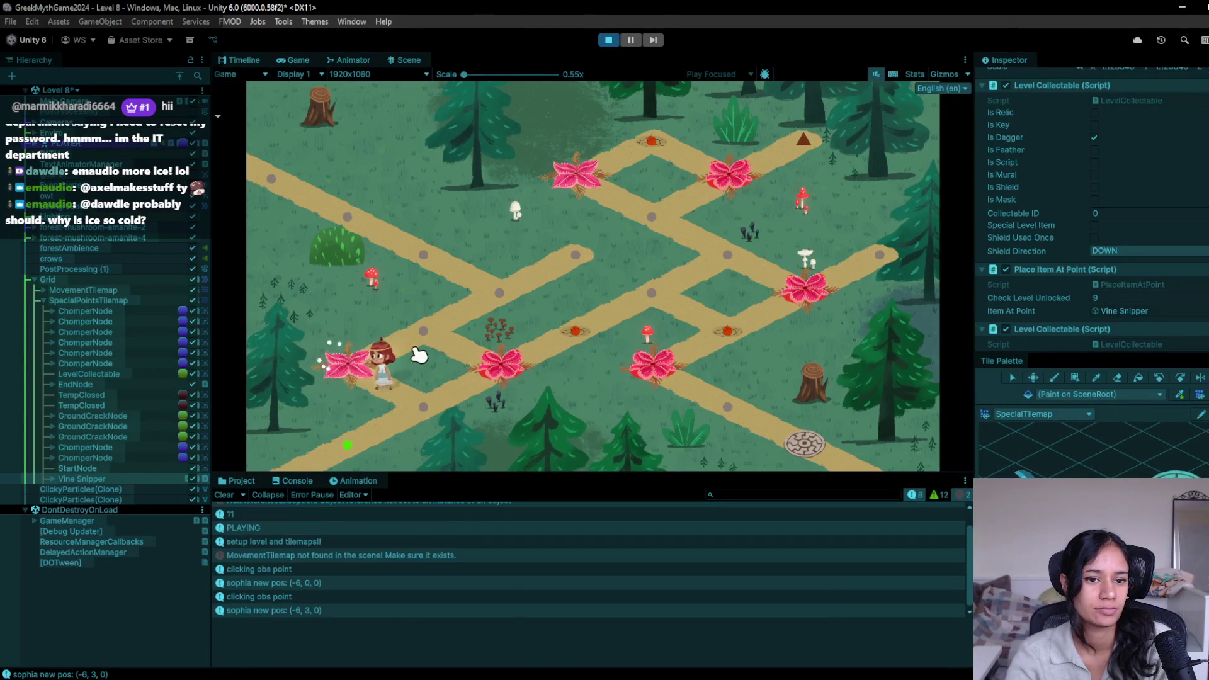
left_click(426, 334)
left_click(510, 294)
left_click(423, 252)
left_click(361, 221)
left_click(304, 196)
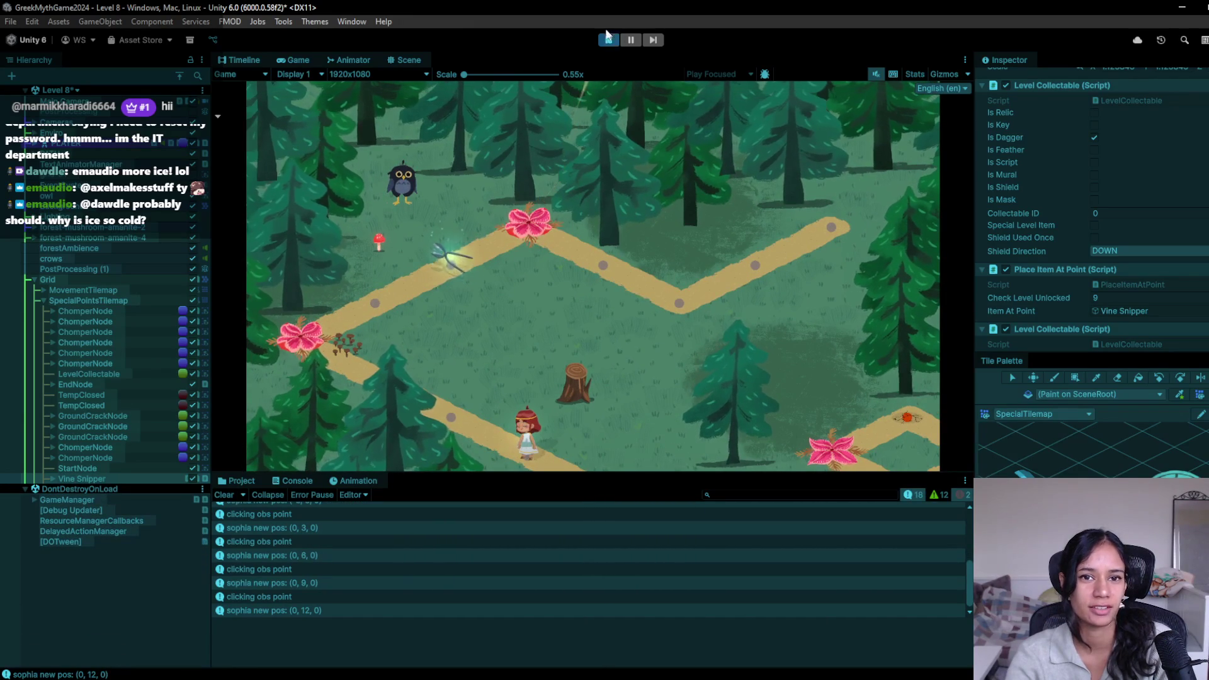
left_click(608, 39)
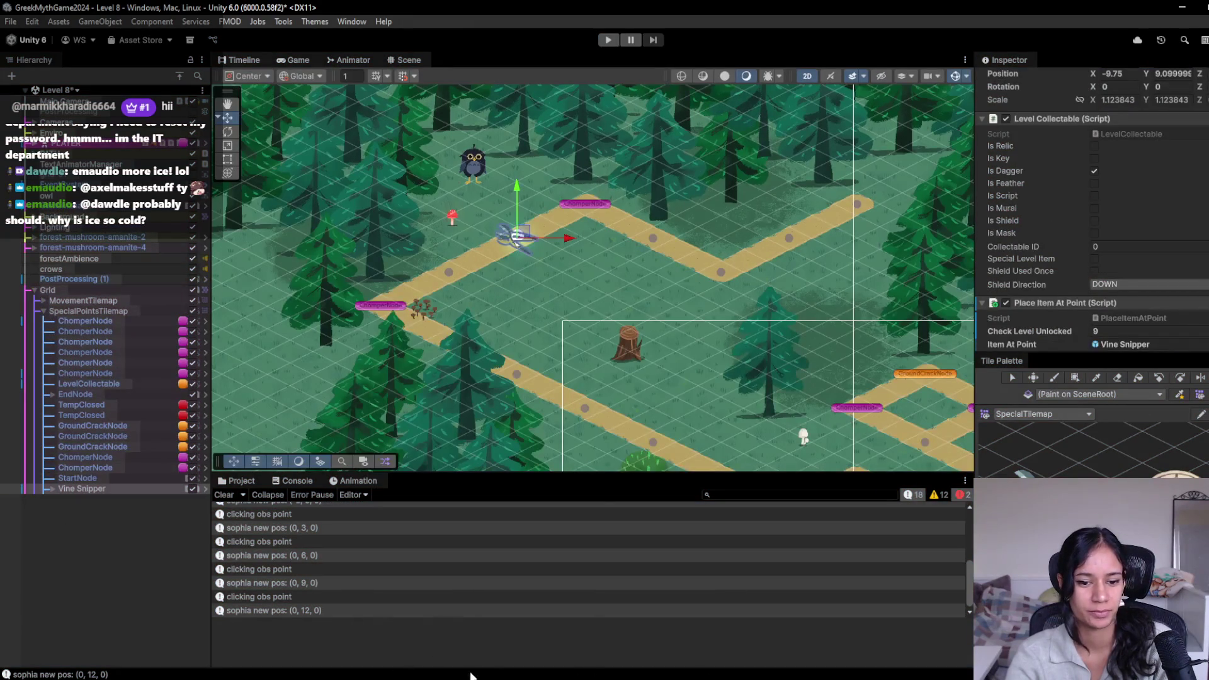
Step: Drag the Feather placements task to the top of the Pomofocus list, then return to Unity
mouse_move(365, 671)
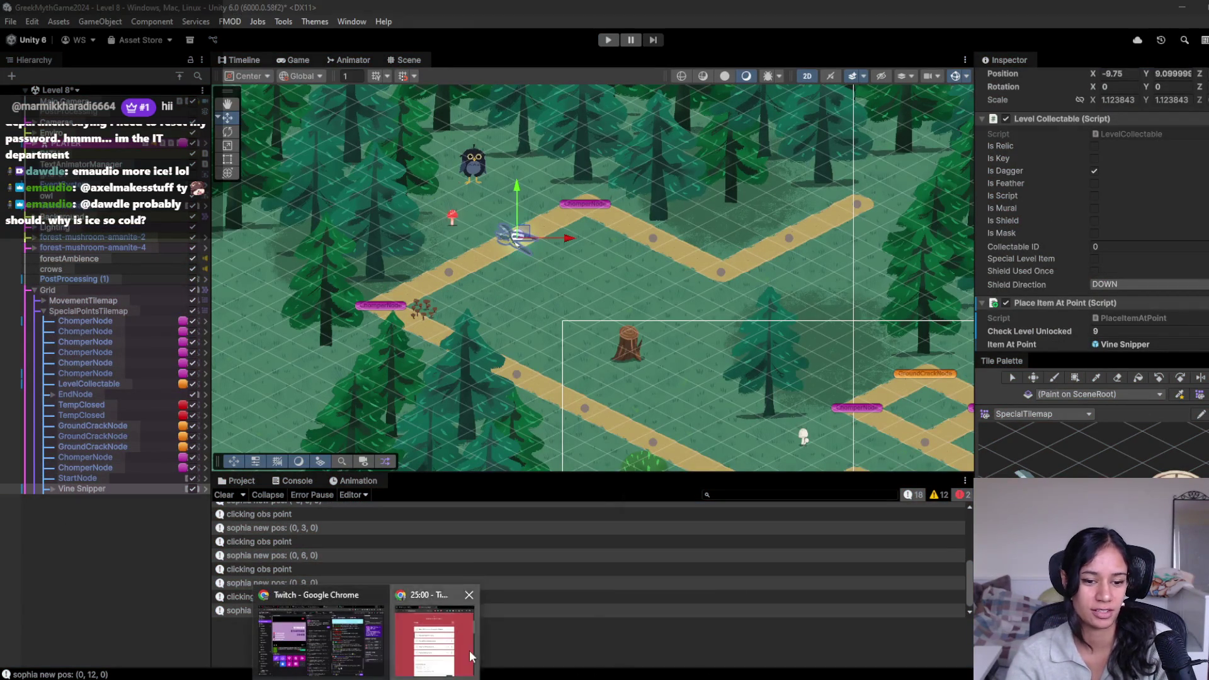
left_click(435, 633)
left_click_drag(903, 496, 907, 318)
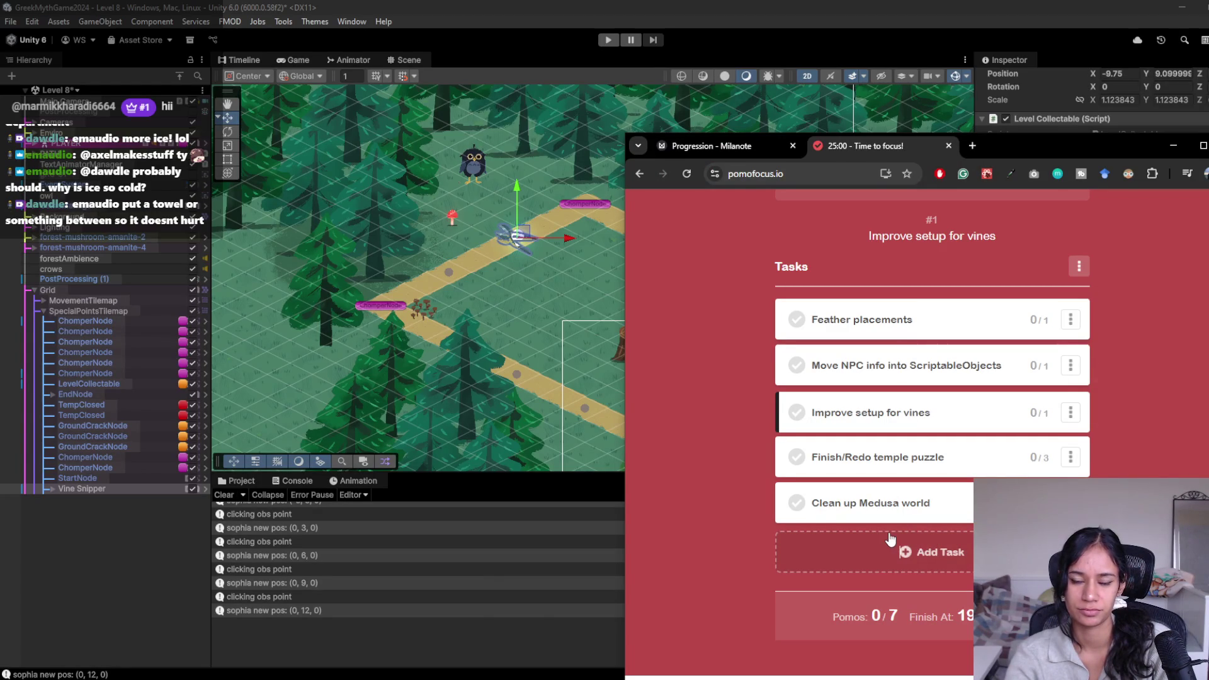
left_click(758, 18)
left_click_drag(759, 144, 549, 188)
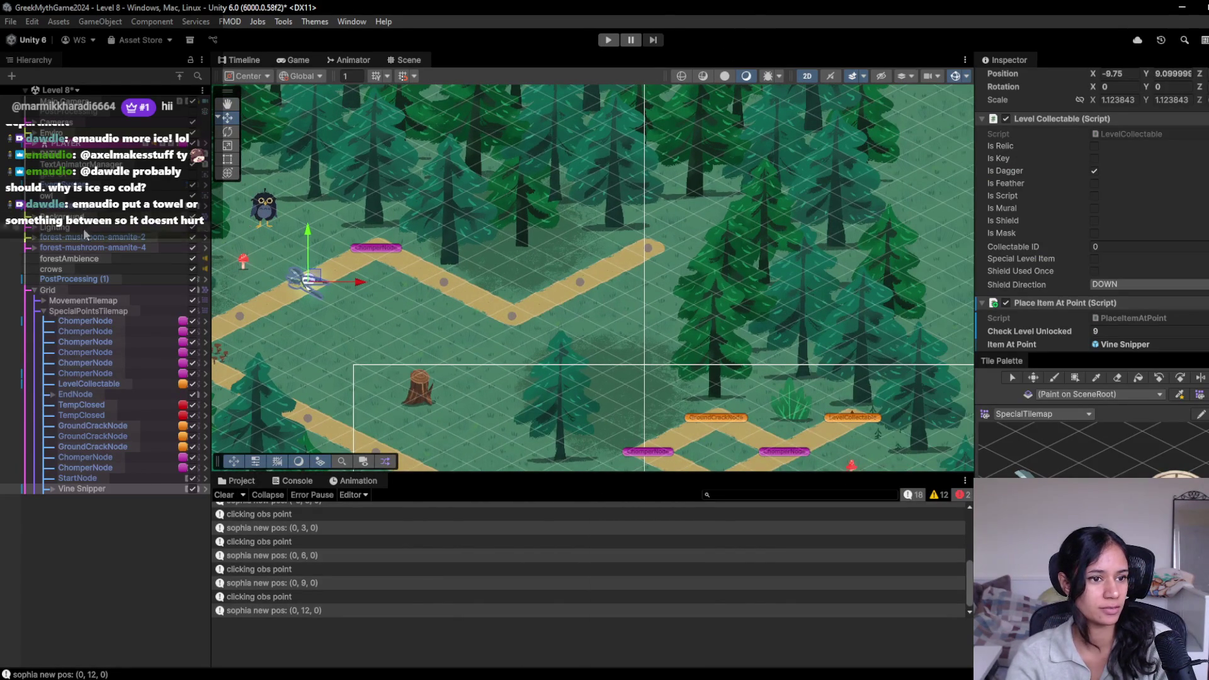
Step: Select the feather object and try moving it in the Hierarchy, dismissing the prefab warning
scroll(35, 159, "up", 10)
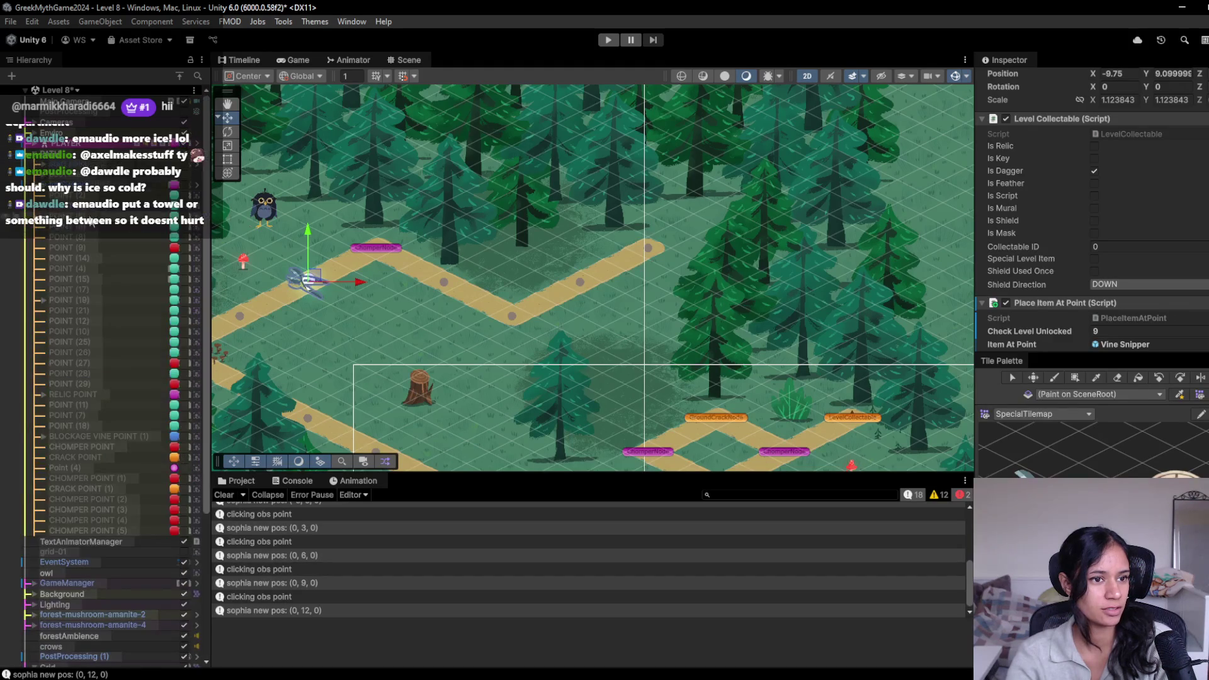
left_click(49, 194)
left_click(142, 181)
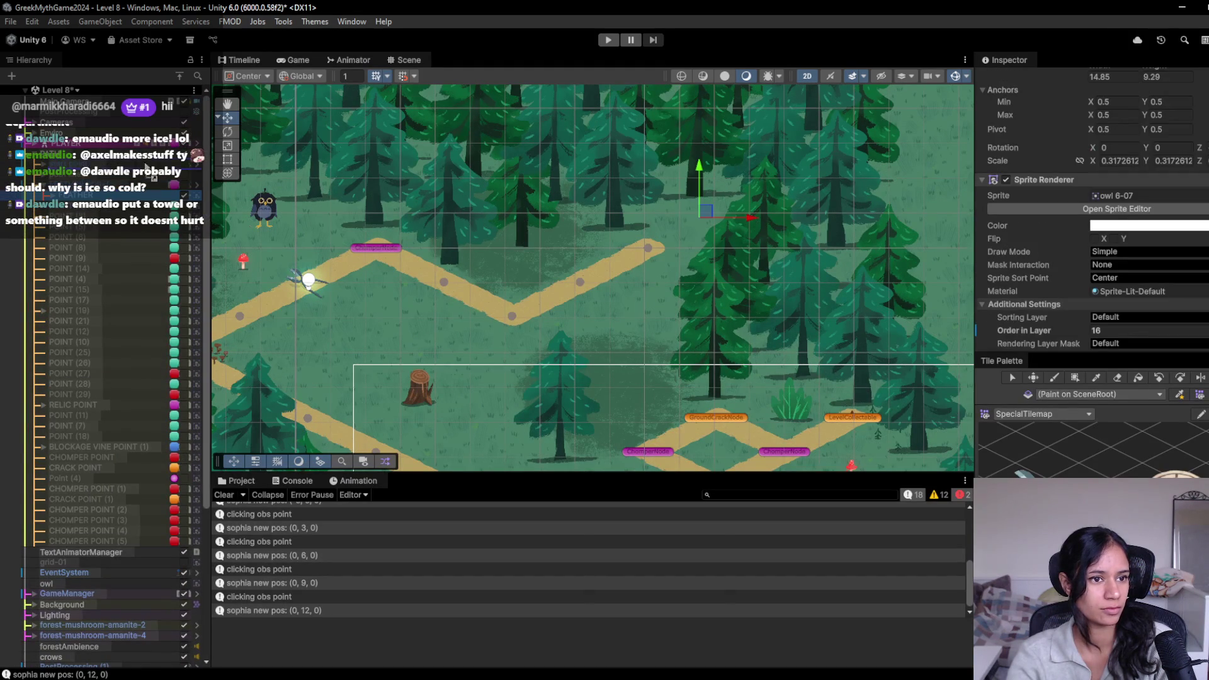
mouse_move(122, 145)
left_mouse_down()
mouse_move(108, 626)
mouse_move(124, 670)
mouse_move(129, 647)
left_mouse_up()
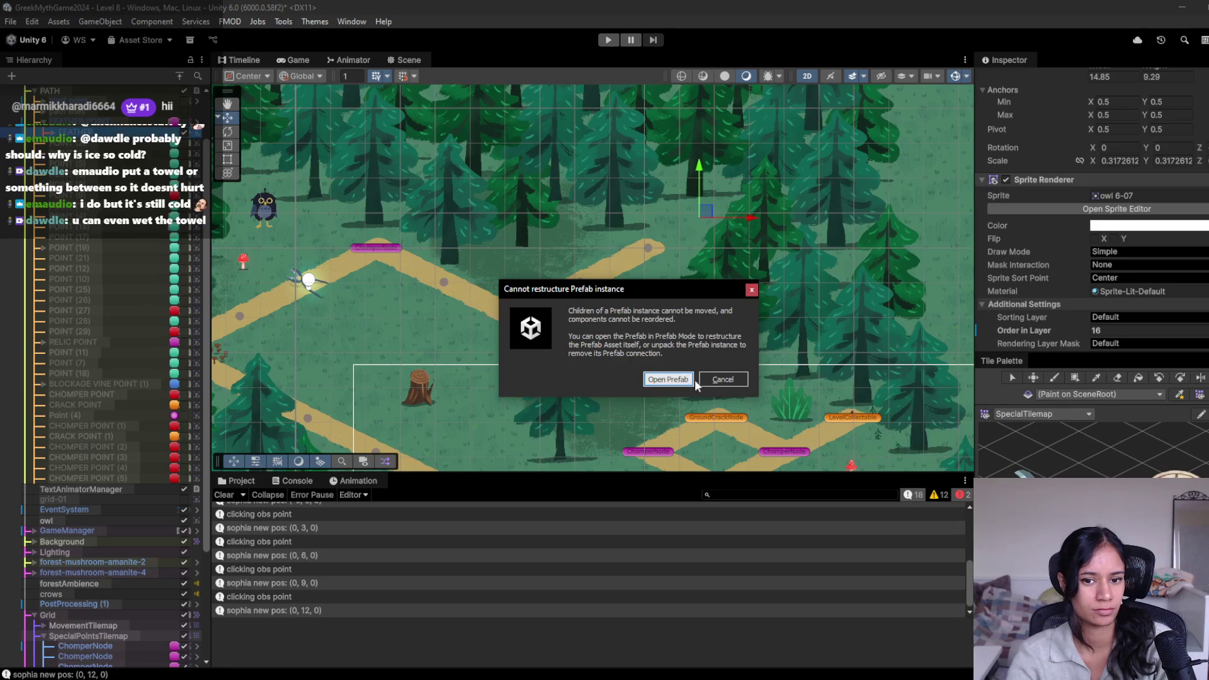
left_click(723, 379)
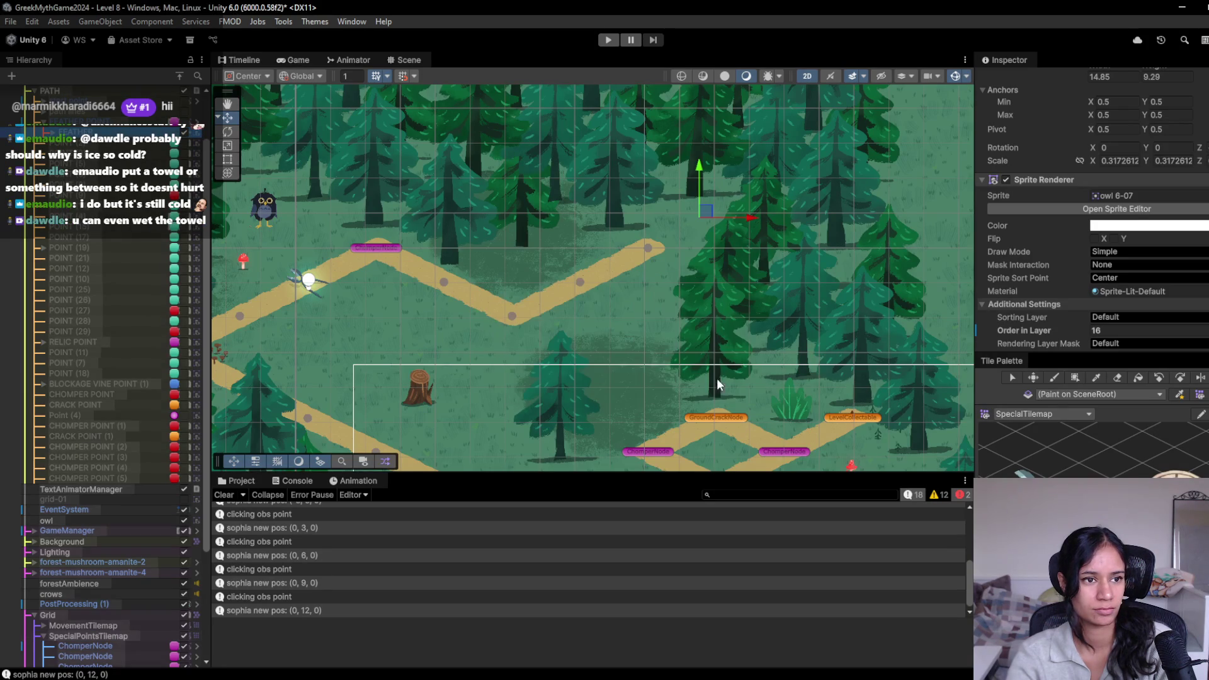
Step: Unpack the prefab instance and parent FEATHER under SpecialPointsTilemap
right_click(139, 123)
mouse_move(235, 316)
left_click(486, 416)
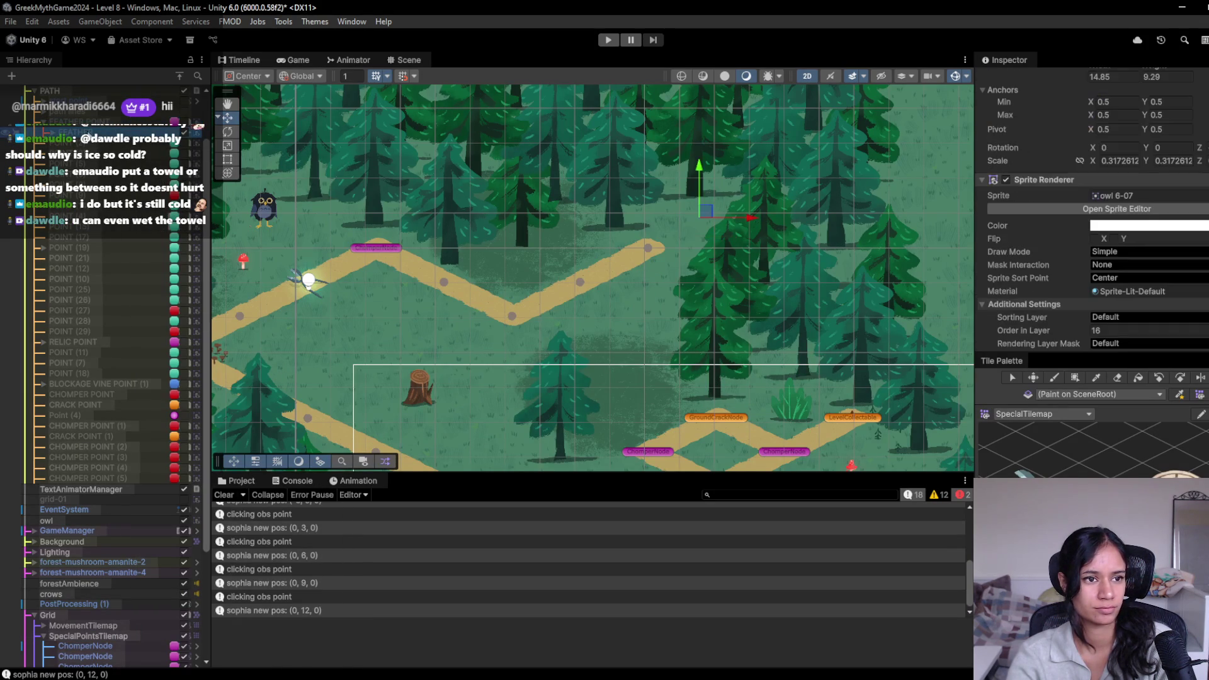
left_click_drag(108, 540, 107, 636)
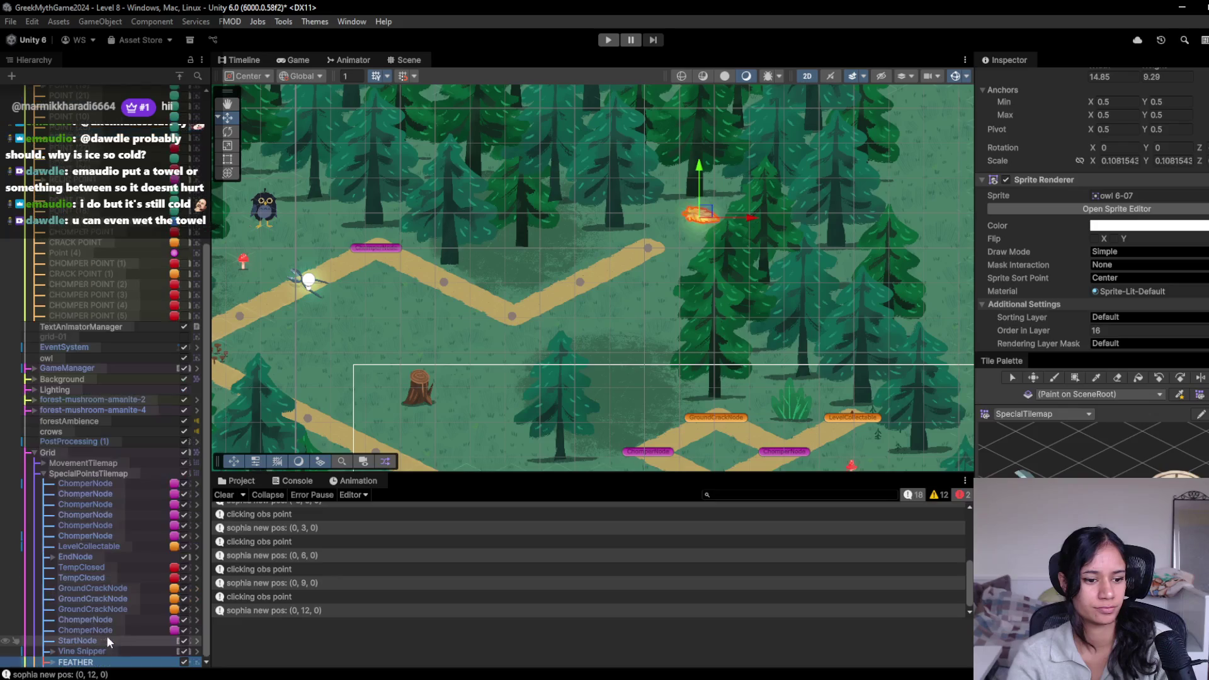
Step: Search the Project for node prefabs and reveal the AutoNarrativeNode prefab in its folder
left_click(241, 480)
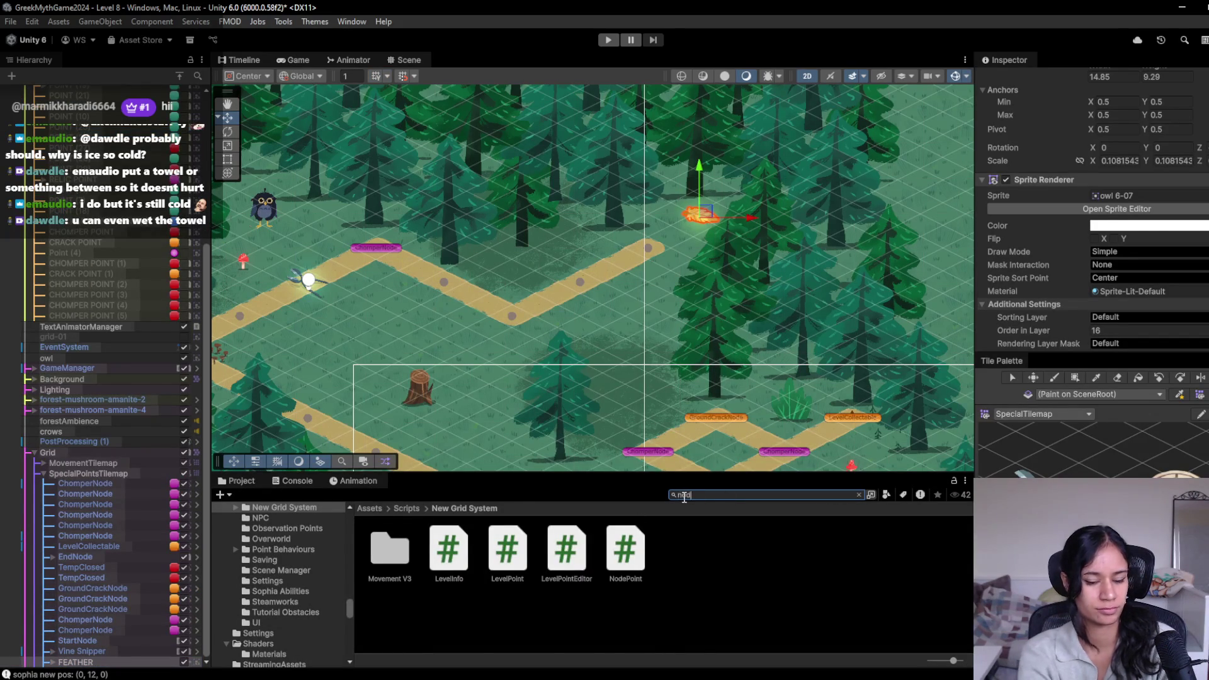
type("ode")
left_click(860, 494)
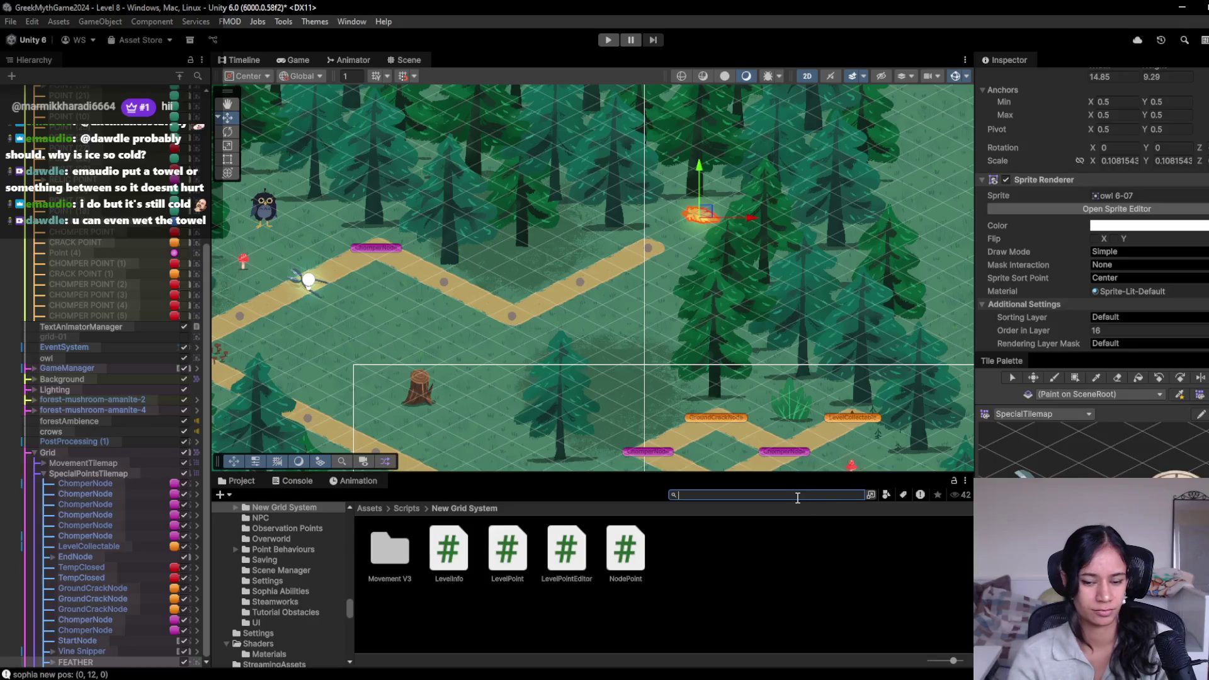
type("node")
left_click(390, 549)
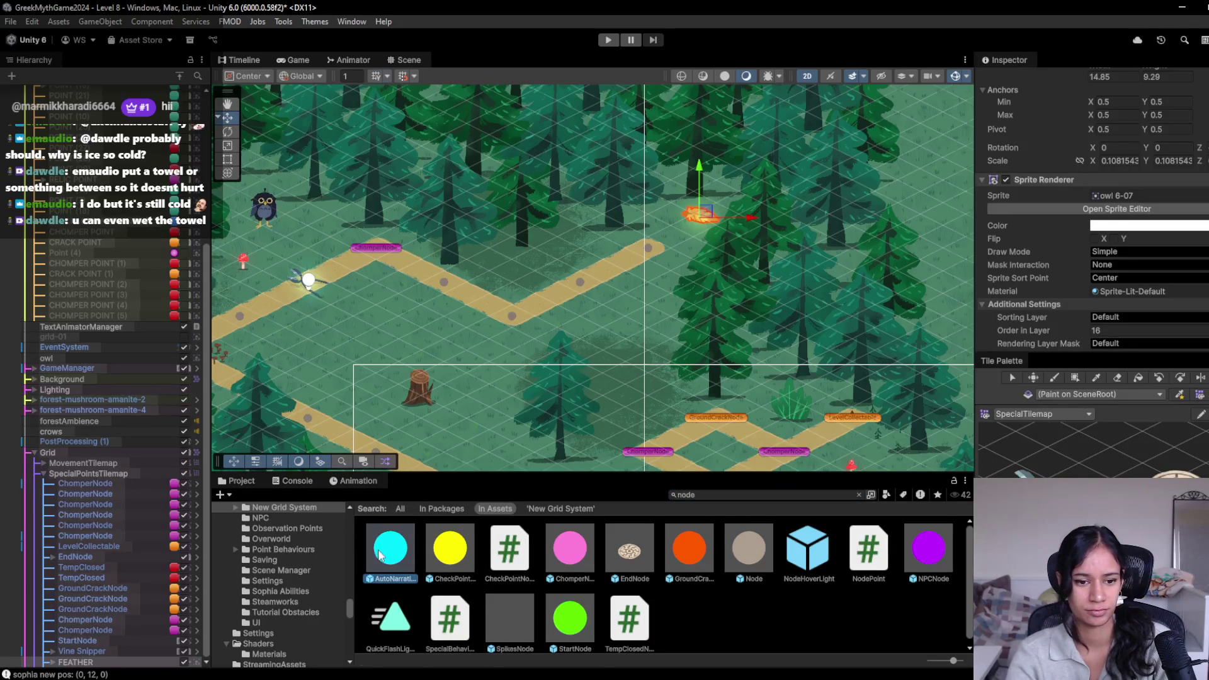
left_click(859, 495)
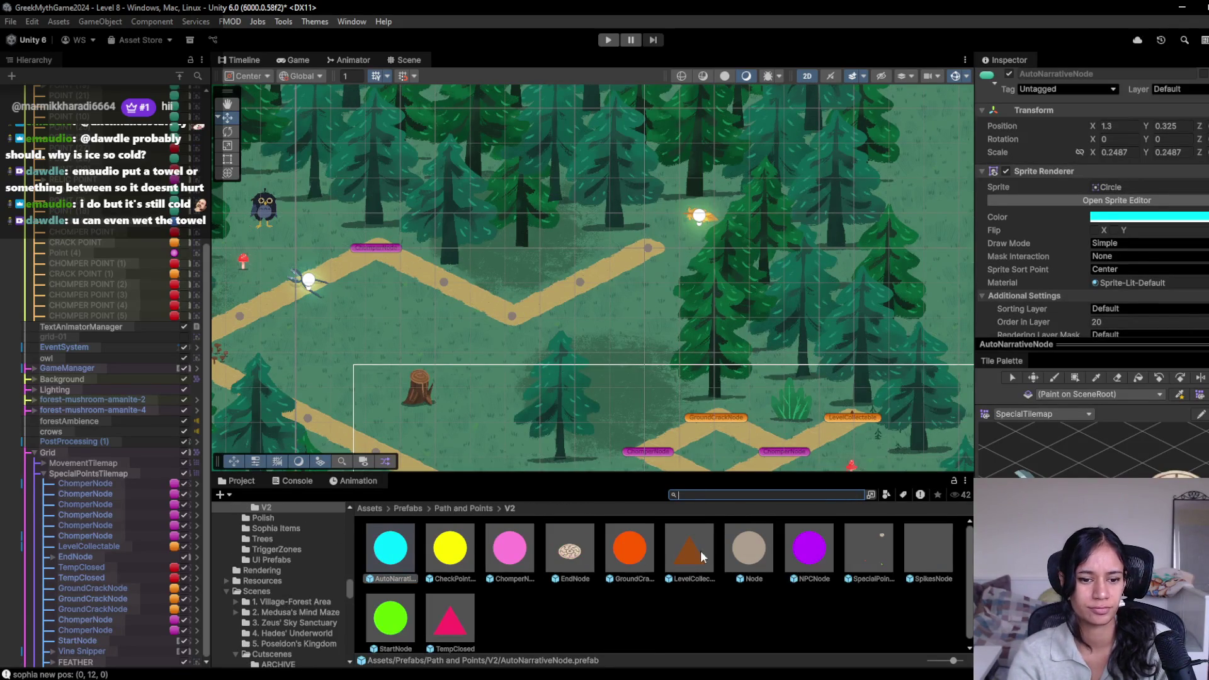
Step: Frame FEATHER in the Scene view and drag it down-left onto the path at -0.13, 10.292
left_click(582, 627)
left_click(103, 663)
mouse_move(103, 664)
left_mouse_down()
mouse_move(595, 650)
mouse_move(182, 633)
left_mouse_up()
key("f")
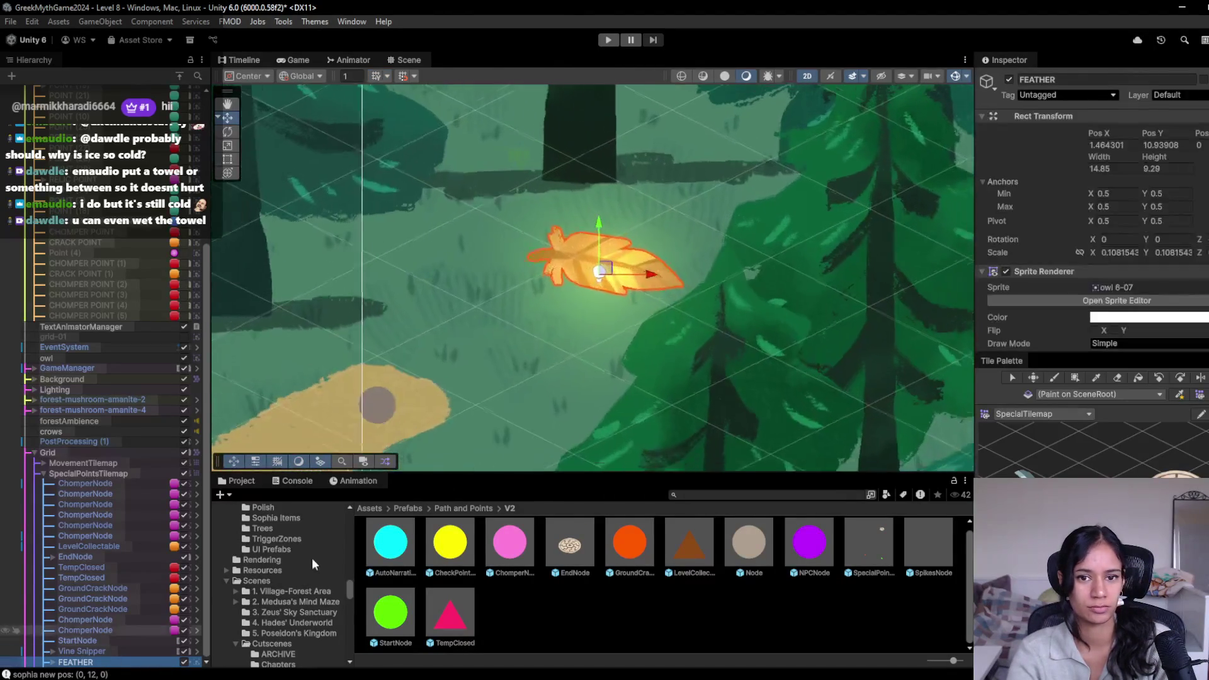
mouse_move(606, 277)
left_mouse_down()
mouse_move(471, 307)
mouse_move(520, 280)
left_mouse_up()
scroll(670, 305, "down", 3)
mouse_move(665, 249)
left_mouse_down()
mouse_move(579, 272)
mouse_move(587, 296)
mouse_move(677, 227)
mouse_move(687, 236)
mouse_move(557, 263)
mouse_move(577, 289)
left_mouse_up()
Step: Nudge FEATHER slightly up-right along the path to position 0.08, 10.66
left_click(292, 61)
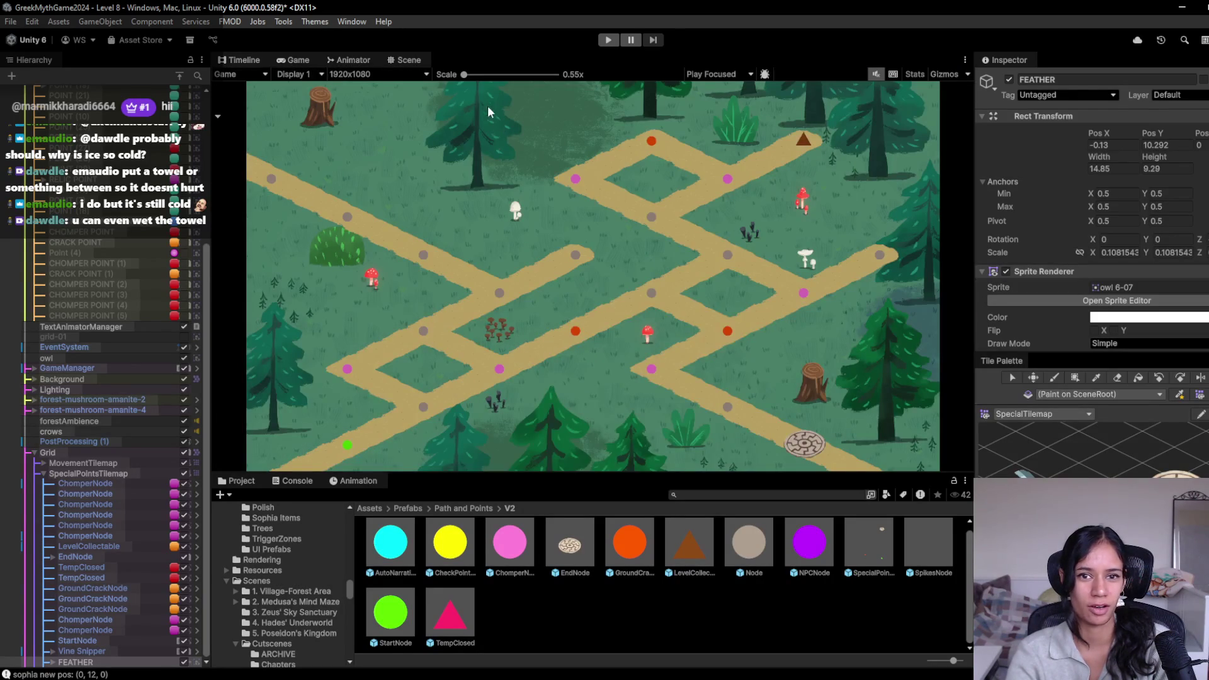
left_click(397, 63)
left_click_drag(527, 196, 475, 178)
scroll(475, 178, "down", 1)
left_click_drag(621, 182, 632, 167)
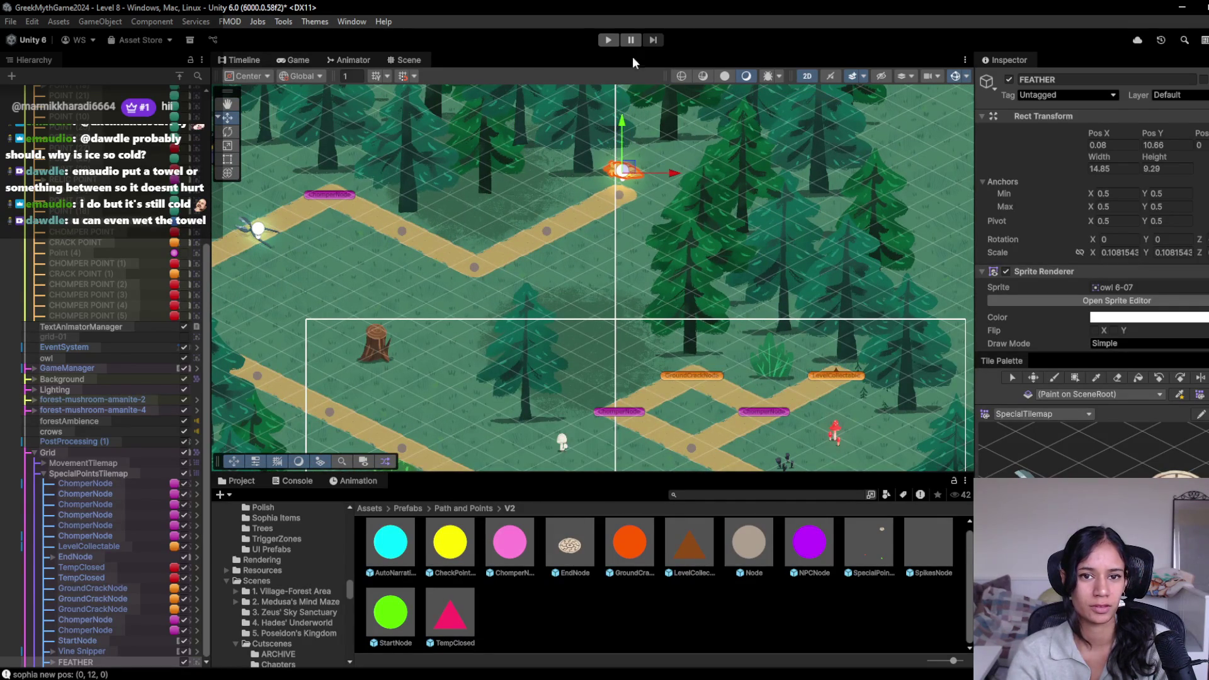
Step: Run a brief play test while panning across the level in the Scene view, then stop
left_click(609, 41)
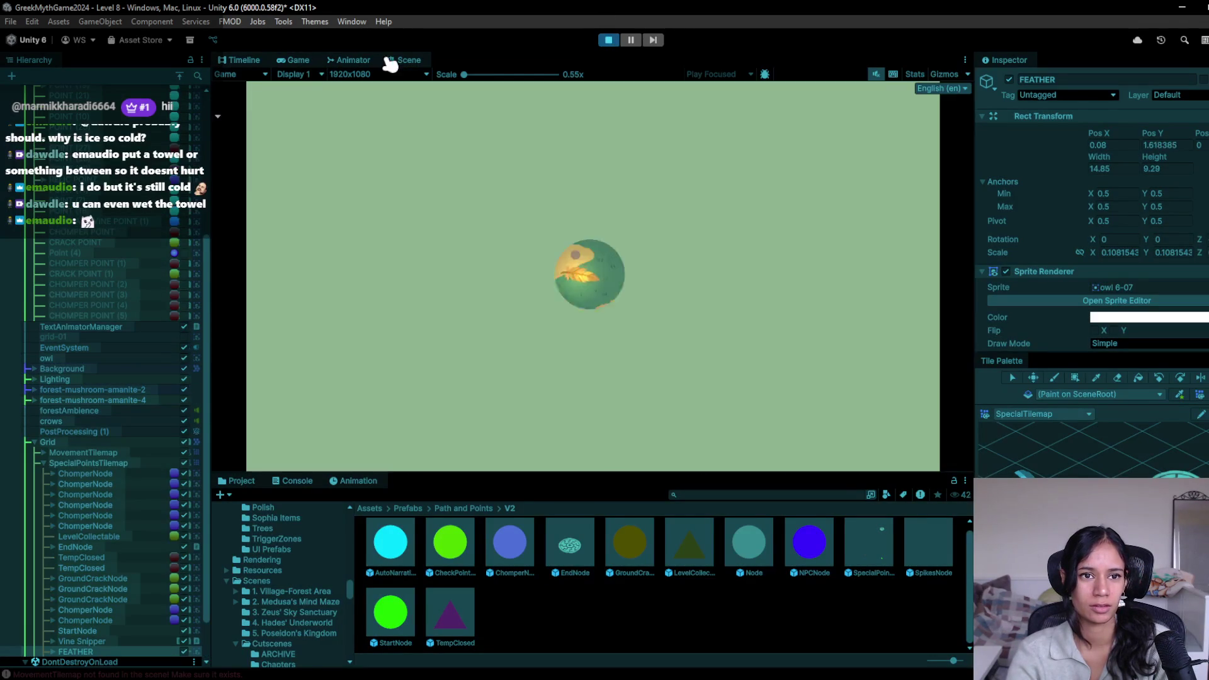
left_click(410, 63)
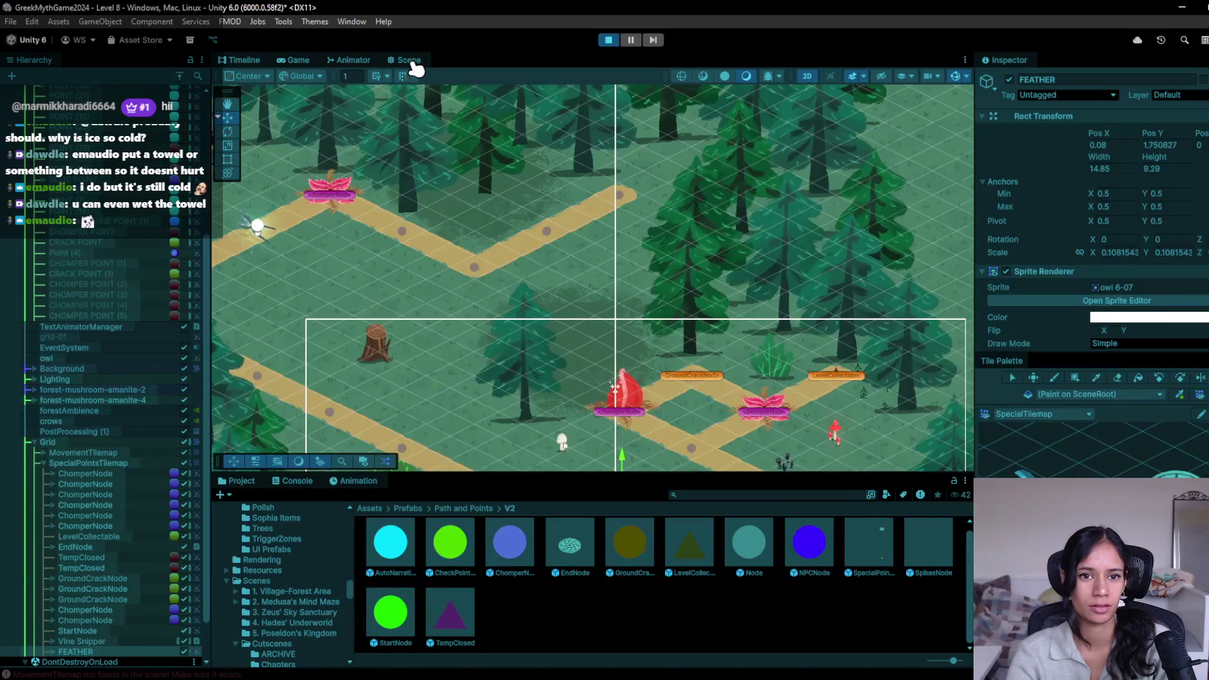
mouse_move(431, 264)
left_mouse_down()
mouse_move(445, 248)
mouse_move(584, 226)
left_mouse_up()
scroll(584, 226, "down", 2)
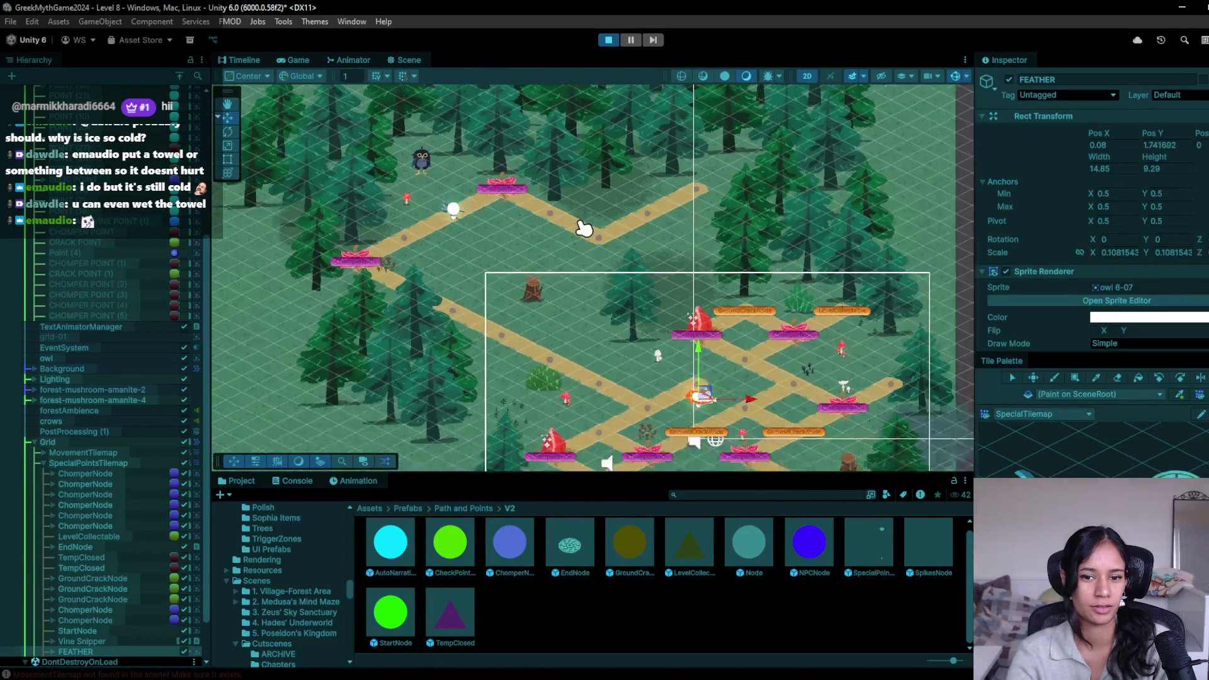
left_click(608, 40)
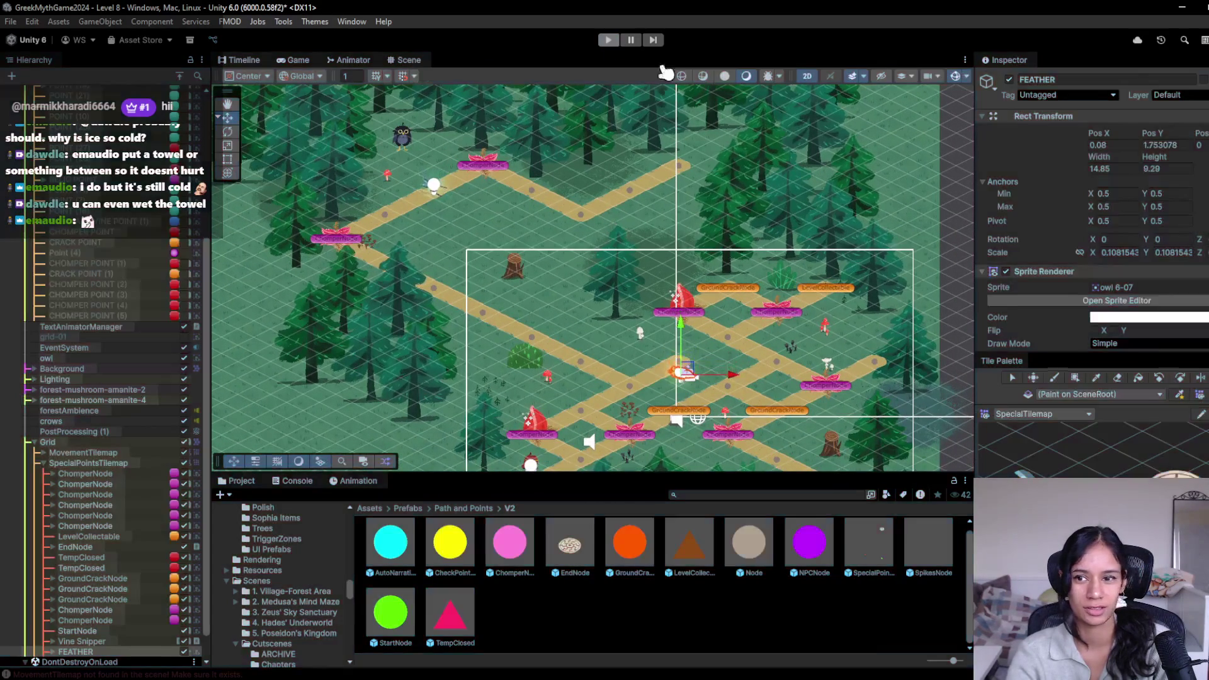
scroll(1033, 297, "down", 3)
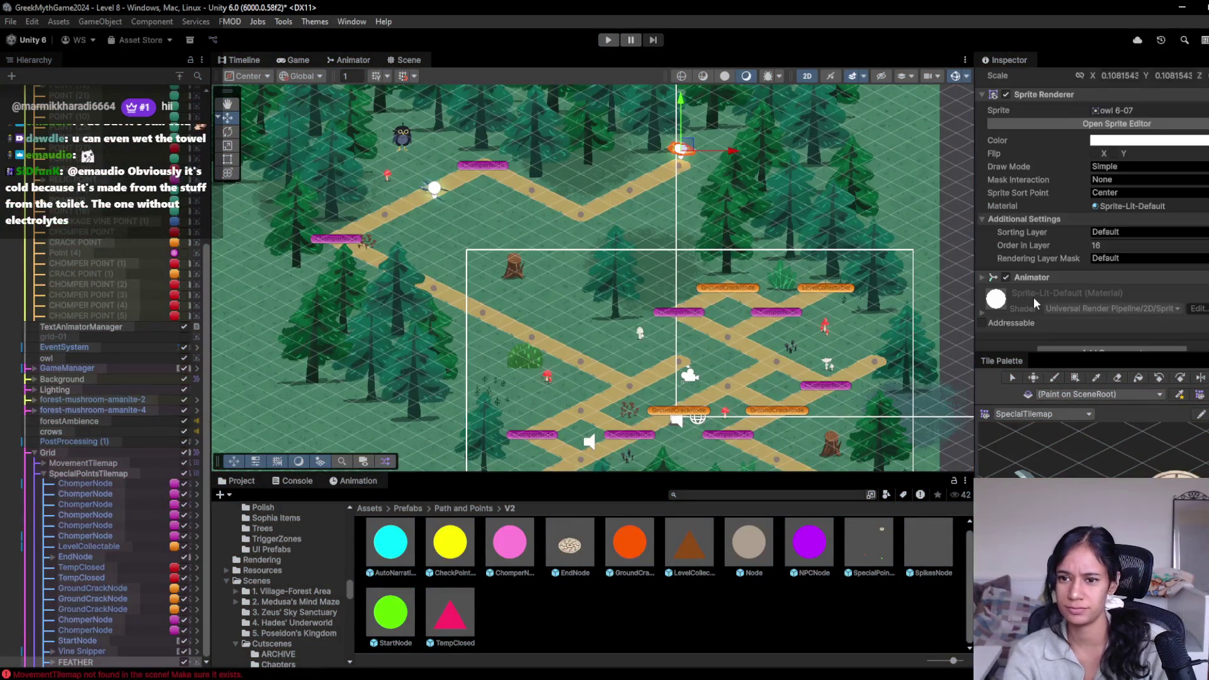
scroll(1033, 296, "down", 2)
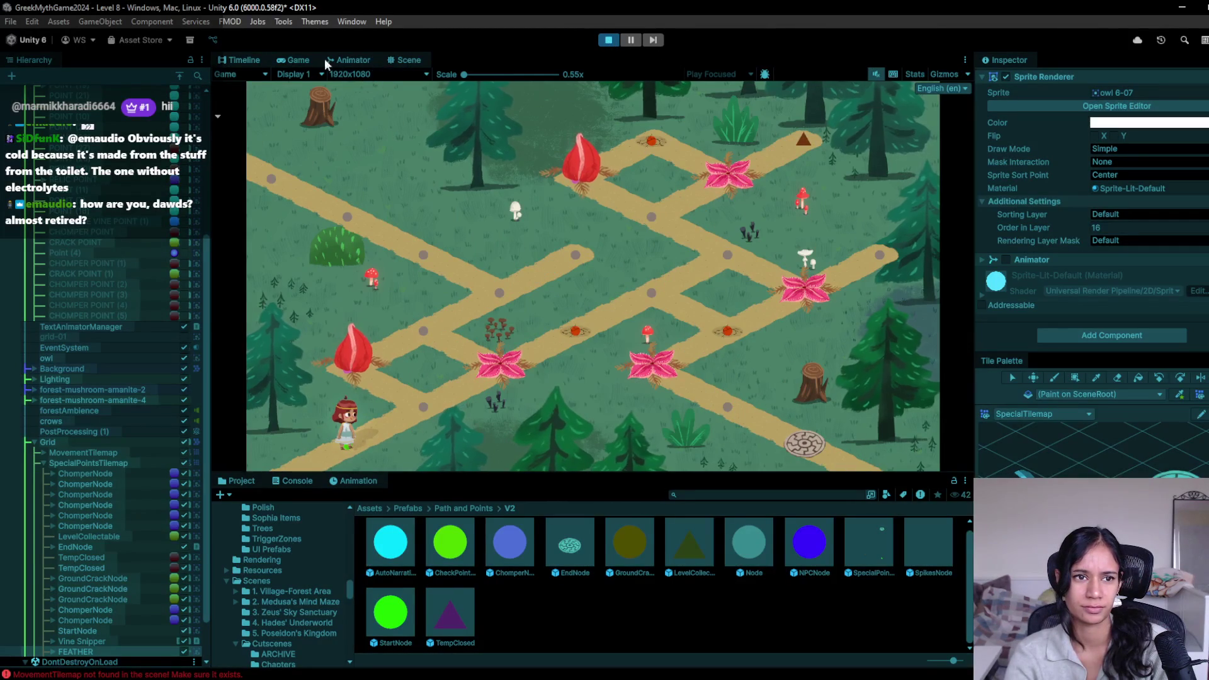
Step: Walk the character through five path nodes up-left to the upper-left node, then stop playing
left_click(409, 60)
scroll(684, 151, "up", 3)
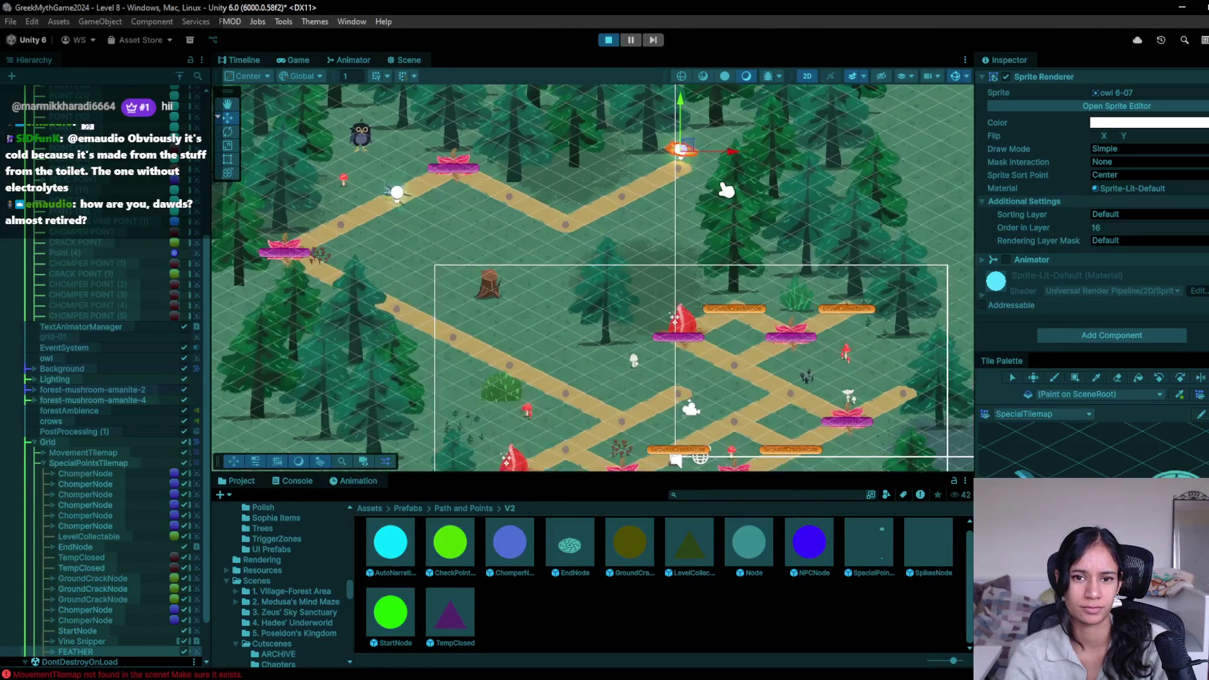
left_click(298, 60)
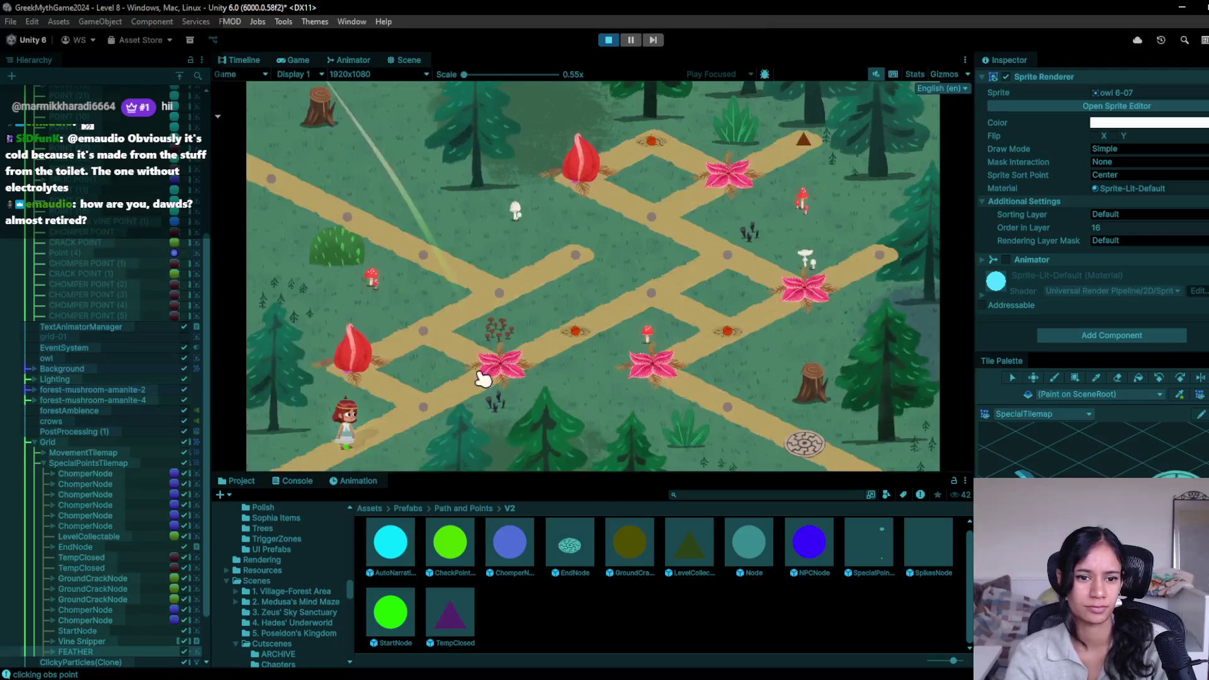
left_click(421, 332)
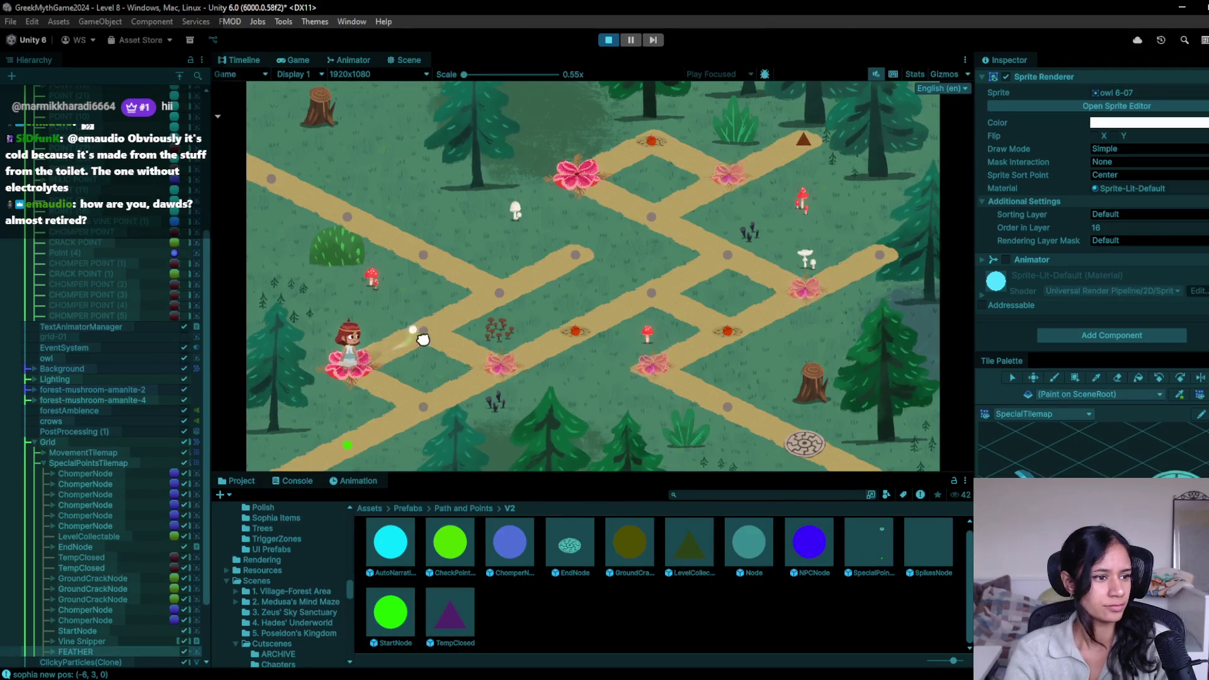
left_click(492, 295)
left_click(441, 263)
left_click(365, 221)
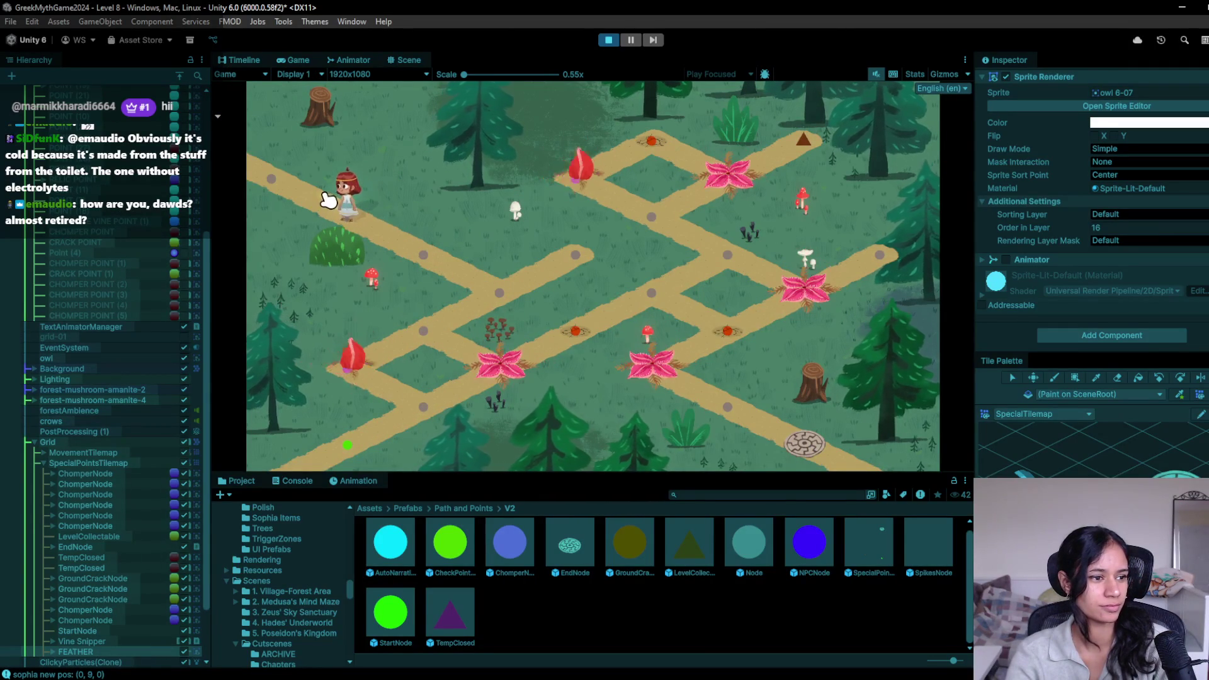
left_click(304, 184)
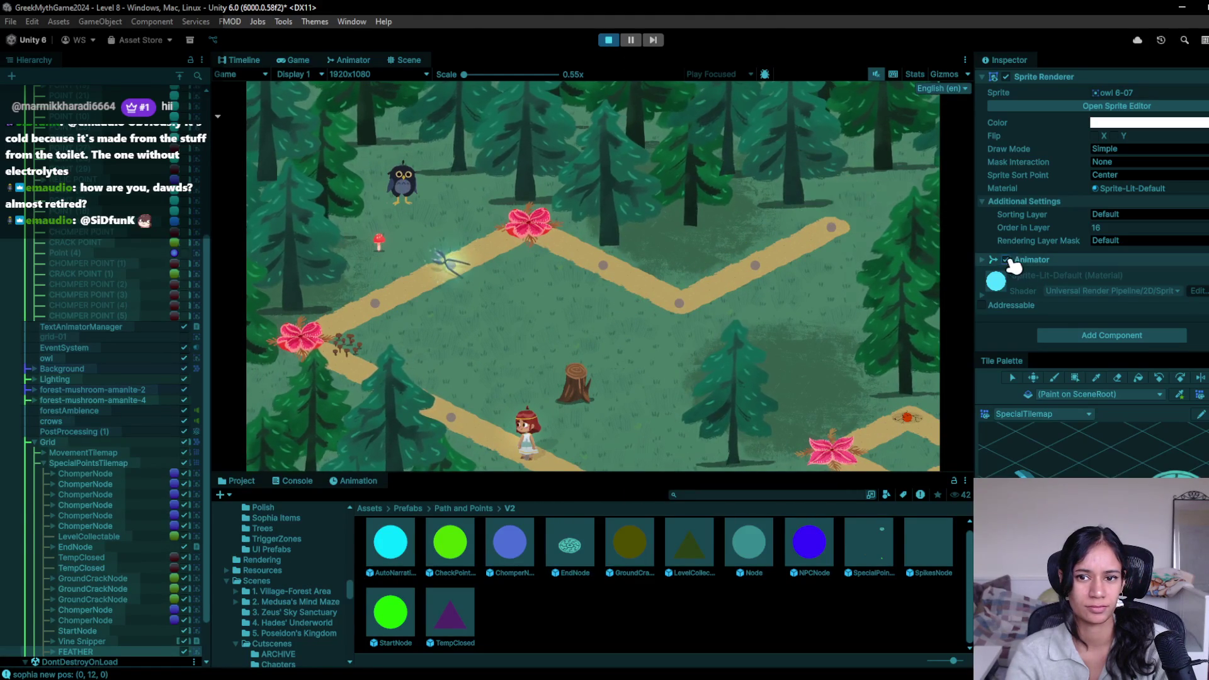
left_click(608, 40)
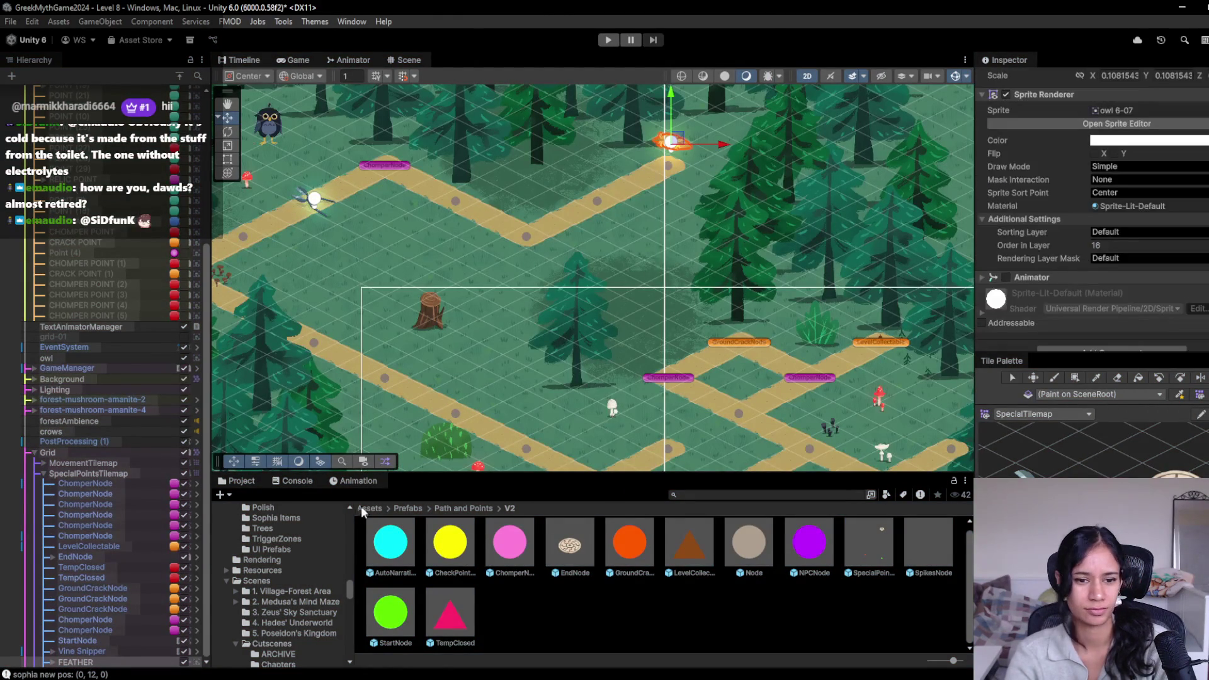
Step: Open FEATHER's FloatingFeather animation and preview it across the timeline
left_click(354, 484)
scroll(451, 543, "down", 3)
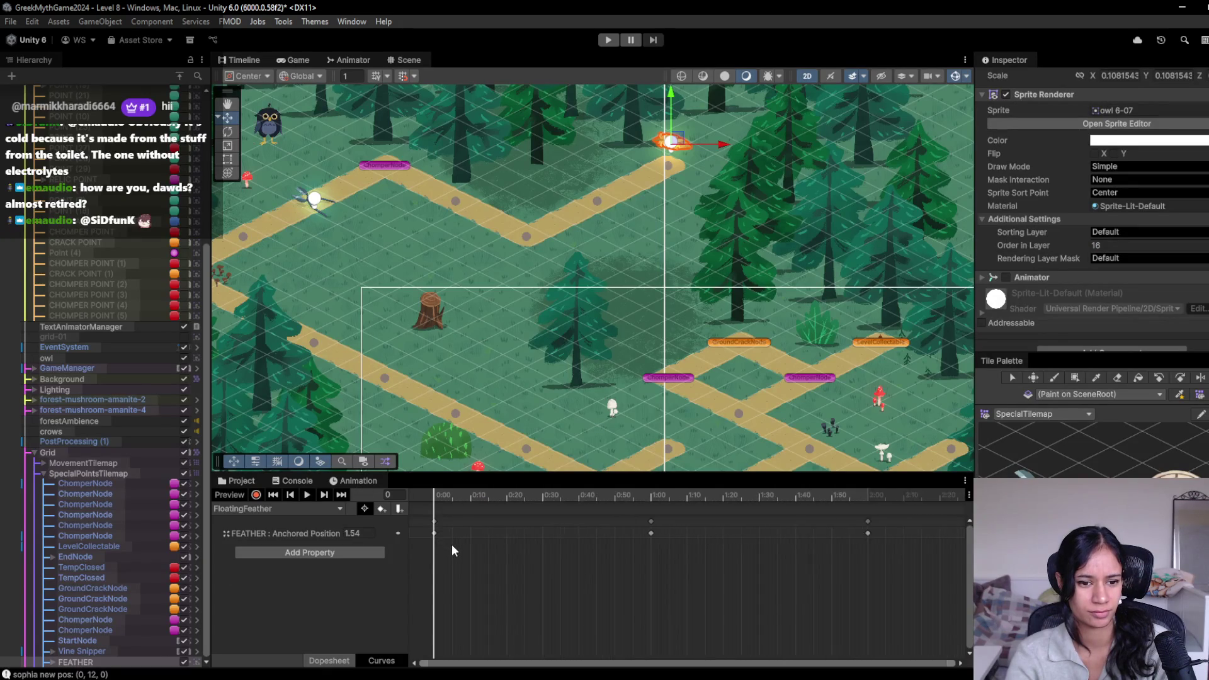
left_click_drag(438, 495, 598, 495)
key("space")
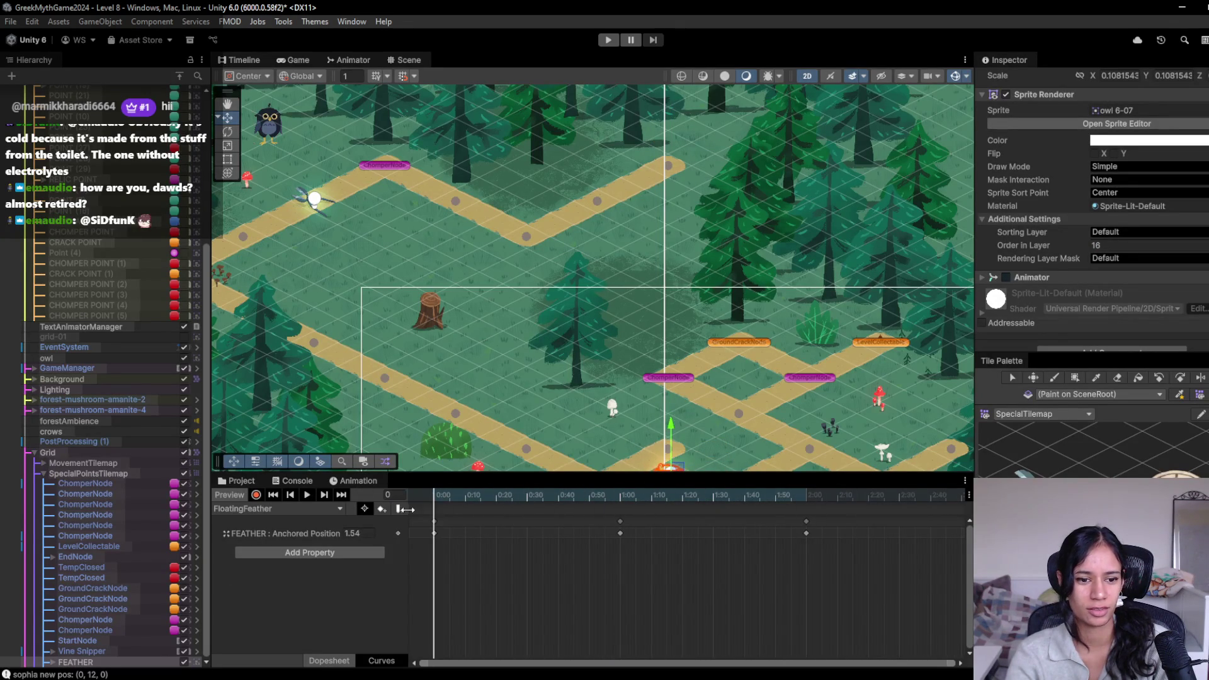
scroll(1132, 273, "up", 2)
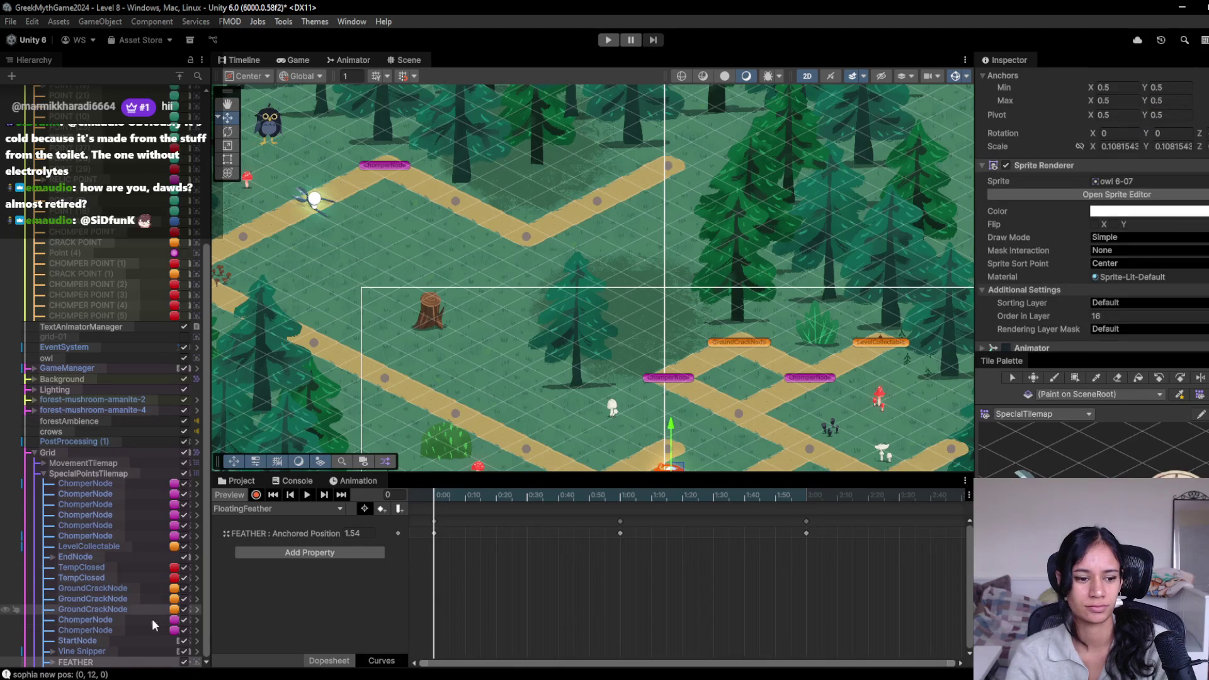
left_click(120, 652)
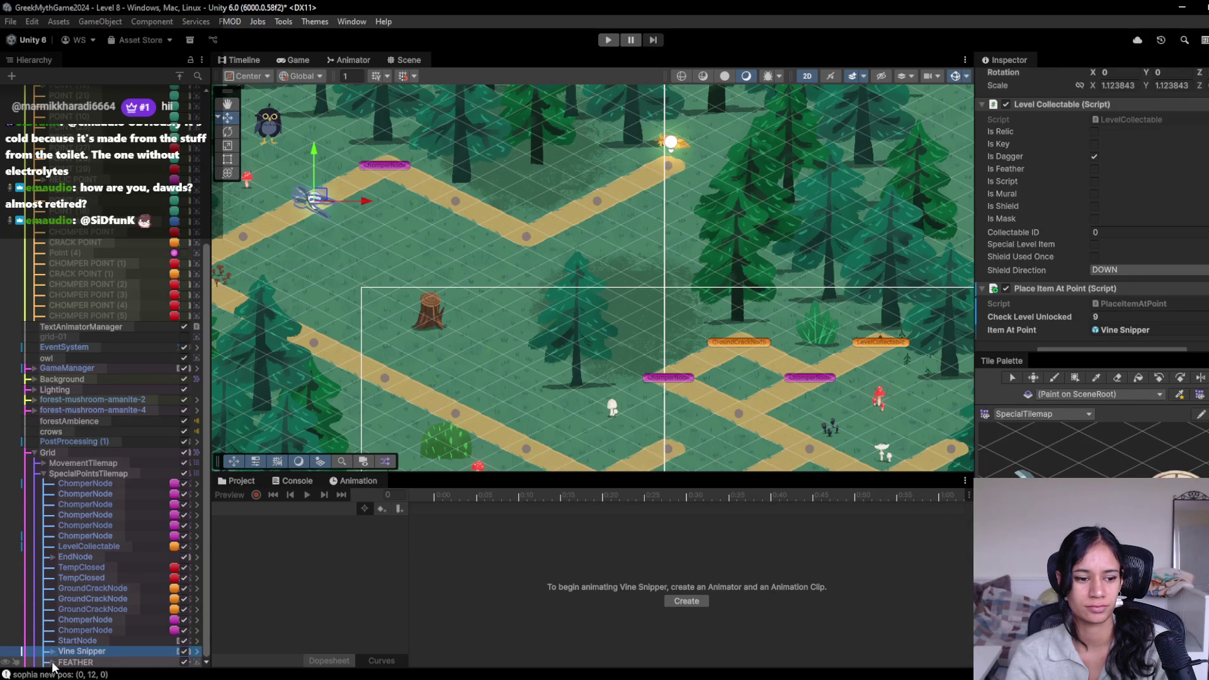
left_click(105, 652)
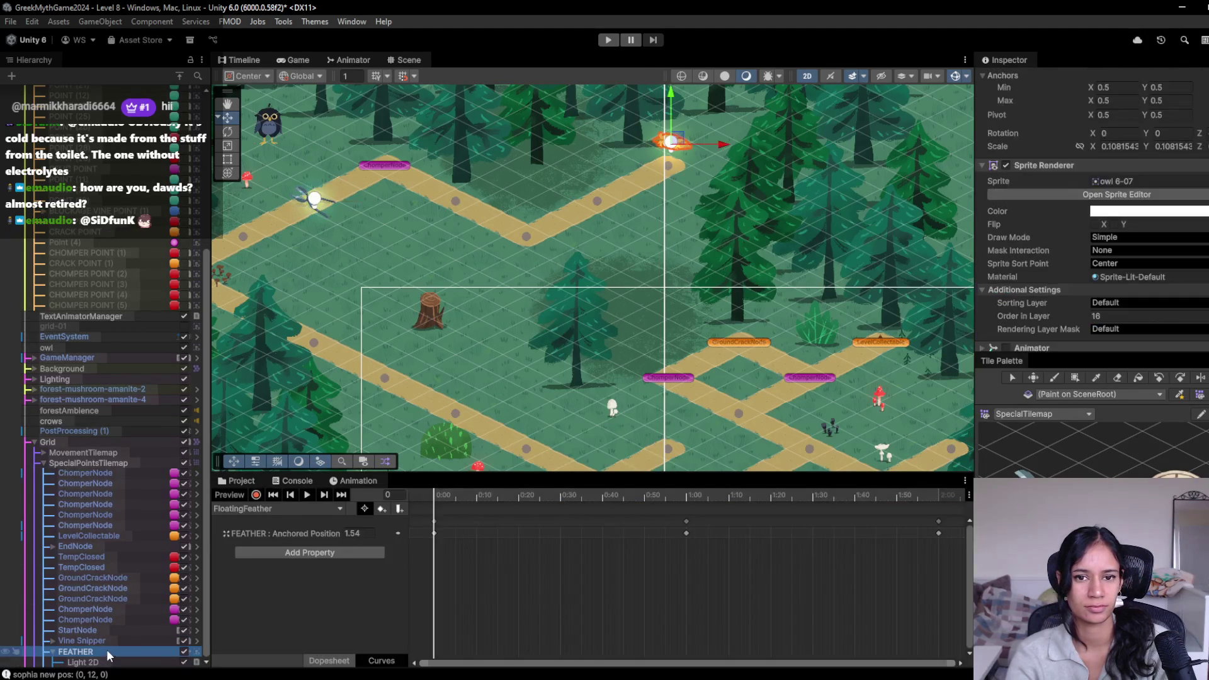
mouse_move(469, 493)
left_mouse_down()
mouse_move(618, 483)
mouse_move(504, 463)
mouse_move(308, 476)
left_mouse_up()
Step: Replace the Anchored Position track with newly recorded feather-height keyframes at 0:00 and 1:30
key("ctrl+a")
key("Delete")
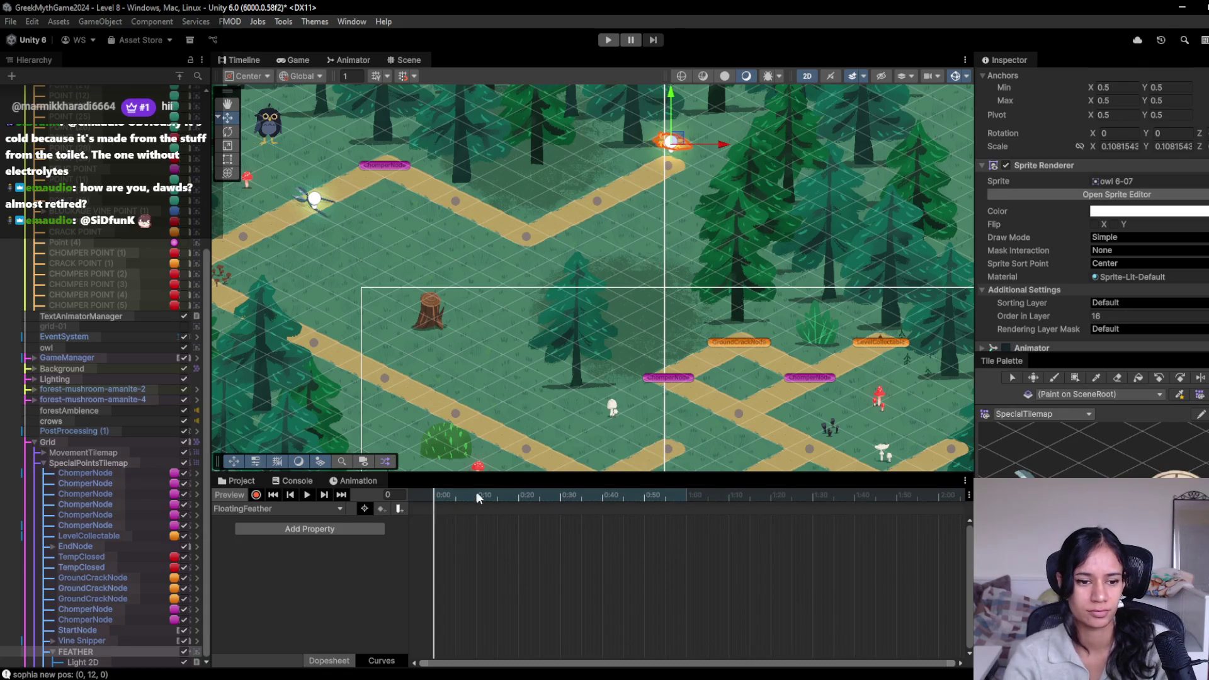
left_click(257, 494)
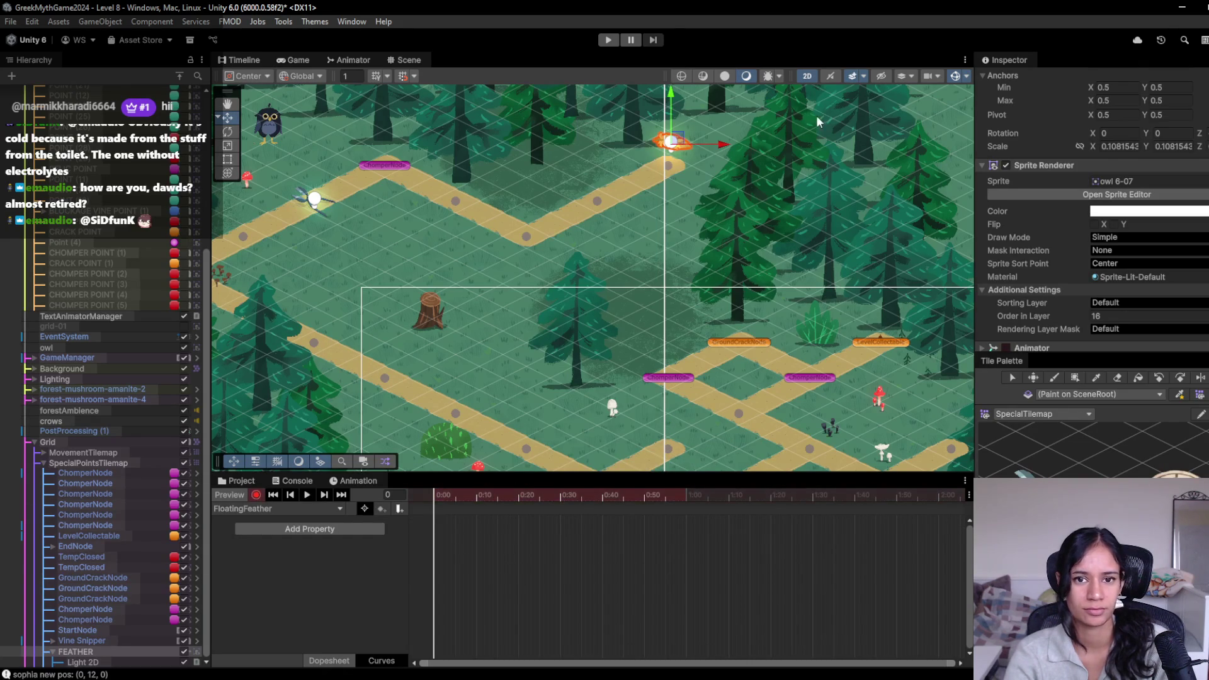
left_click_drag(673, 95, 679, 87)
left_click(434, 521)
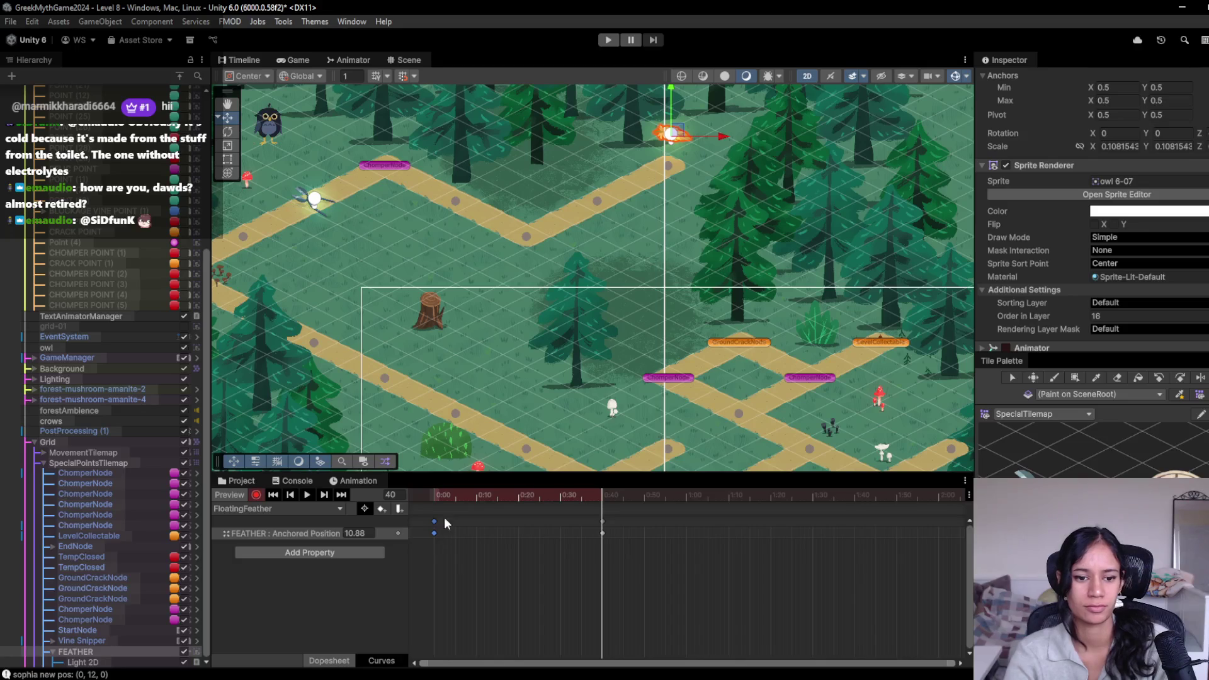
left_click_drag(774, 496, 797, 496)
key("ctrl+v")
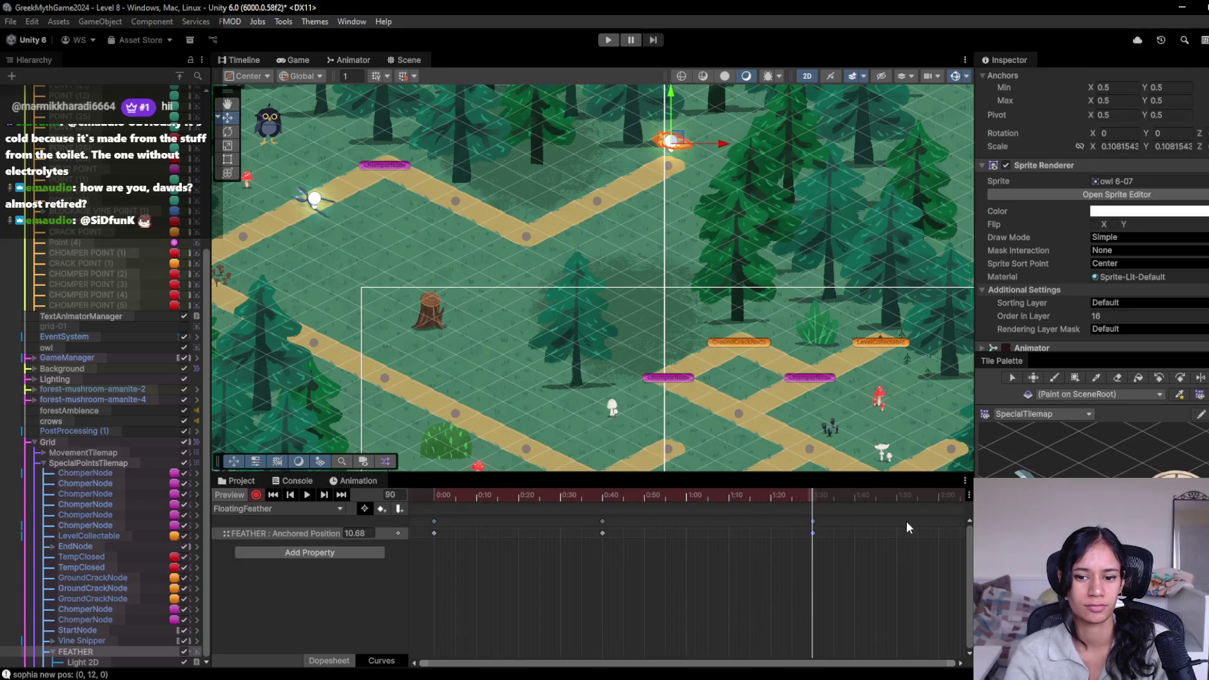
Step: Preview the floating loop, stop recording, enable FEATHER's Animator and start play mode
key("space")
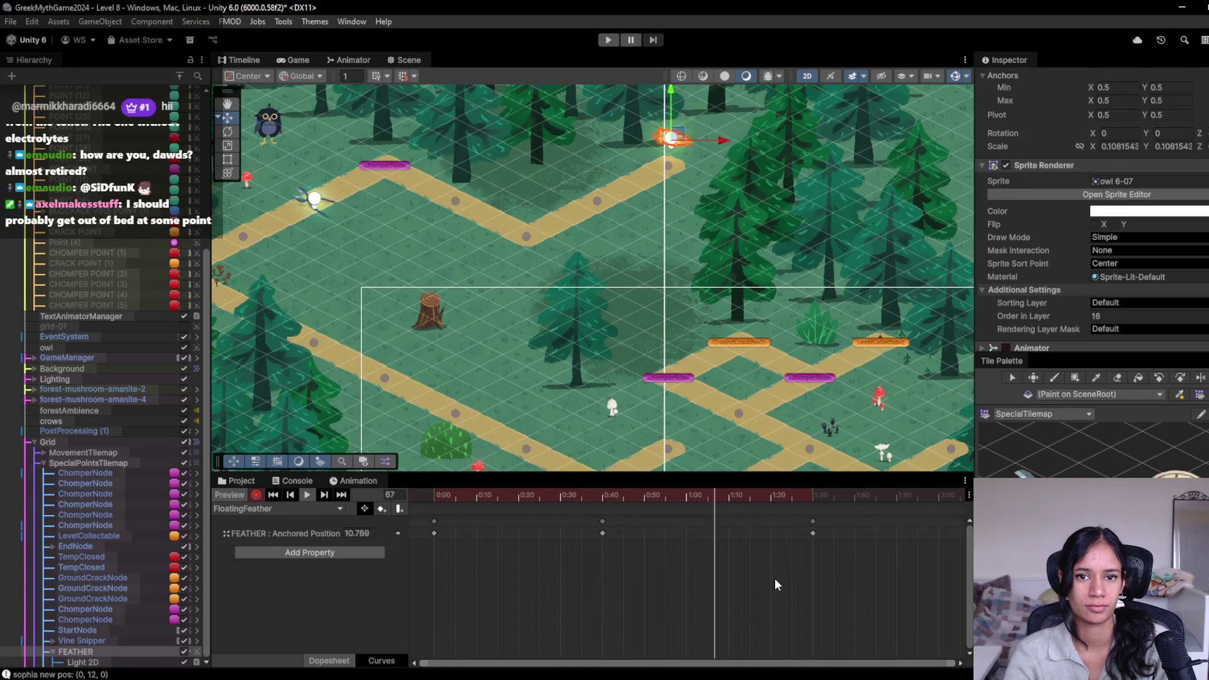
scroll(1019, 307, "down", 3)
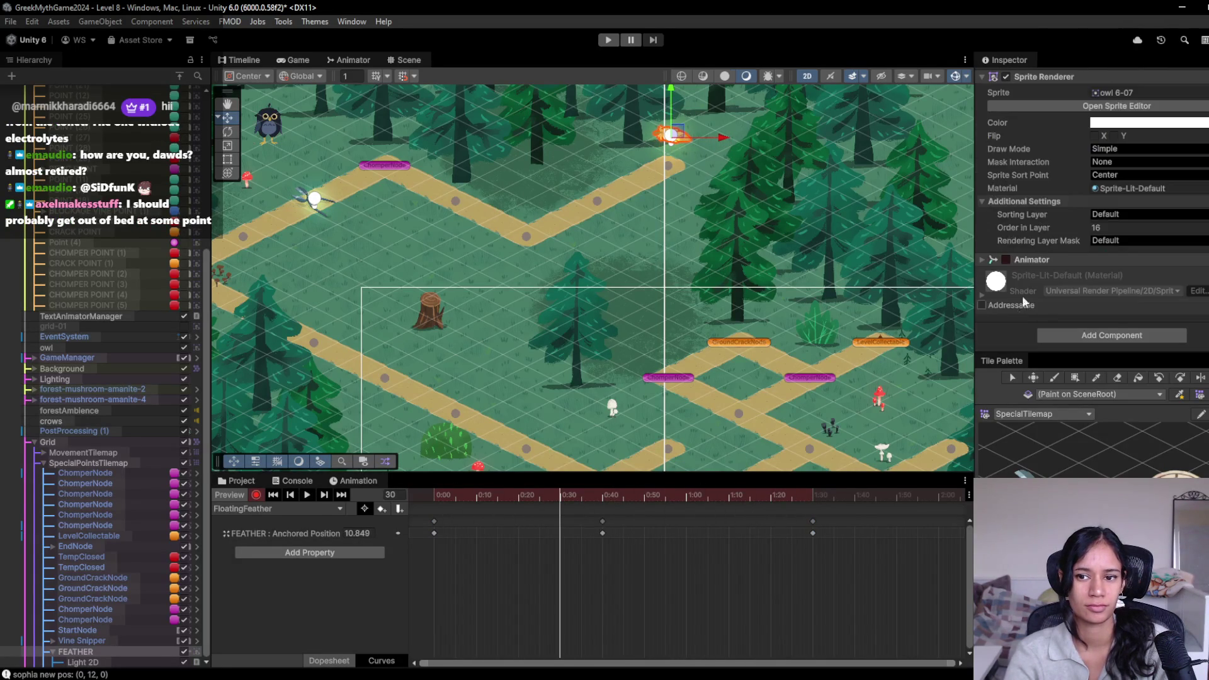
left_click(256, 496)
left_click(1006, 259)
left_click(608, 41)
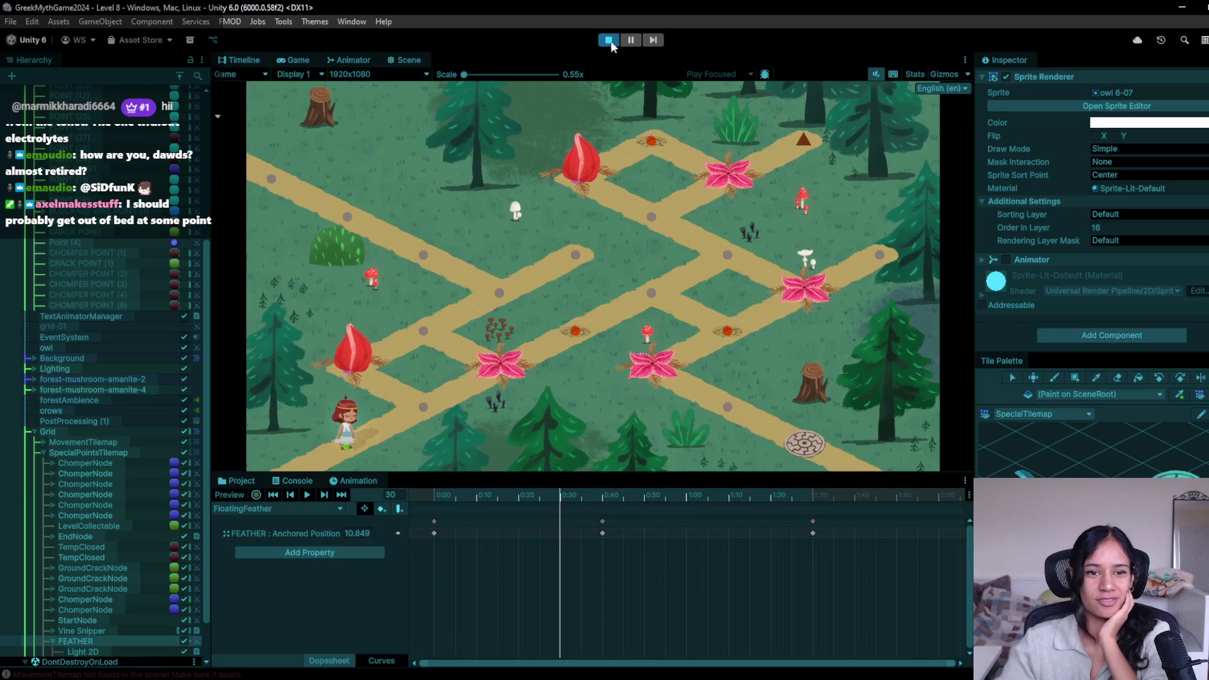
Step: Walk the character up three path nodes, preview the FloatingFeather animation, then stop the test
left_click(417, 417)
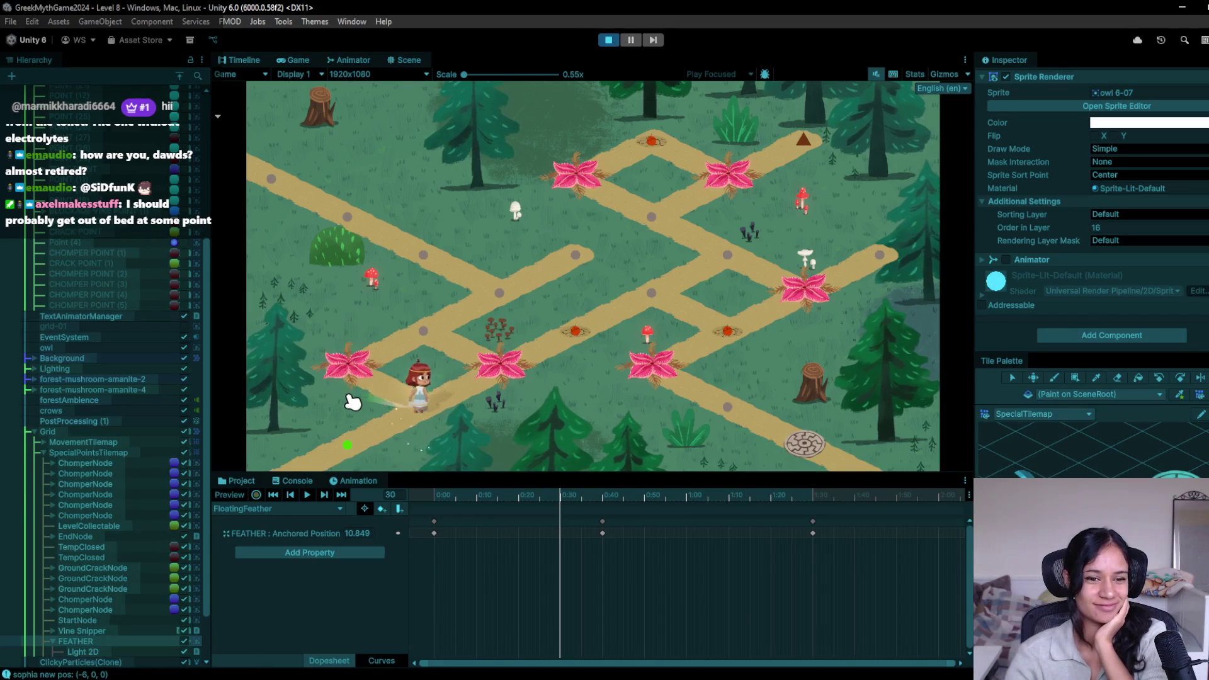
left_click(424, 337)
left_click(418, 261)
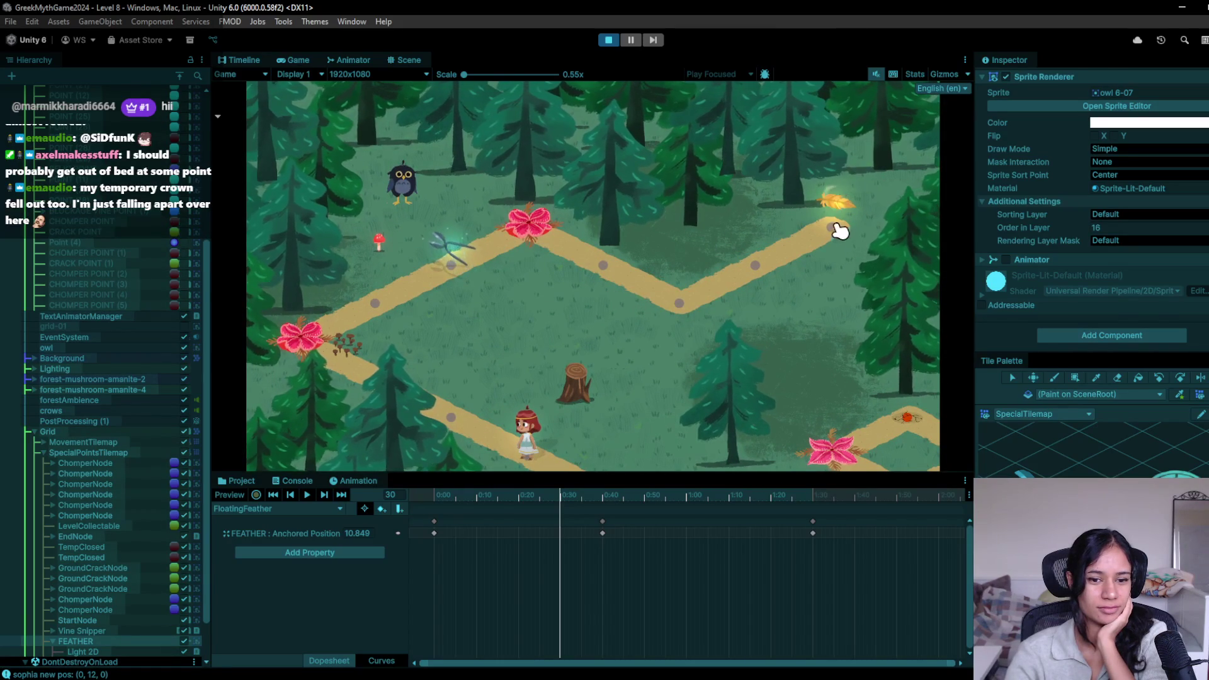
left_click(307, 495)
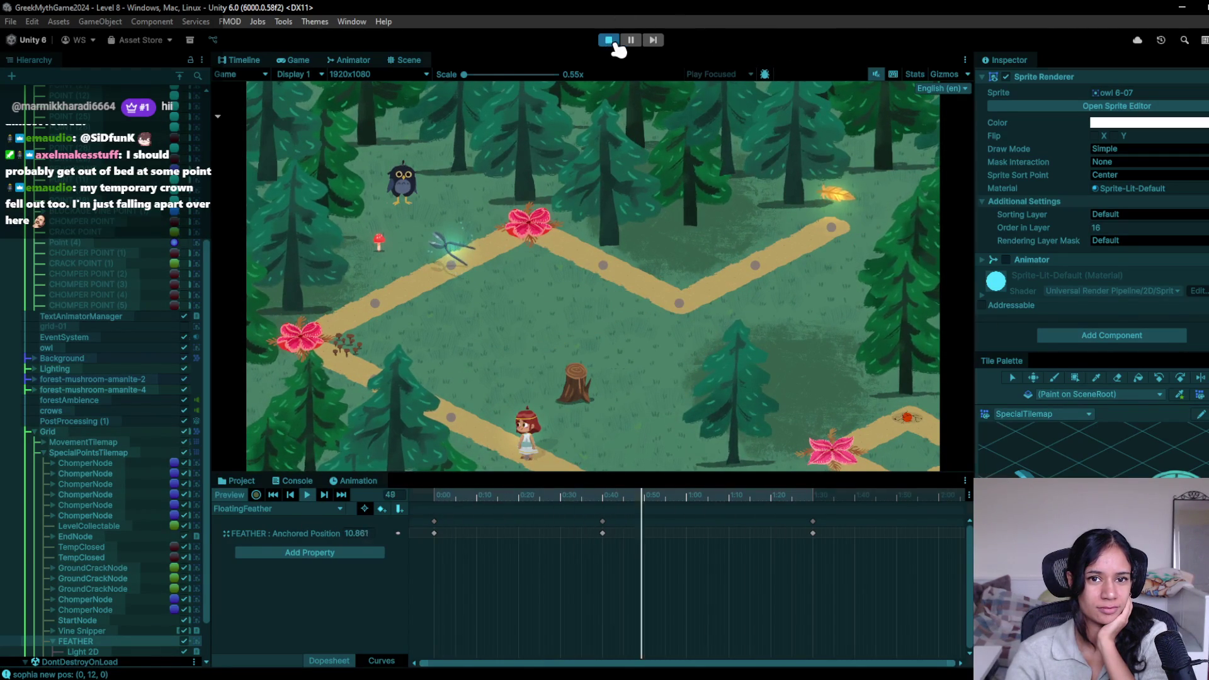
left_click(613, 43)
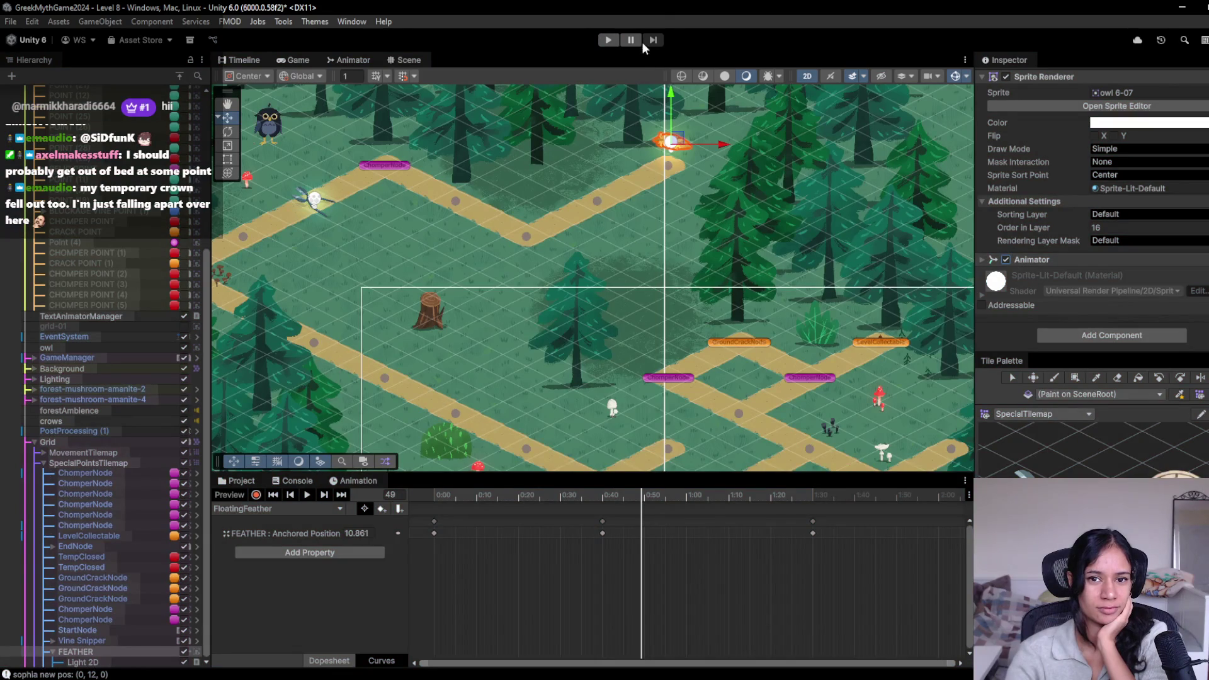
Step: Restart the game and walk the character via the junction up toward the feather, then stop
left_click(610, 42)
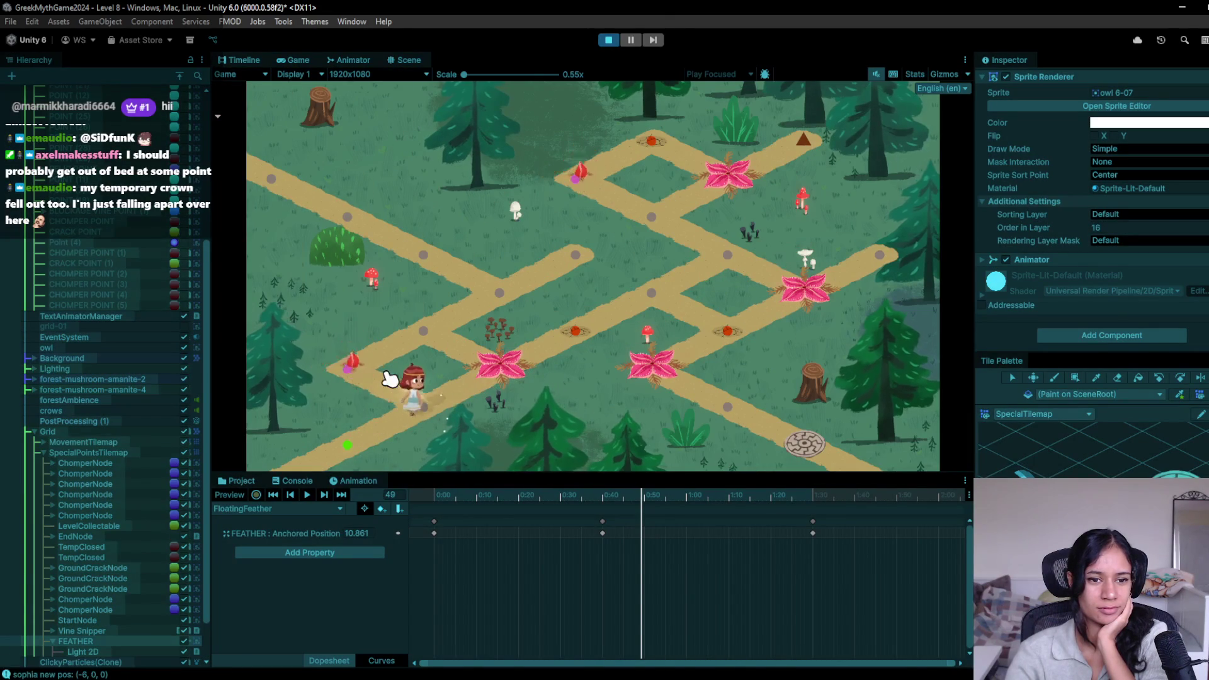
left_click(391, 375)
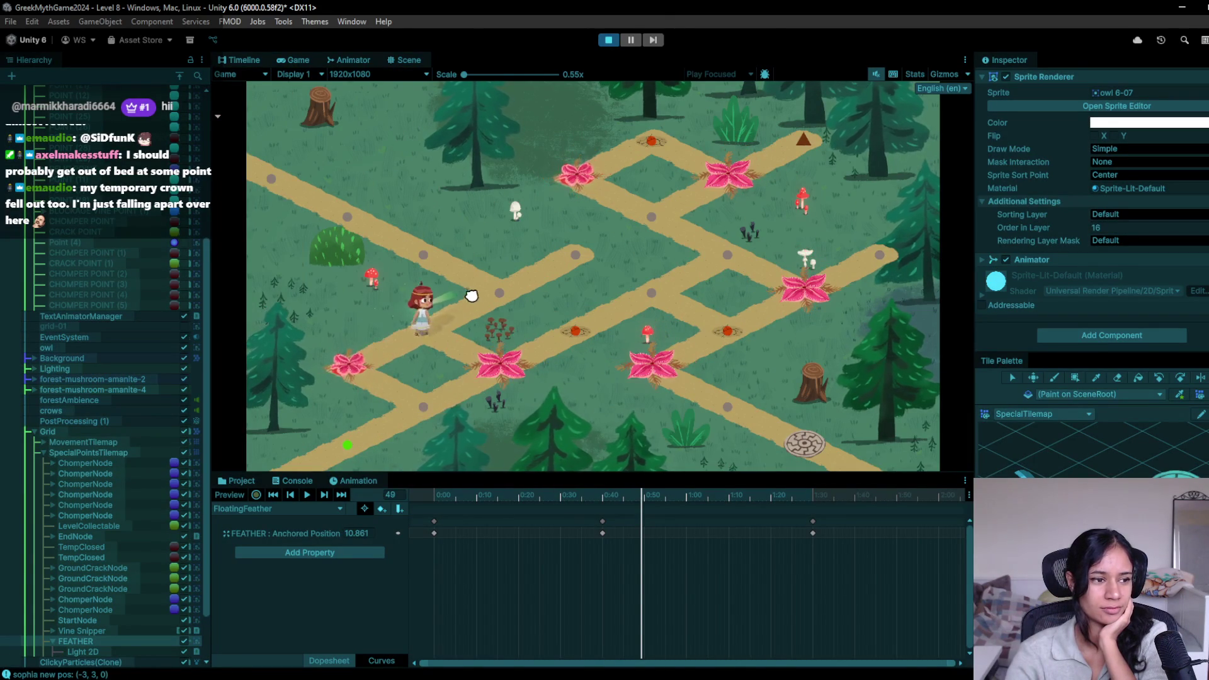
left_click(350, 217)
left_click(304, 197)
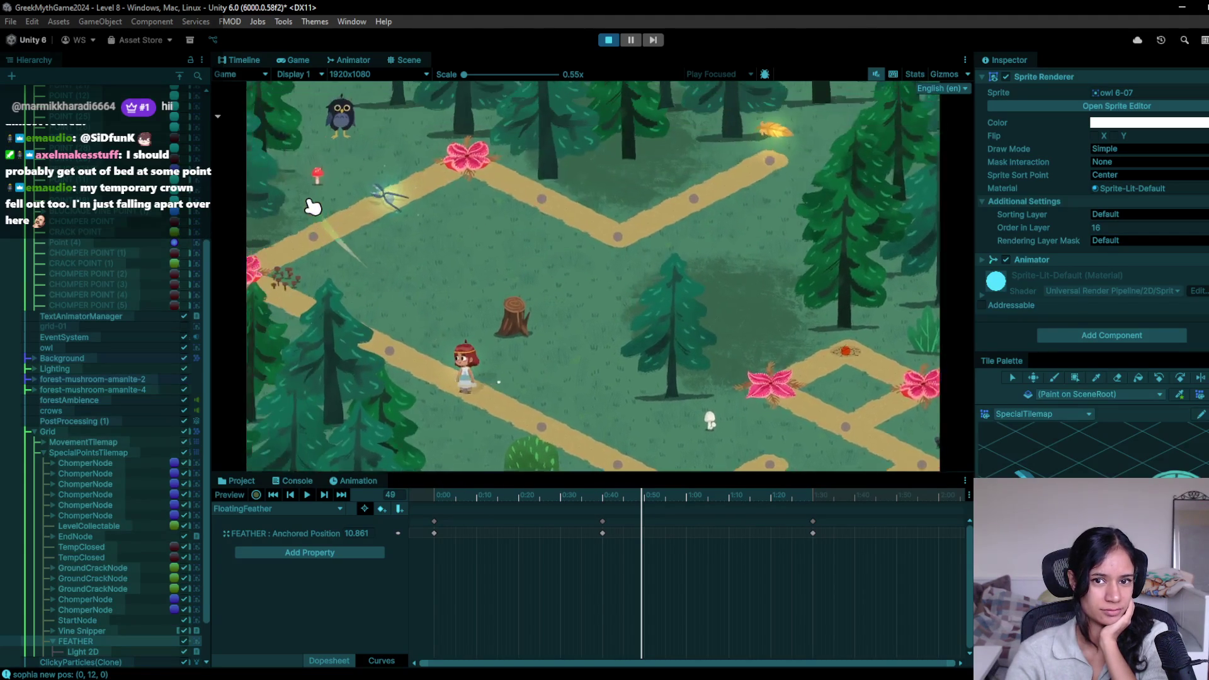
left_click(606, 41)
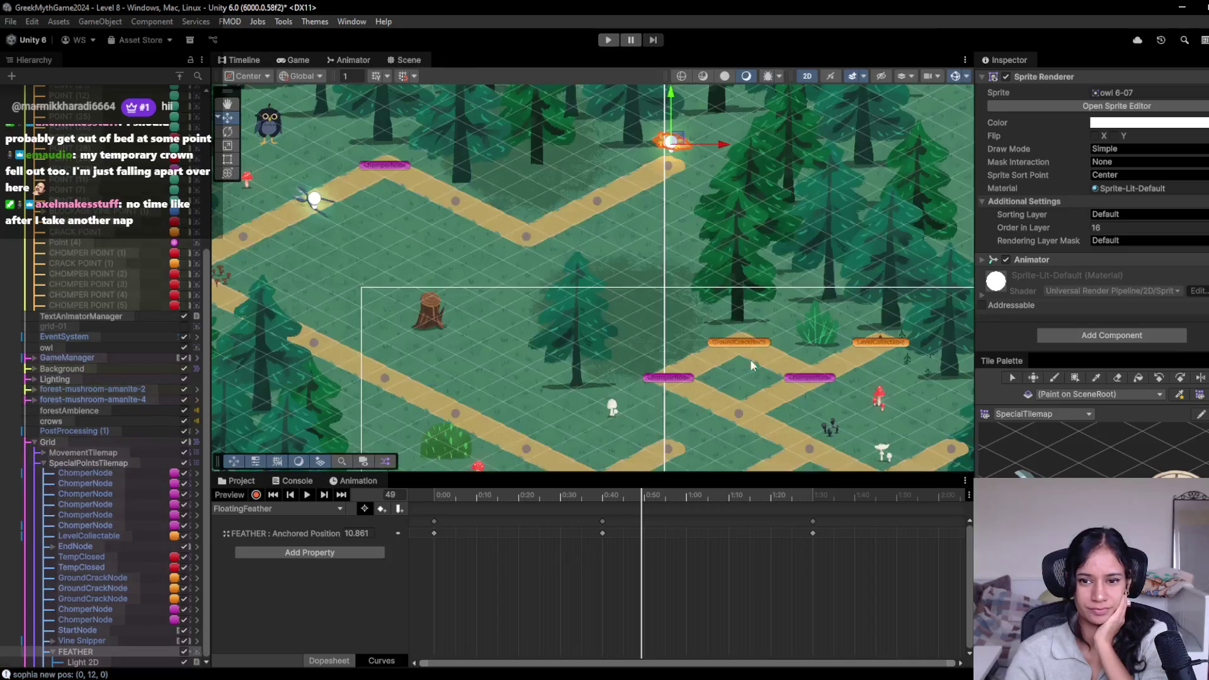
Step: Select FEATHER and drag it slightly lower (Pos X -0.1), then exit Play mode
left_click_drag(753, 365, 642, 303)
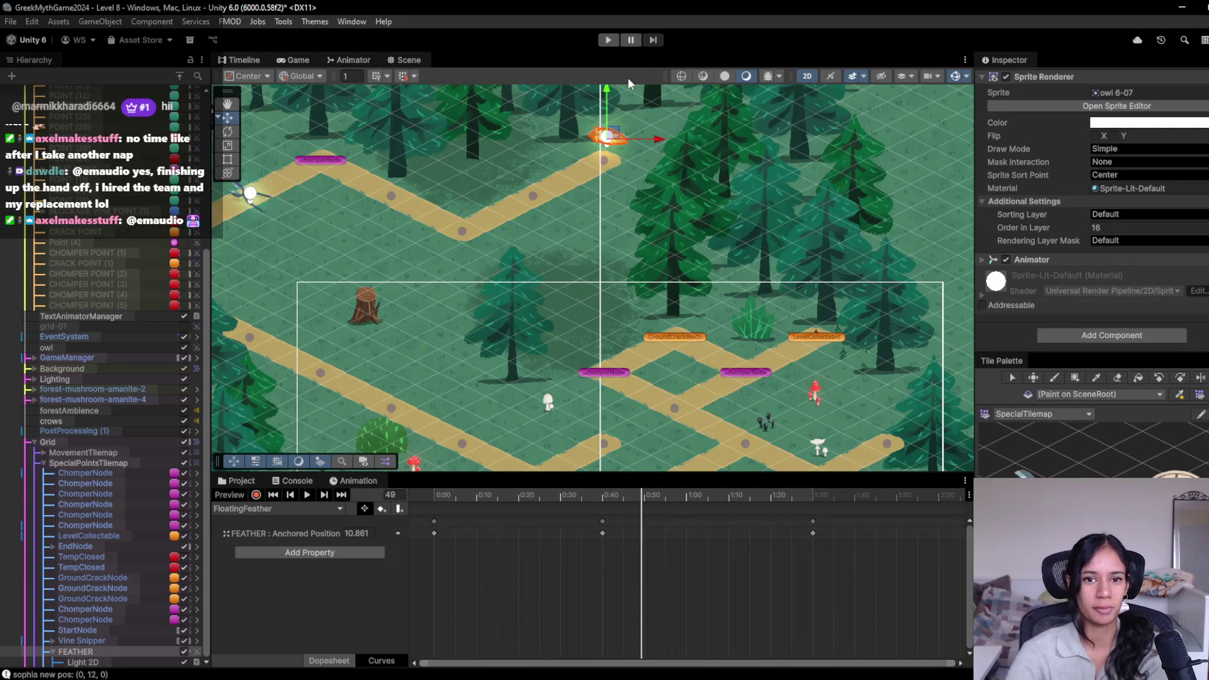
left_click(88, 641)
left_click(99, 654)
left_click_drag(616, 134, 611, 153)
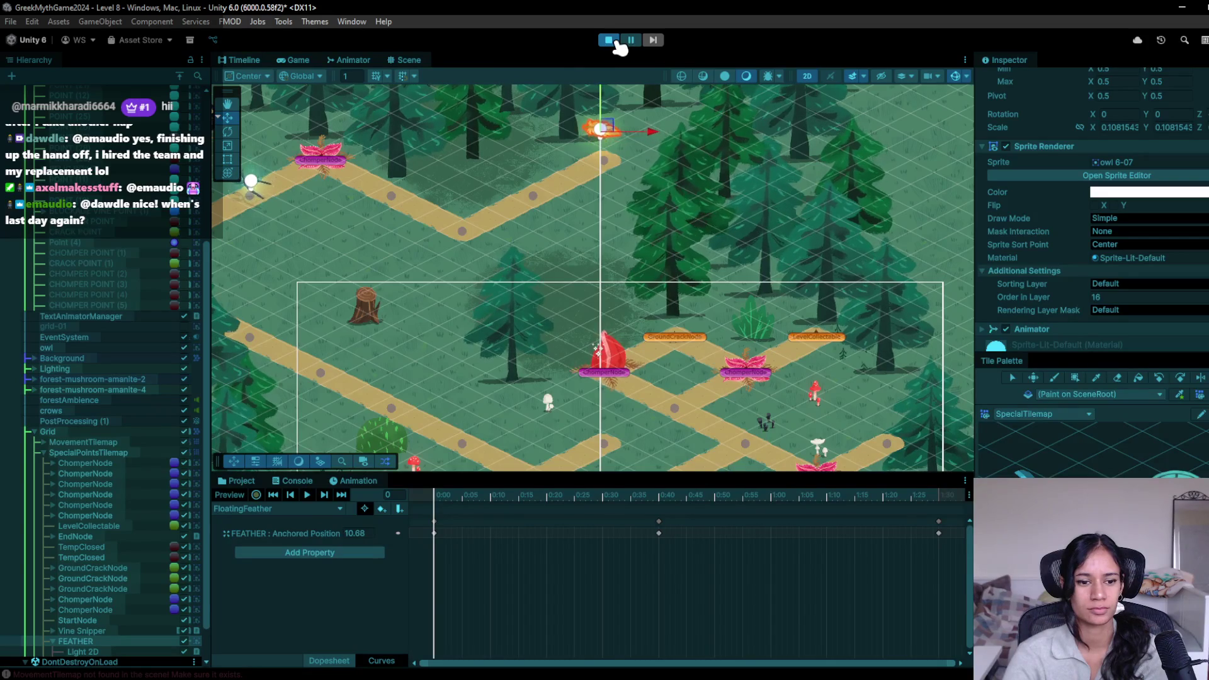
left_click(611, 40)
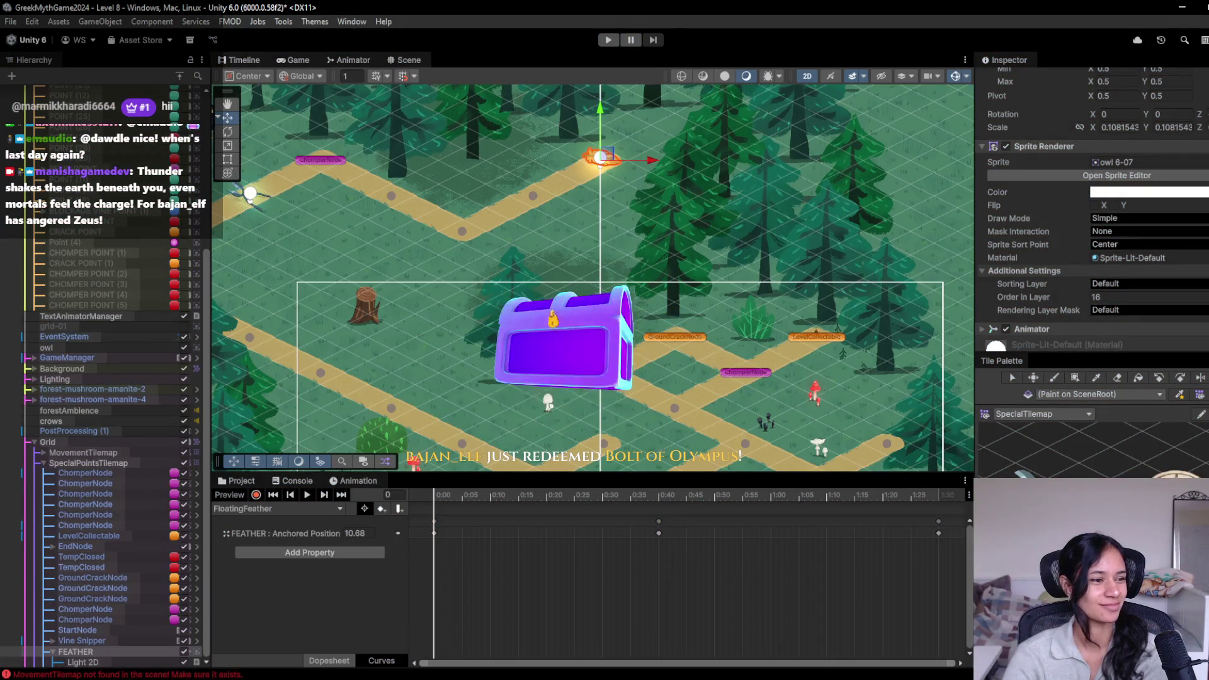
scroll(1078, 253, "up", 3)
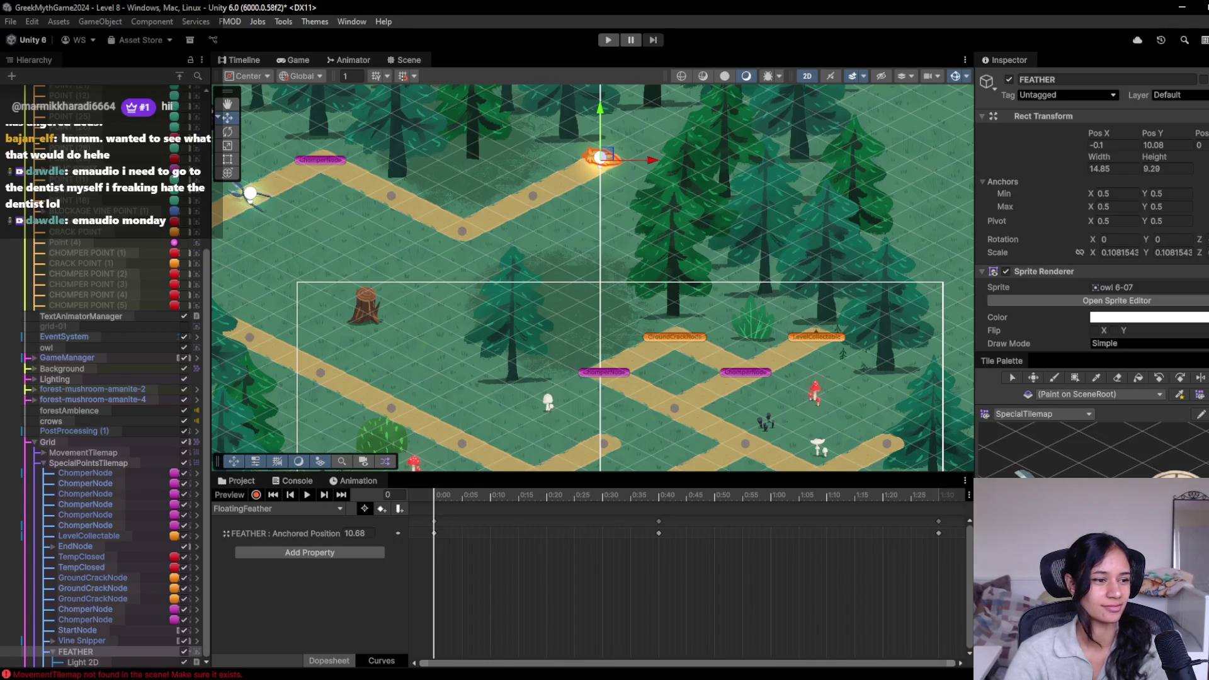
Step: Expand FEATHER's Animator component (controller FEATHER) and run a brief Play-mode check
scroll(1046, 270, "down", 5)
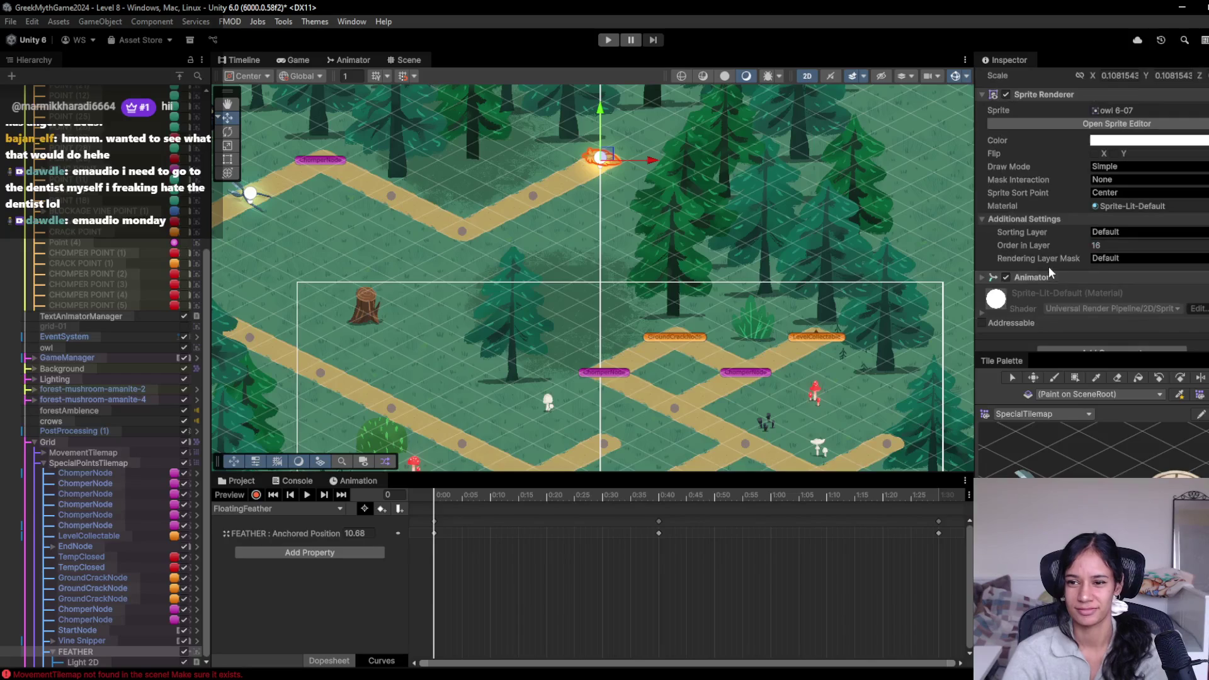
scroll(1047, 286, "up", 3)
scroll(1048, 292, "down", 3)
left_click(1056, 275)
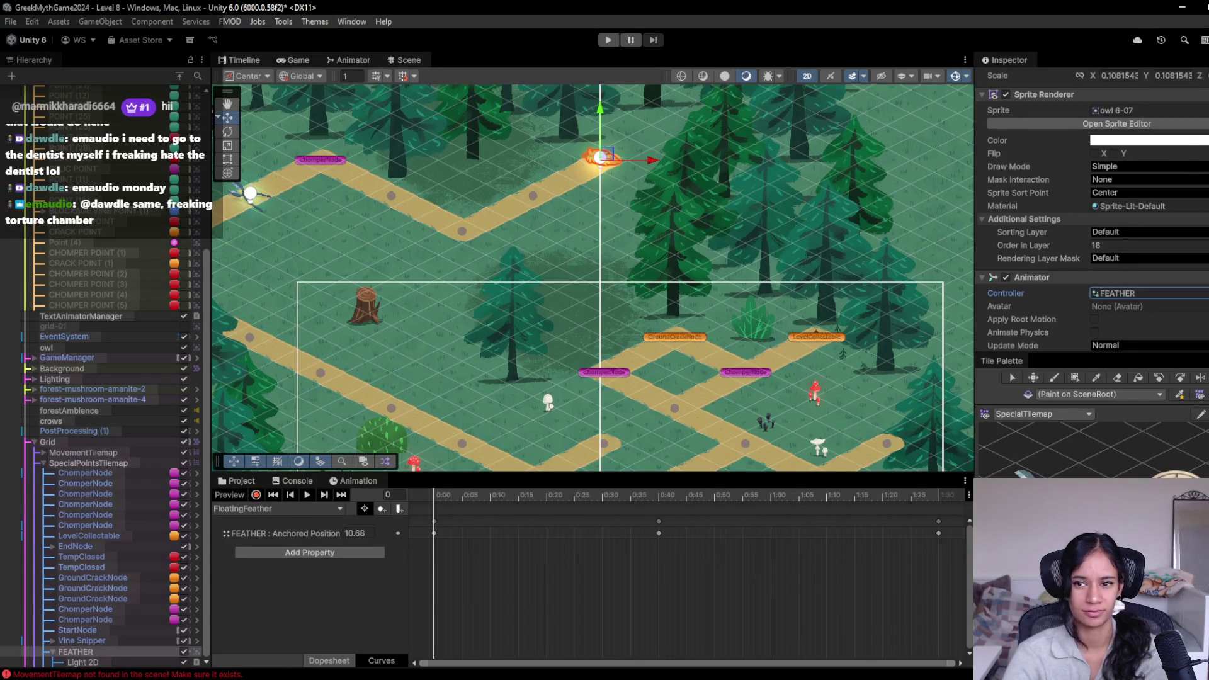
left_click(607, 41)
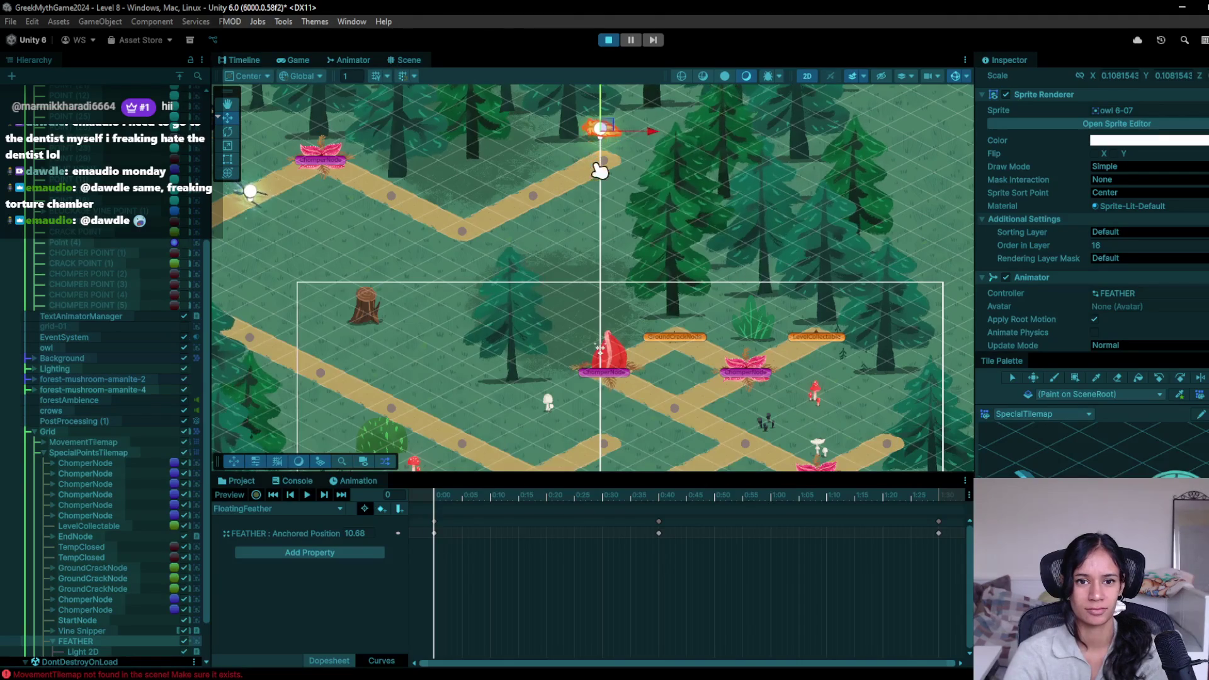
scroll(1079, 299, "down", 3)
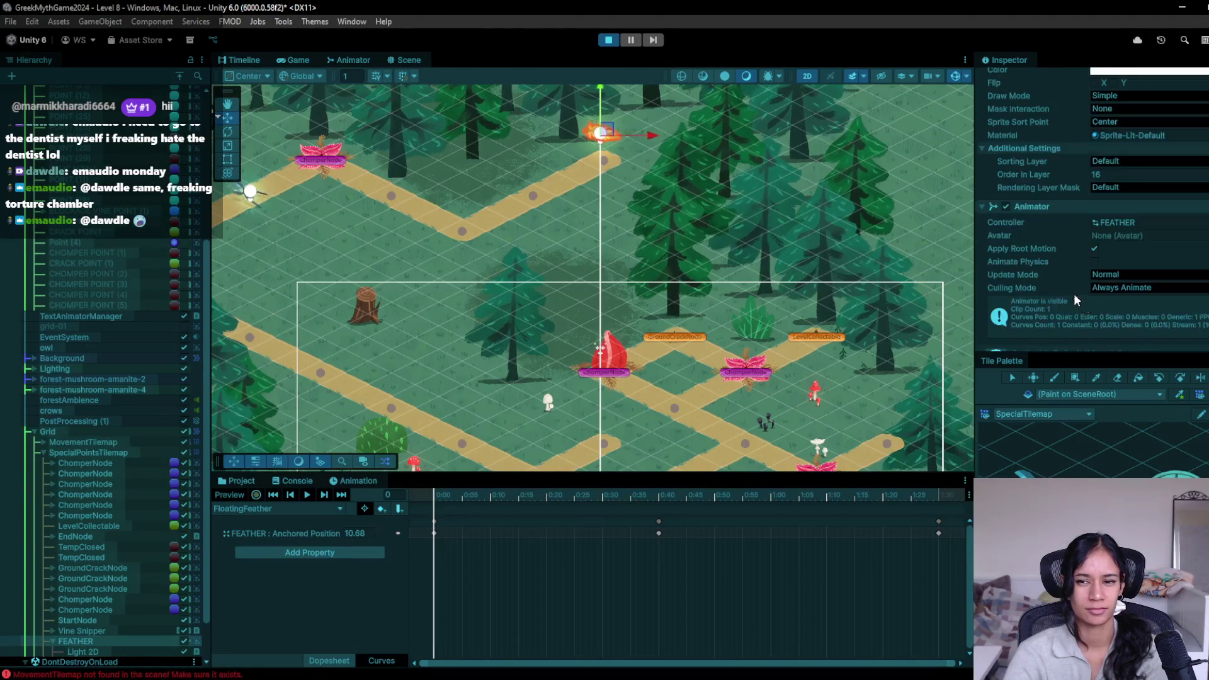
left_click(606, 40)
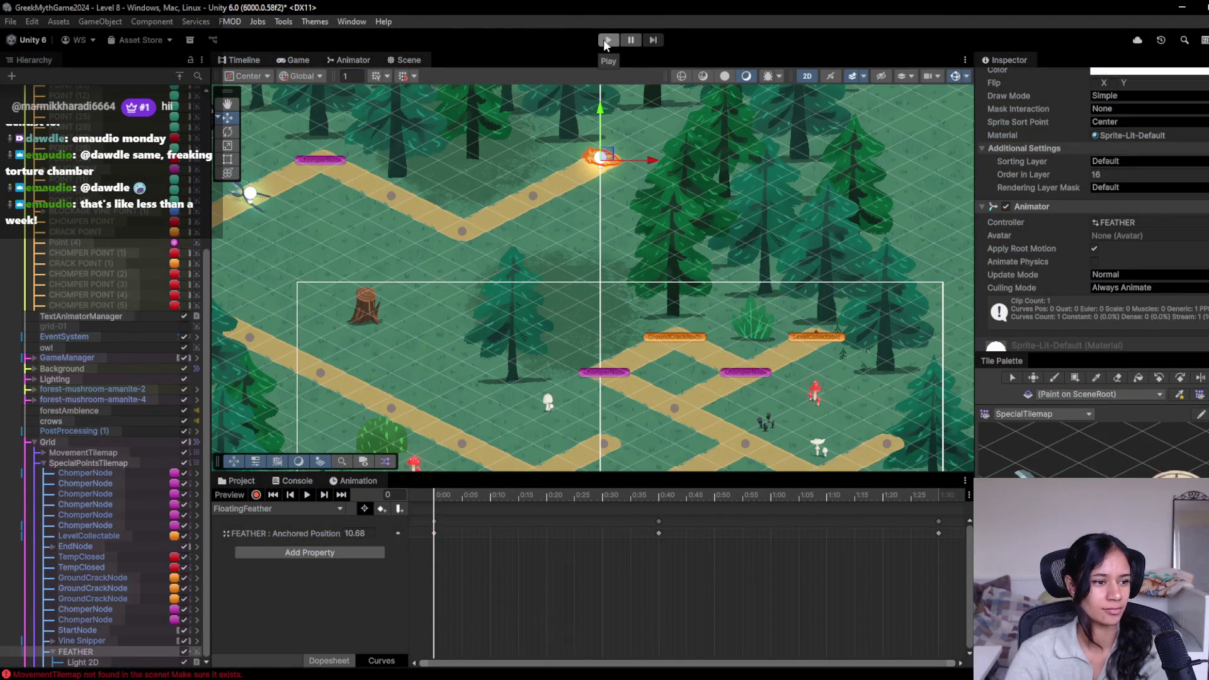
Step: Walk the character through four path nodes up-left to the node near the feather, then stop
left_click(606, 39)
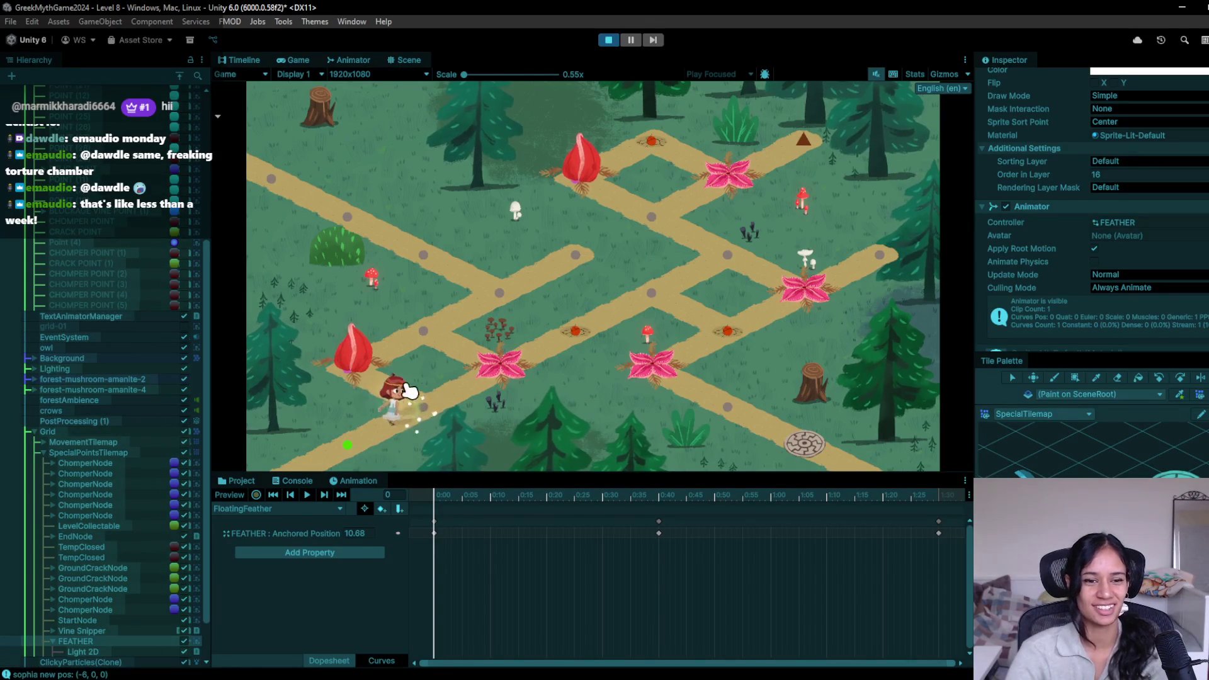
left_click(423, 334)
left_click(453, 259)
left_click(369, 225)
left_click(273, 179)
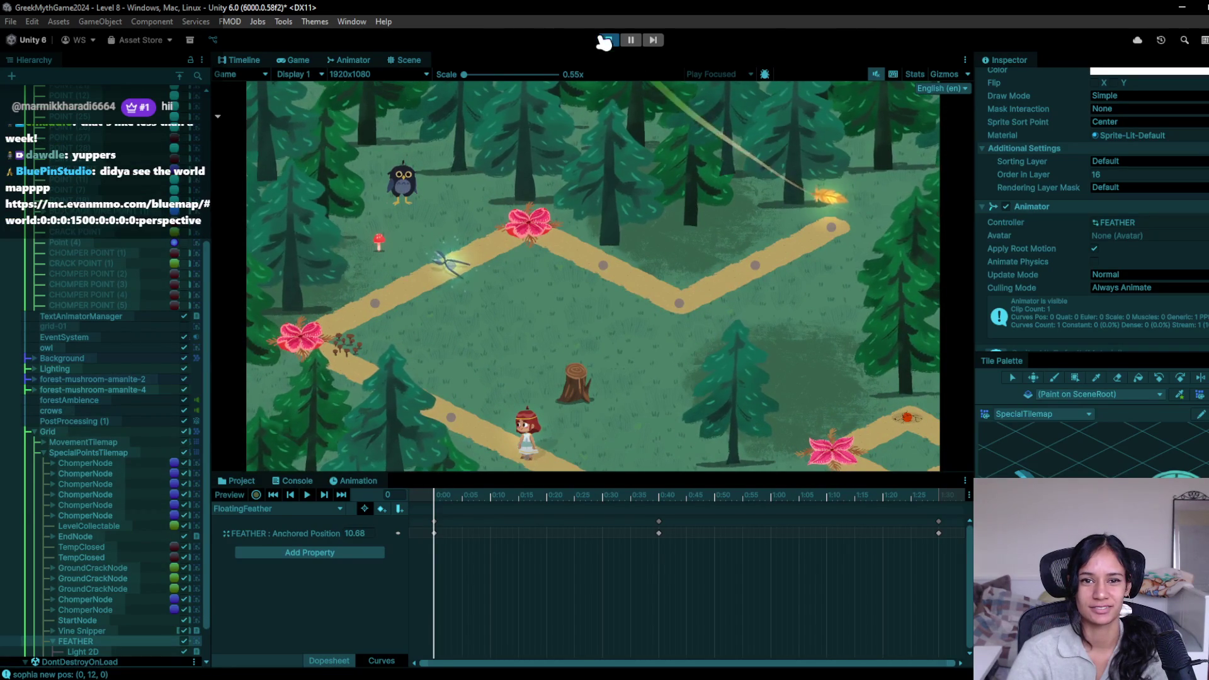
left_click(606, 41)
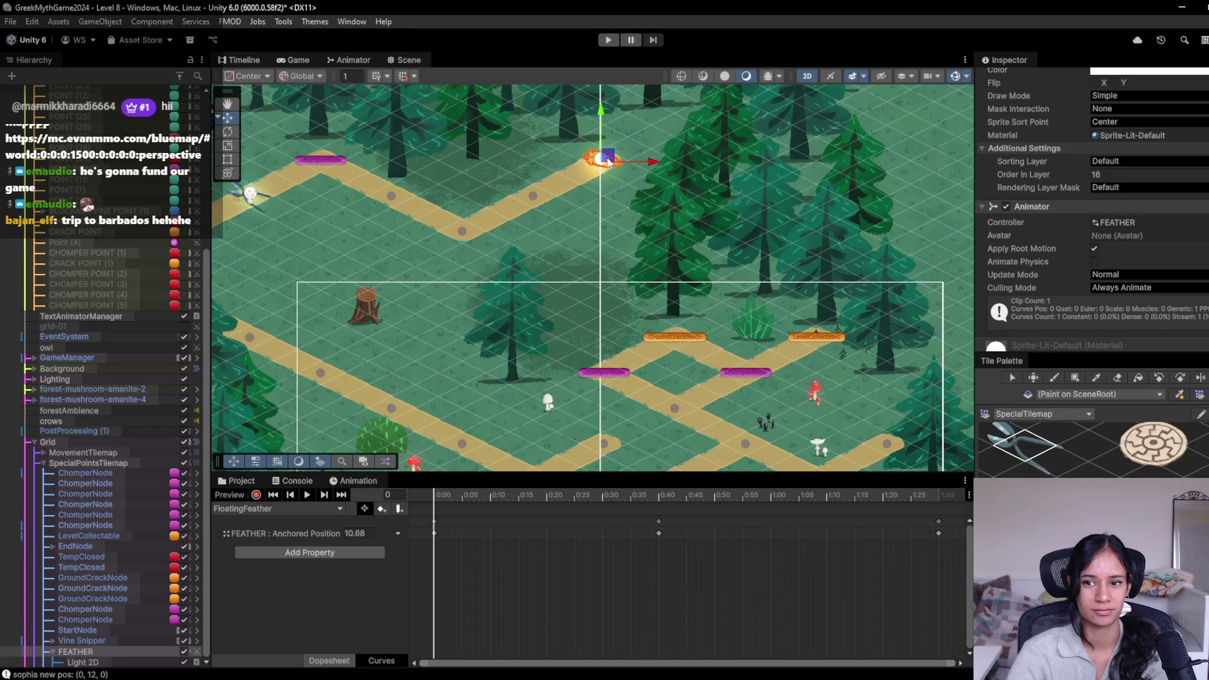
Step: Disable FEATHER's Animator and collapse its children in the Hierarchy
scroll(1041, 265, "down", 2)
left_click(1005, 136)
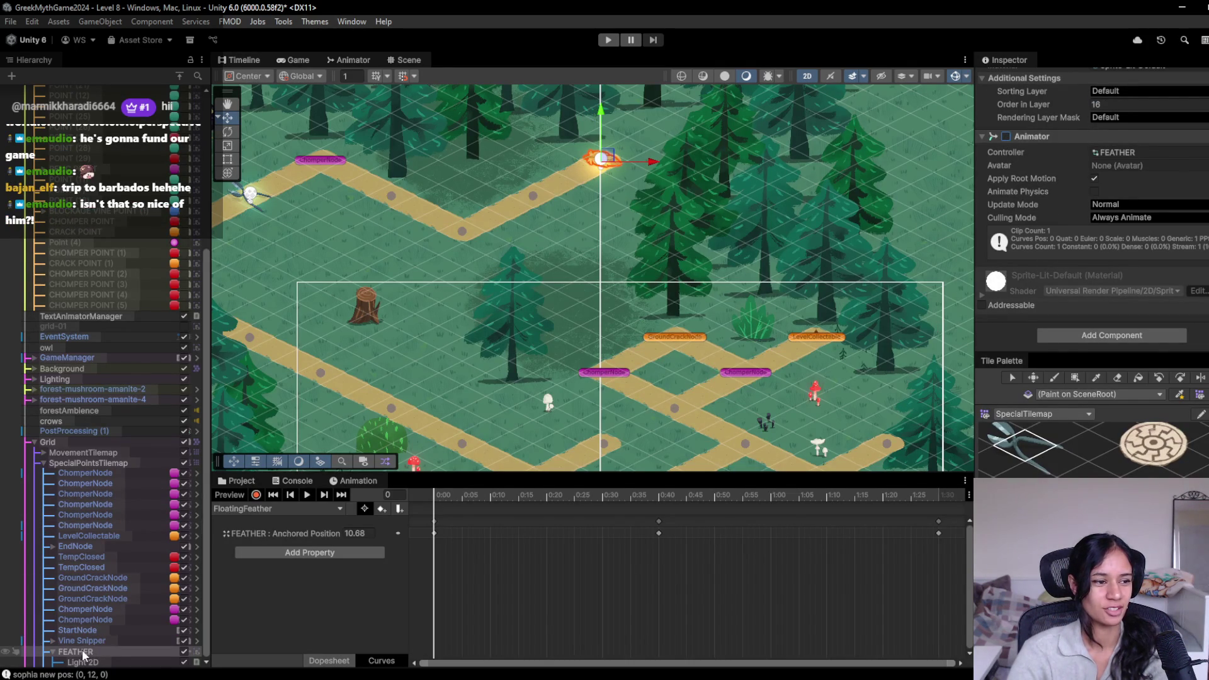
left_click(53, 652)
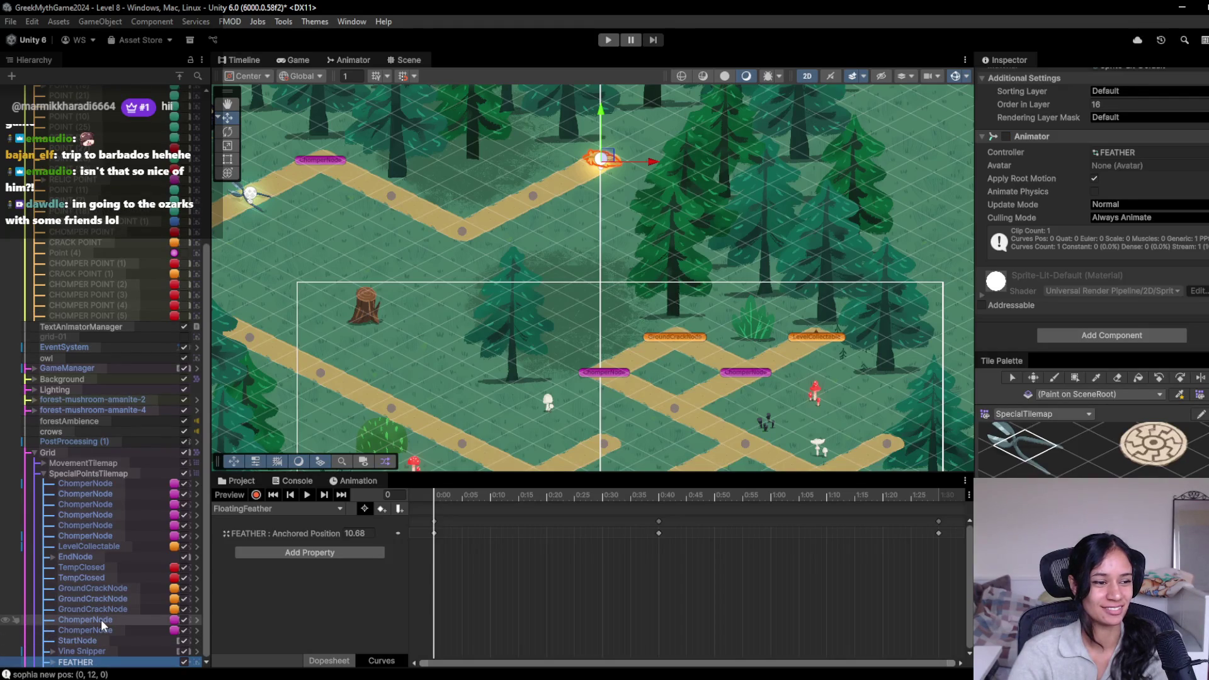
left_click(105, 472)
left_click(75, 662)
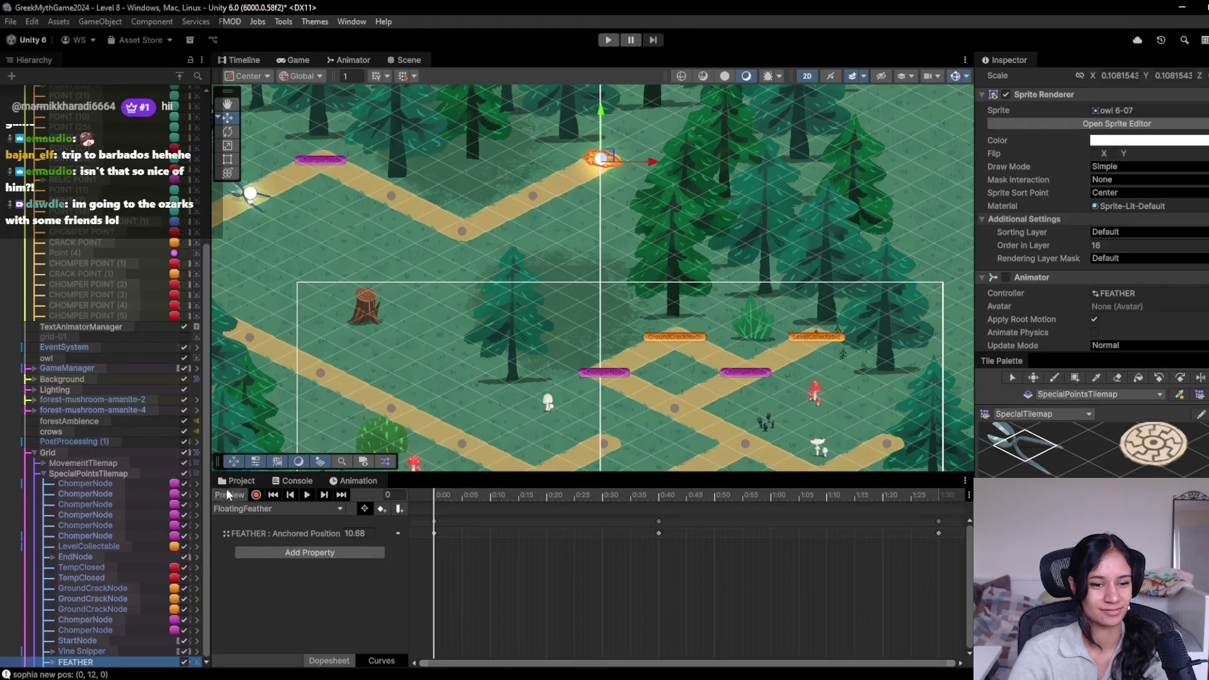
Step: Search the Assets folder for 'node' to locate the node prefabs folder
left_click(238, 480)
left_click(370, 508)
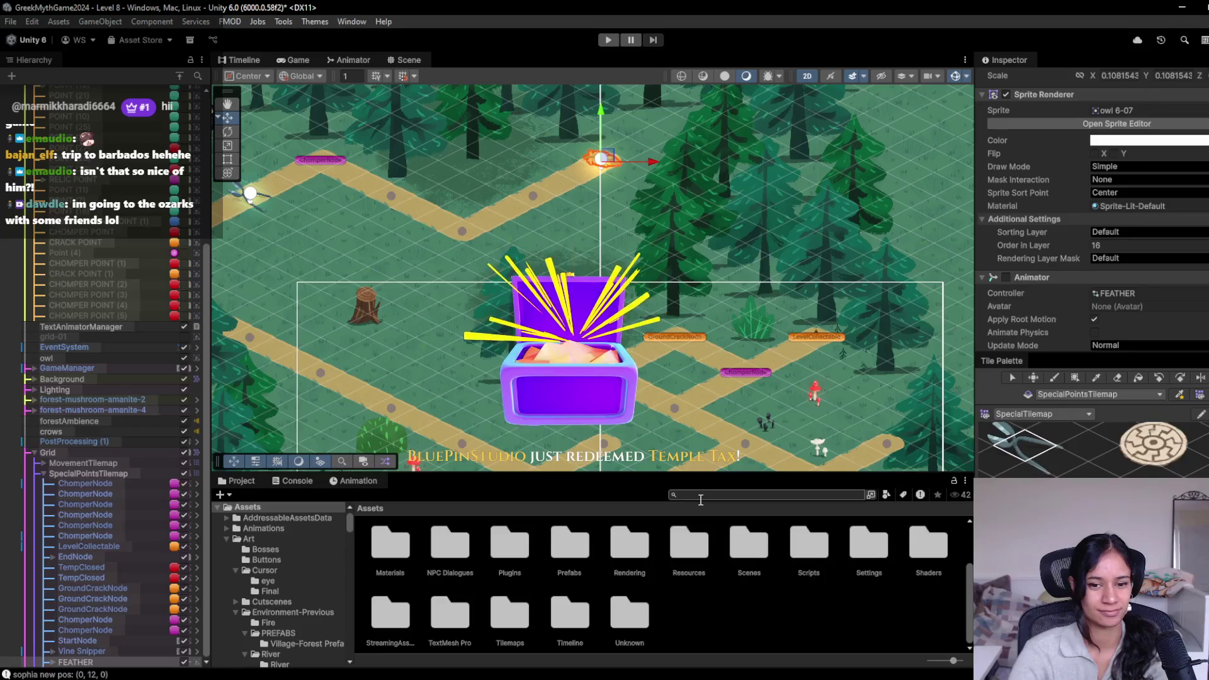
type("node")
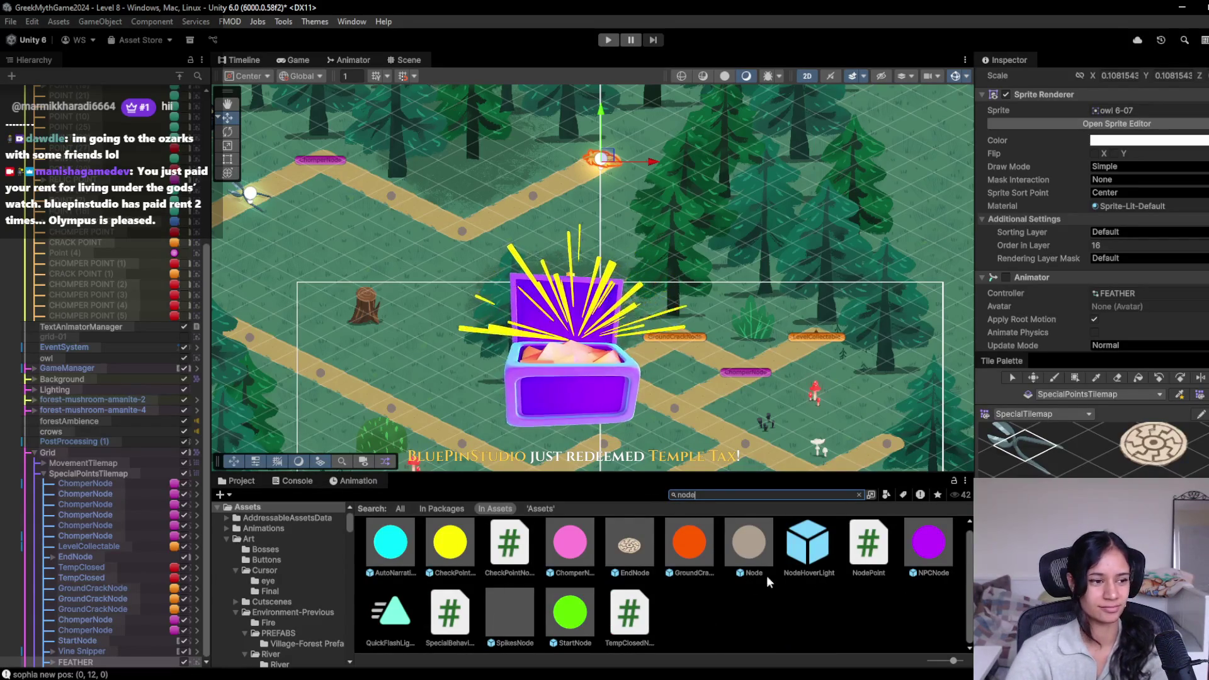
key("Down")
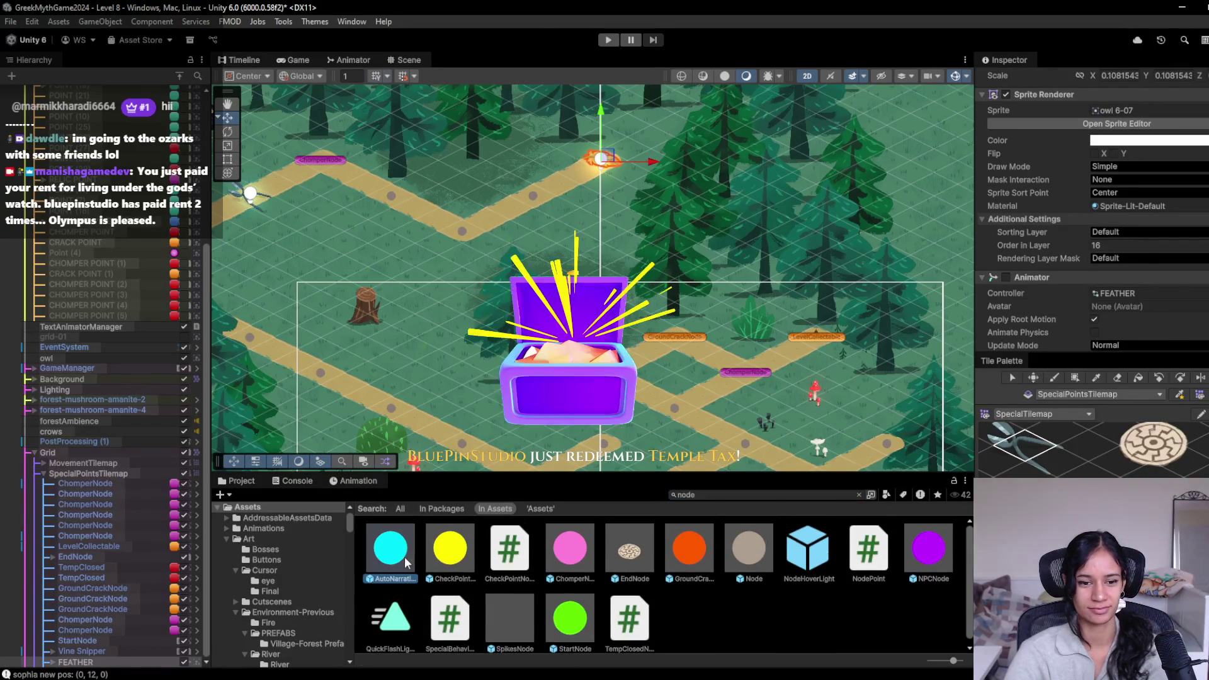
left_click(858, 495)
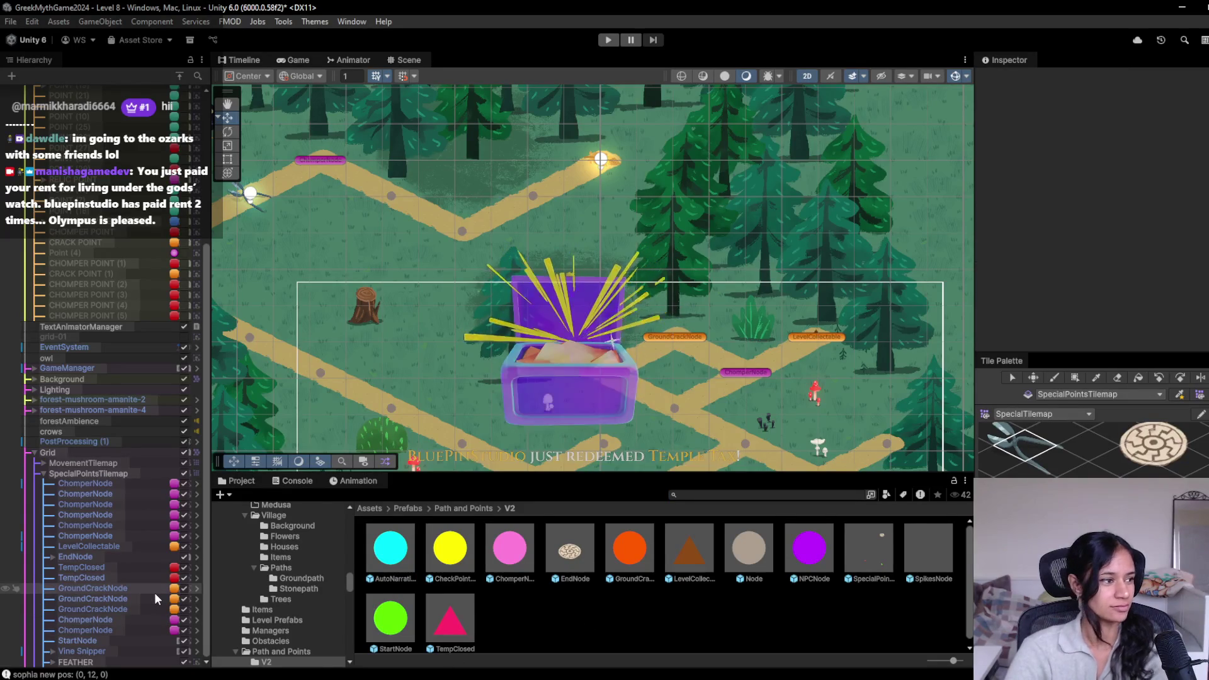
Step: Rename FEATHER to FeatherNode and make it a prefab in the Path and Points/V2 folder
left_click(85, 666)
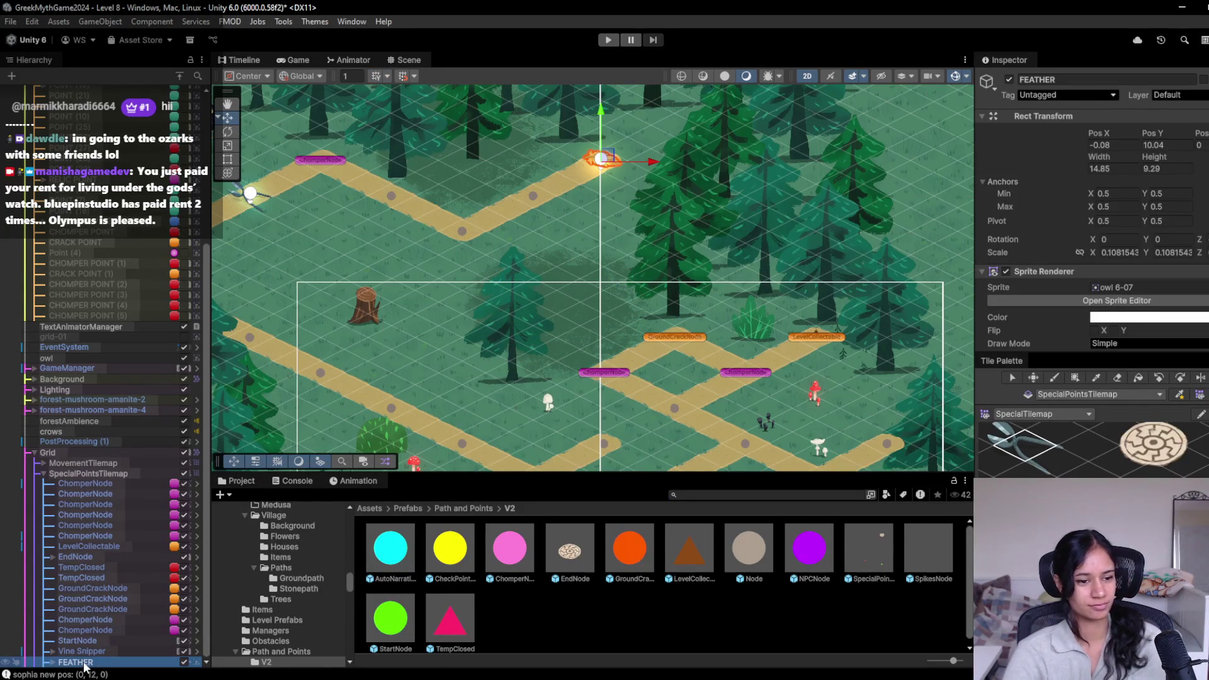
left_click(84, 664)
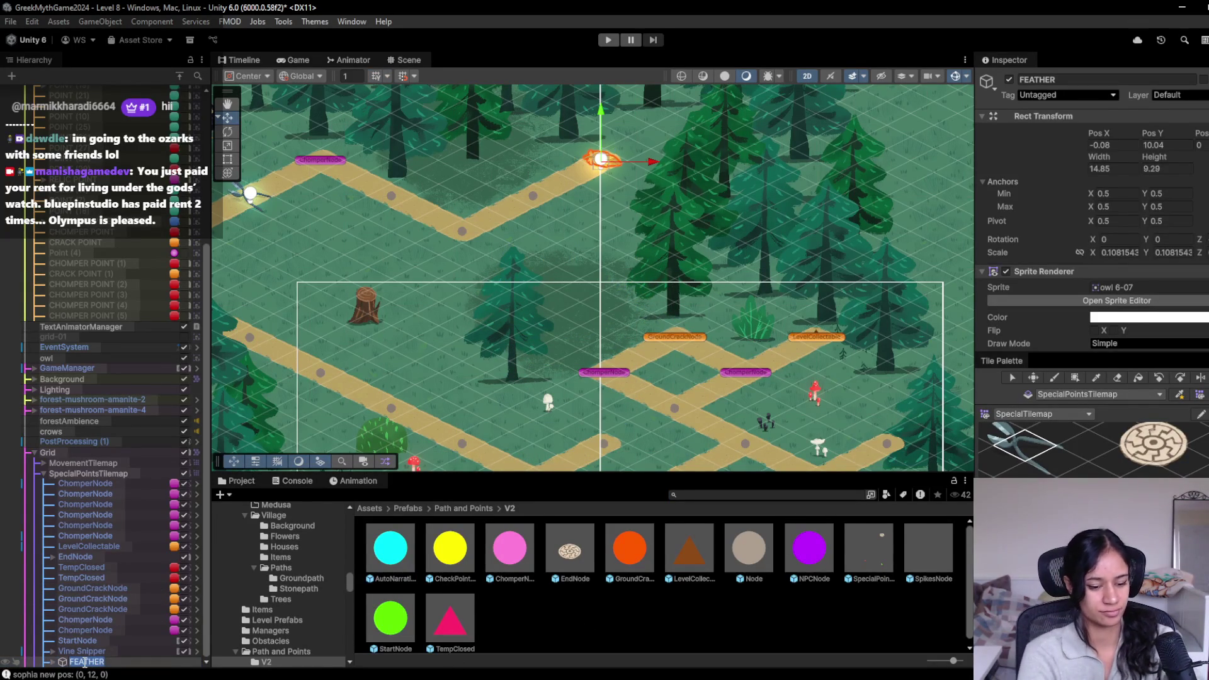
type("FeatherNode")
key("Return")
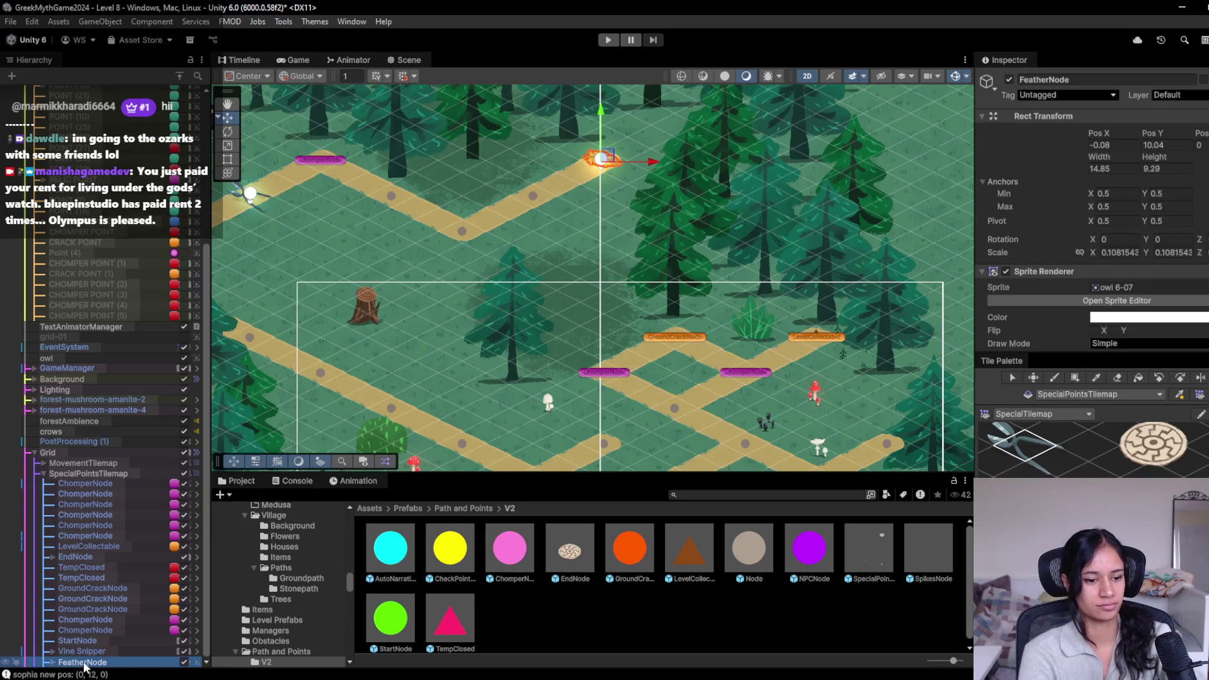
mouse_move(85, 664)
left_mouse_down()
mouse_move(648, 647)
mouse_move(629, 593)
left_mouse_up()
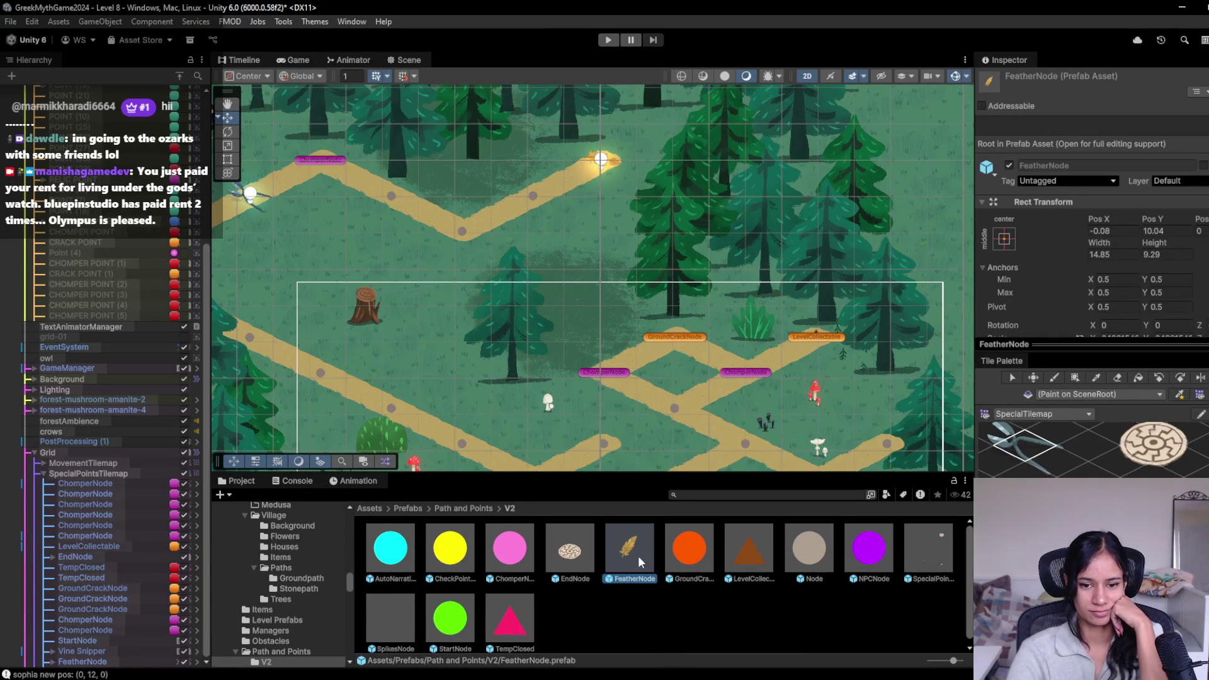
Step: Activate the Paint Brush with B and select the FeatherNode instance in the Hierarchy
scroll(1092, 448, "up", 3)
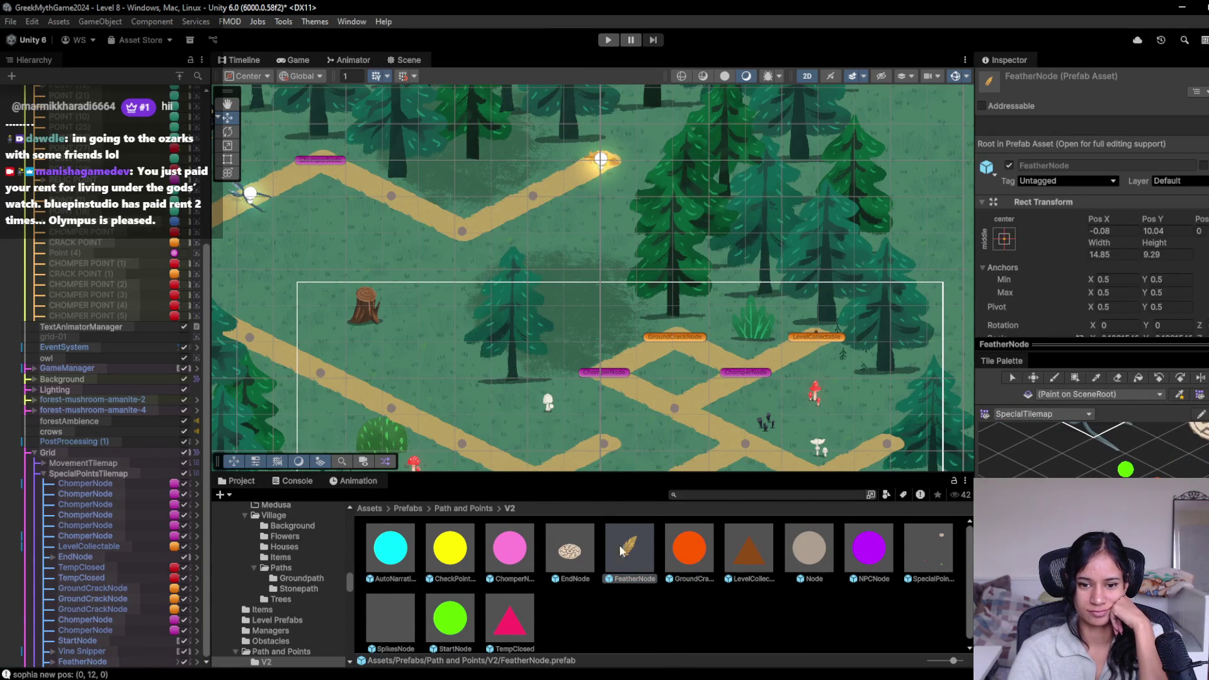
scroll(1093, 448, "up", 2)
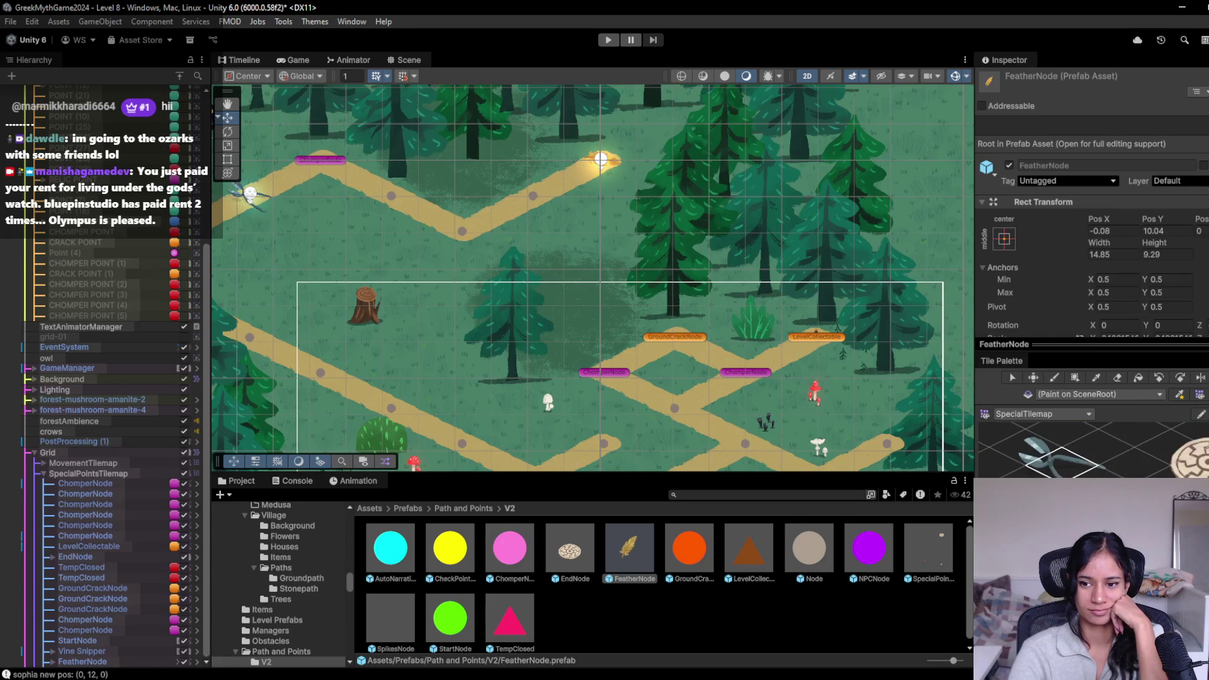
scroll(1082, 452, "down", 2)
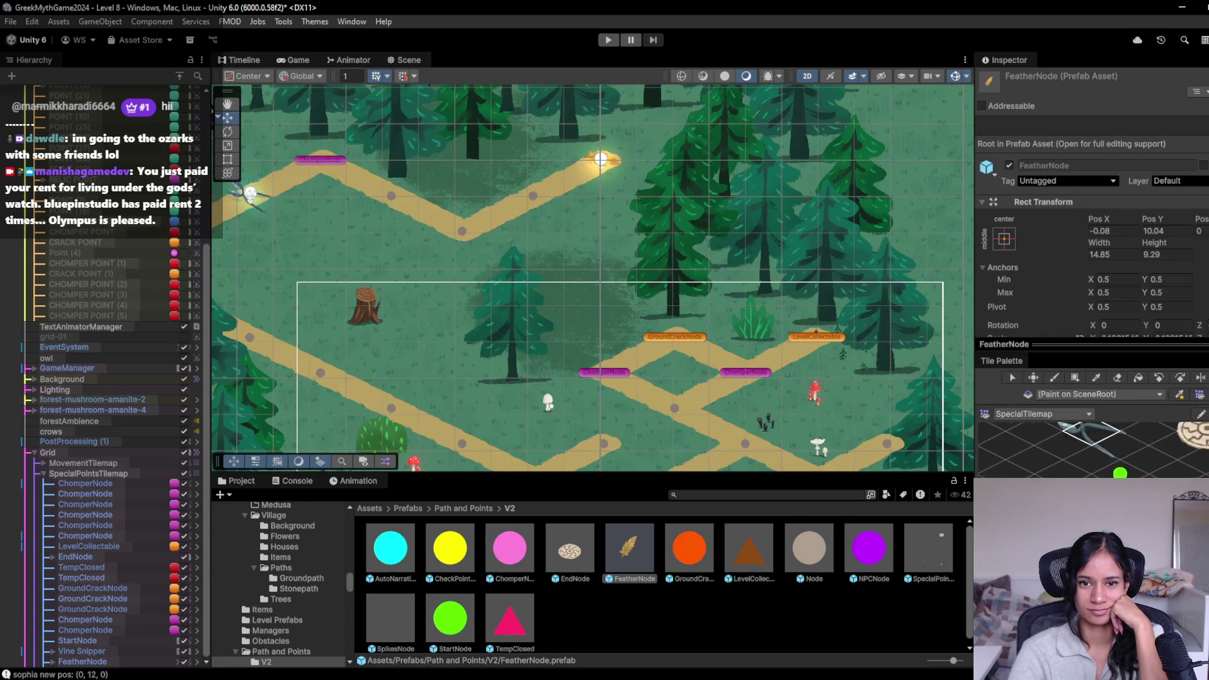
scroll(1093, 449, "down", 1)
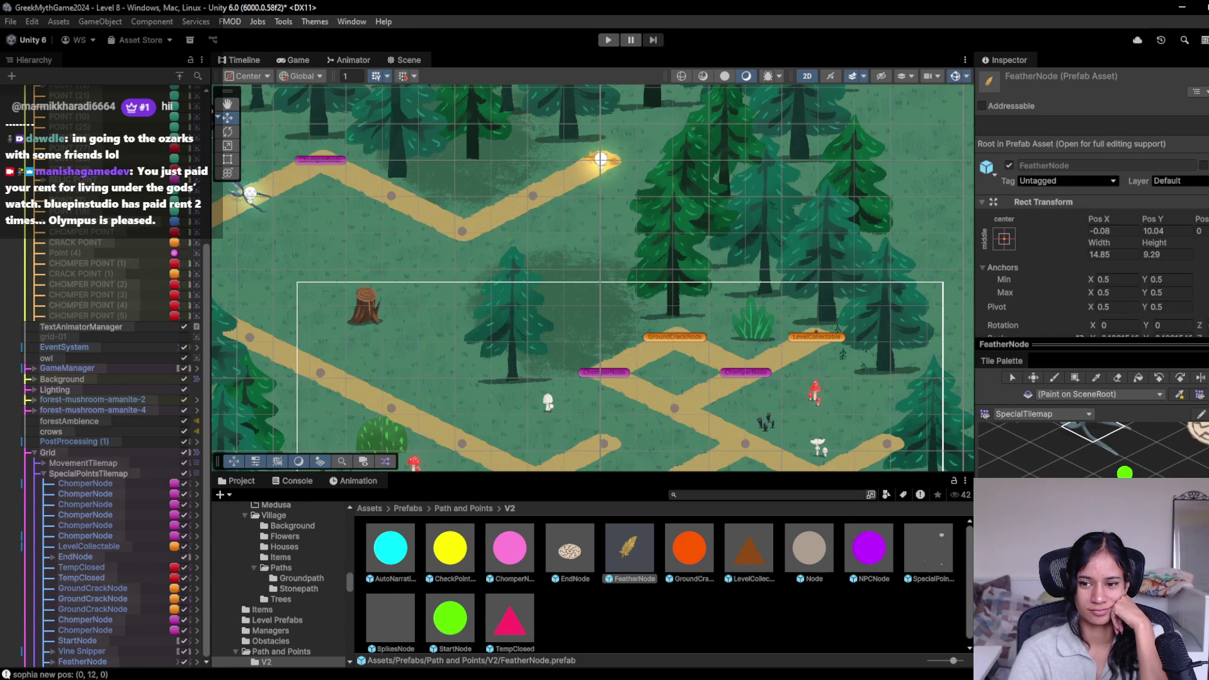
key("b")
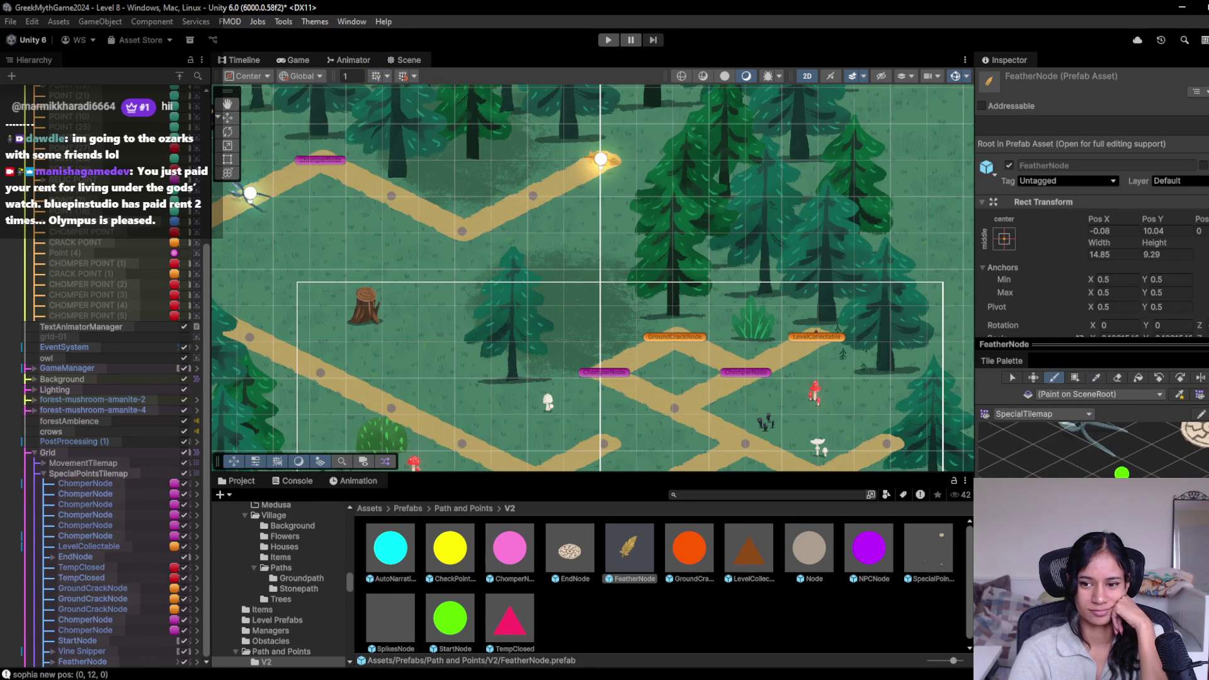
left_click(116, 664)
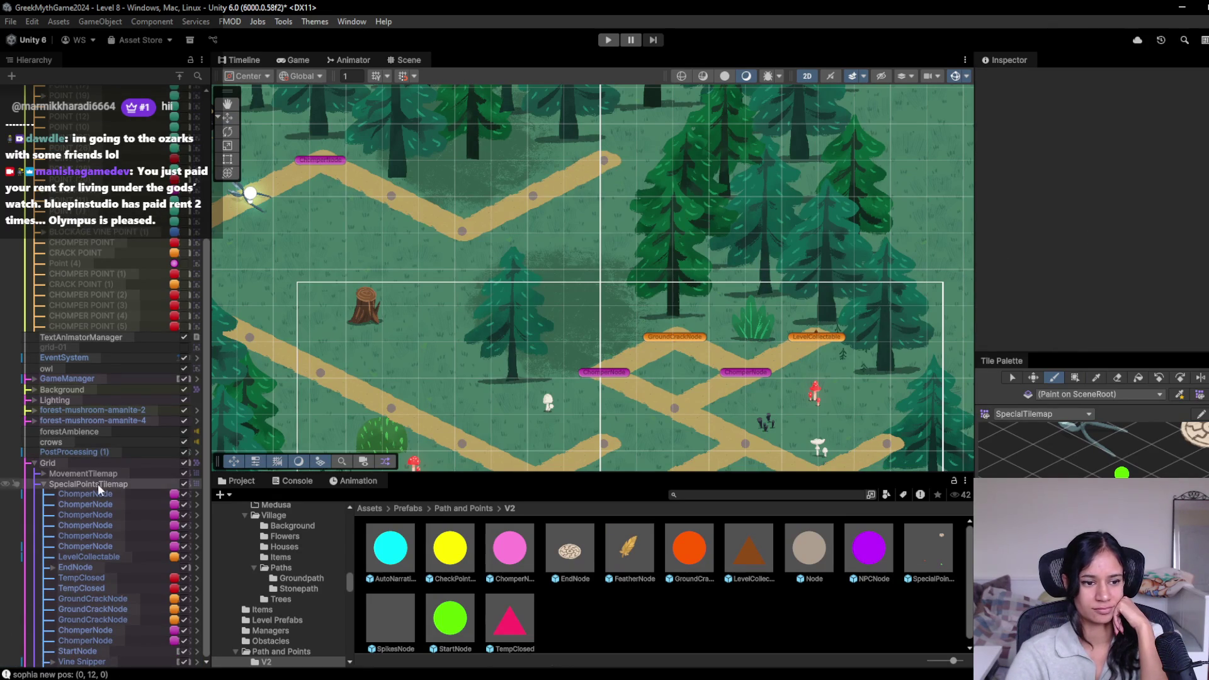
Step: Paint the feather tile on SpecialPointsTilemap at the upper path's top end
left_click(100, 485)
left_click(602, 163)
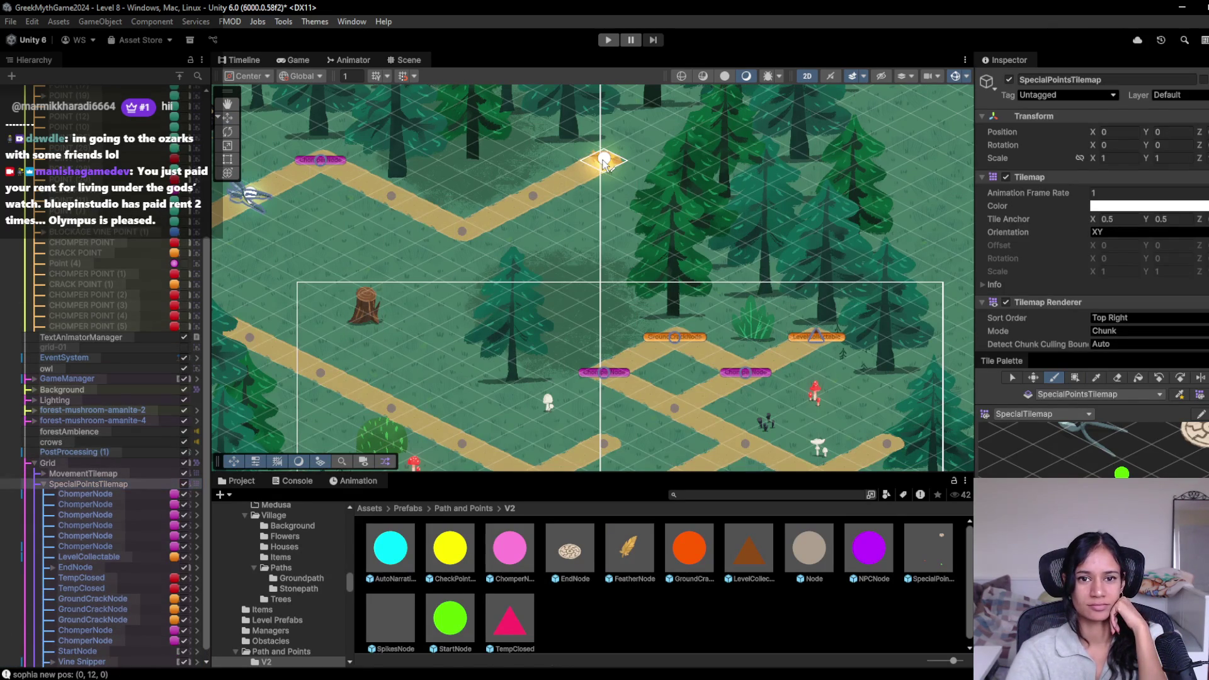
scroll(1034, 270, "down", 5)
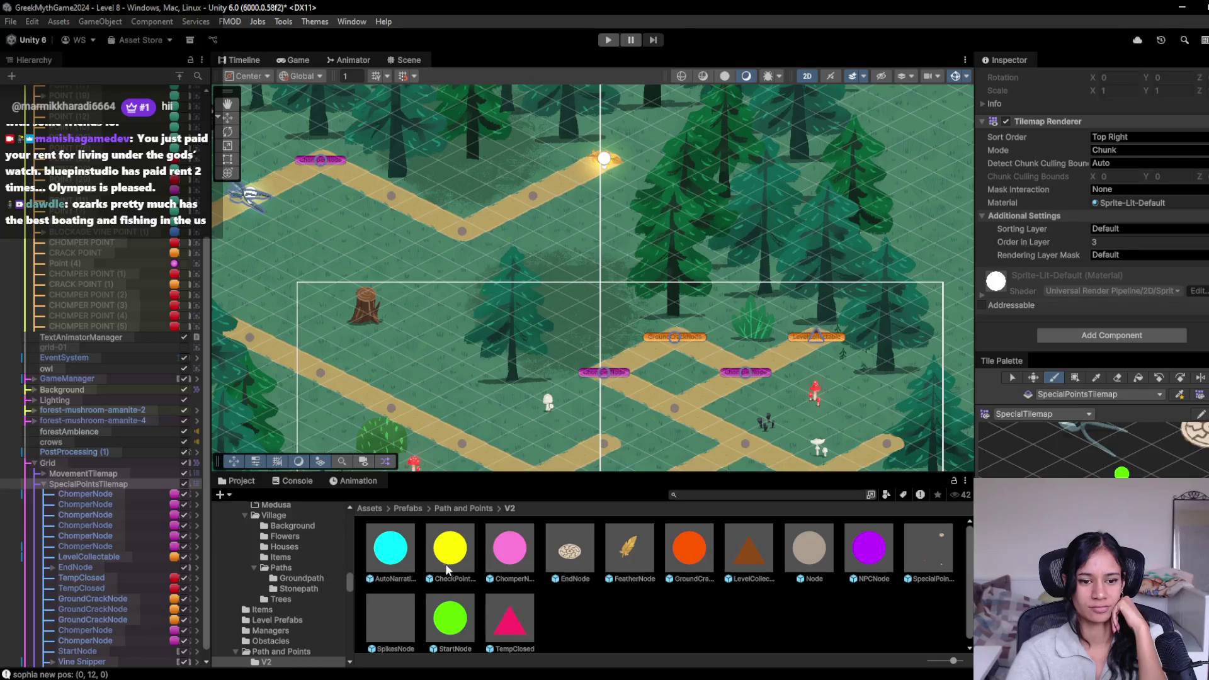
scroll(104, 658, "down", 1)
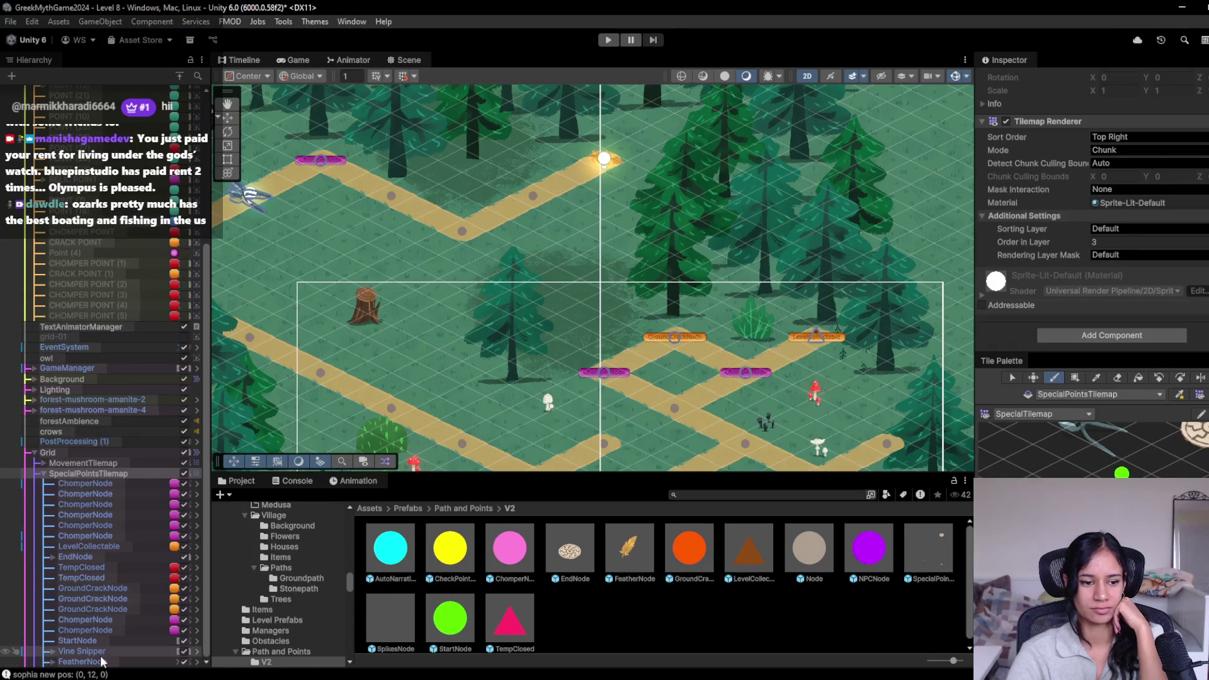
Step: Apply all of FeatherNode's overrides to its prefab
left_click(108, 662)
scroll(1069, 217, "down", 5)
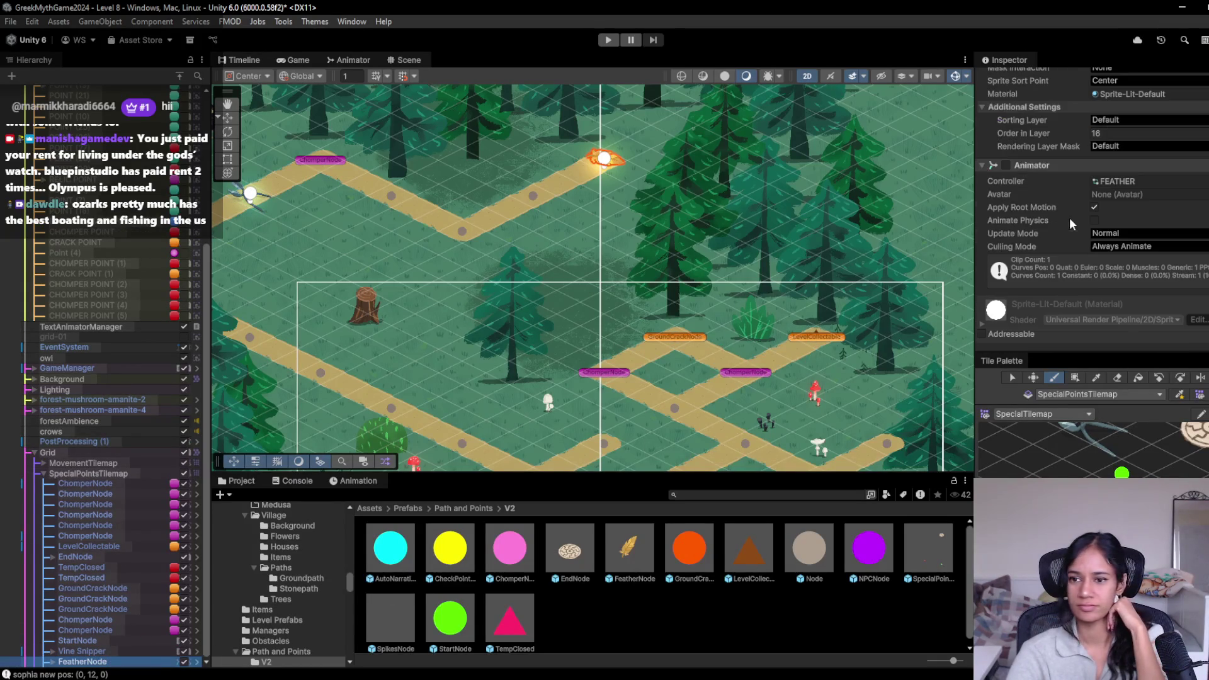
left_click(1006, 165)
scroll(1022, 187, "up", 5)
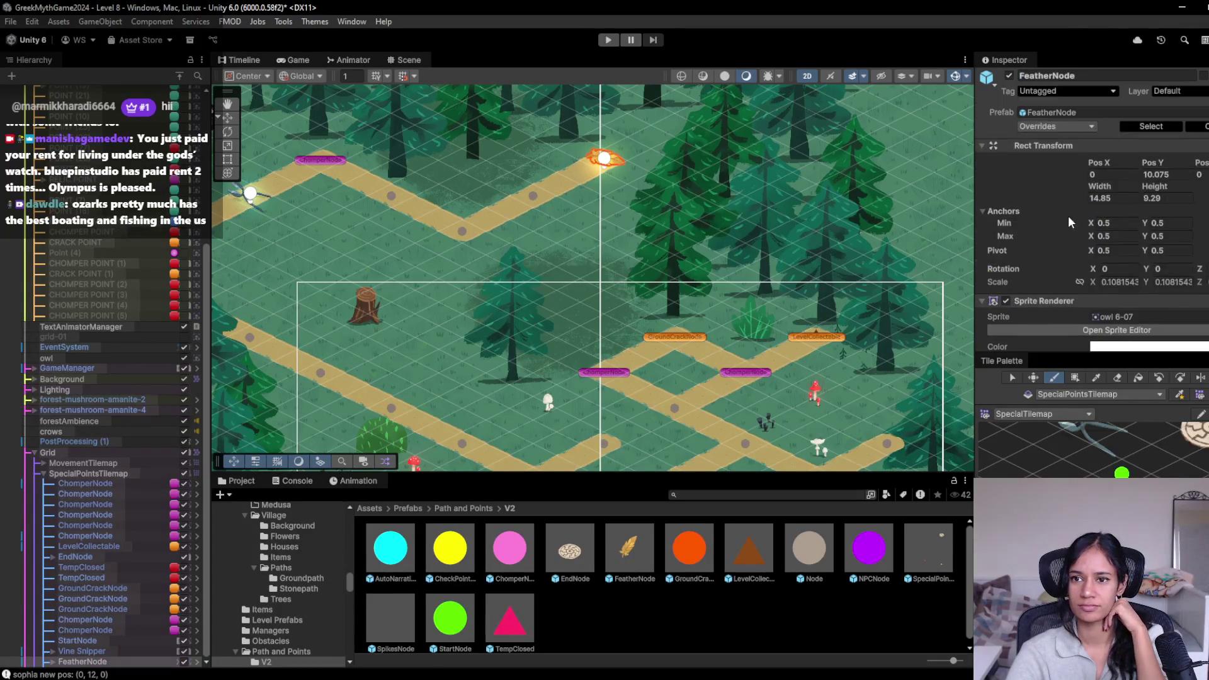
left_click(1038, 128)
left_click(1165, 206)
Step: Enter Play mode with Ctrl+P, walk the character up-left to the junction below the feather, then stop
key("ctrl+p")
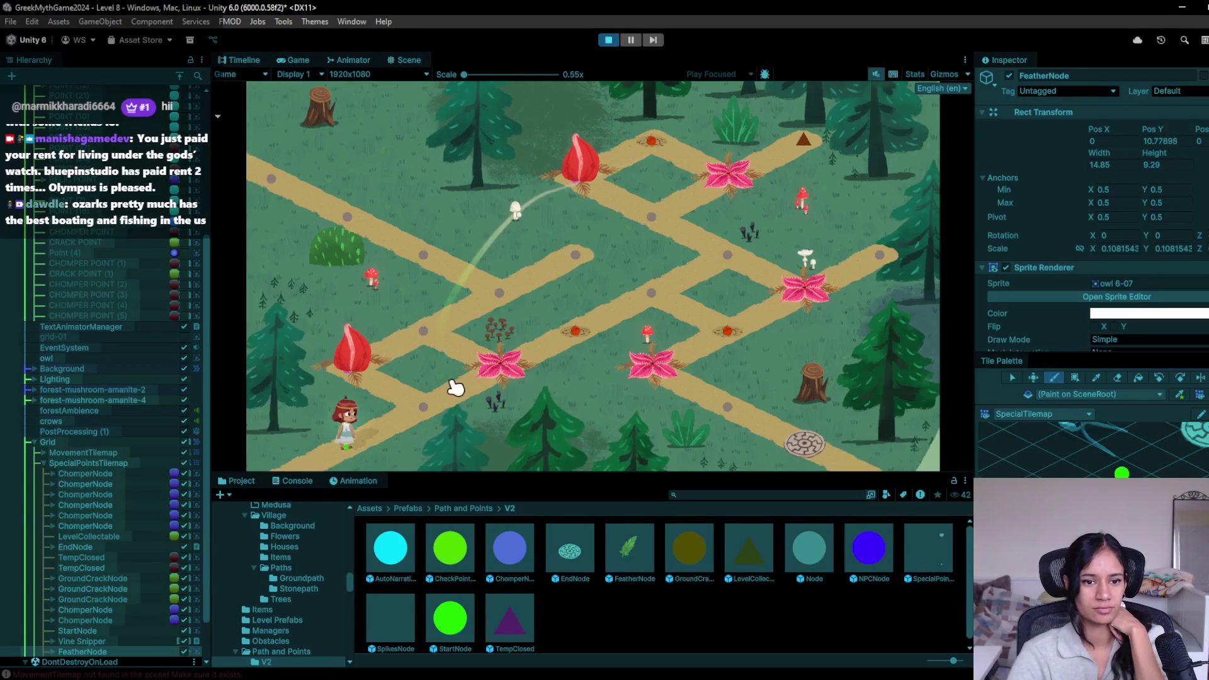
left_click(428, 406)
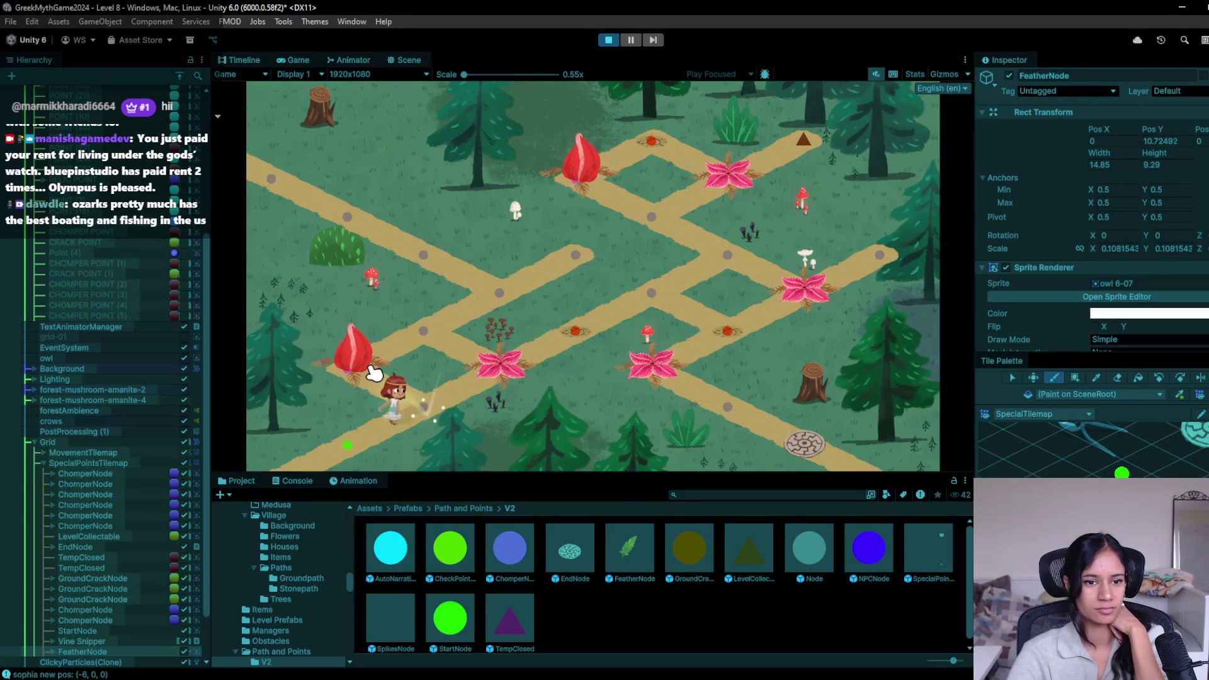
left_click(496, 299)
left_click(413, 267)
left_click(277, 162)
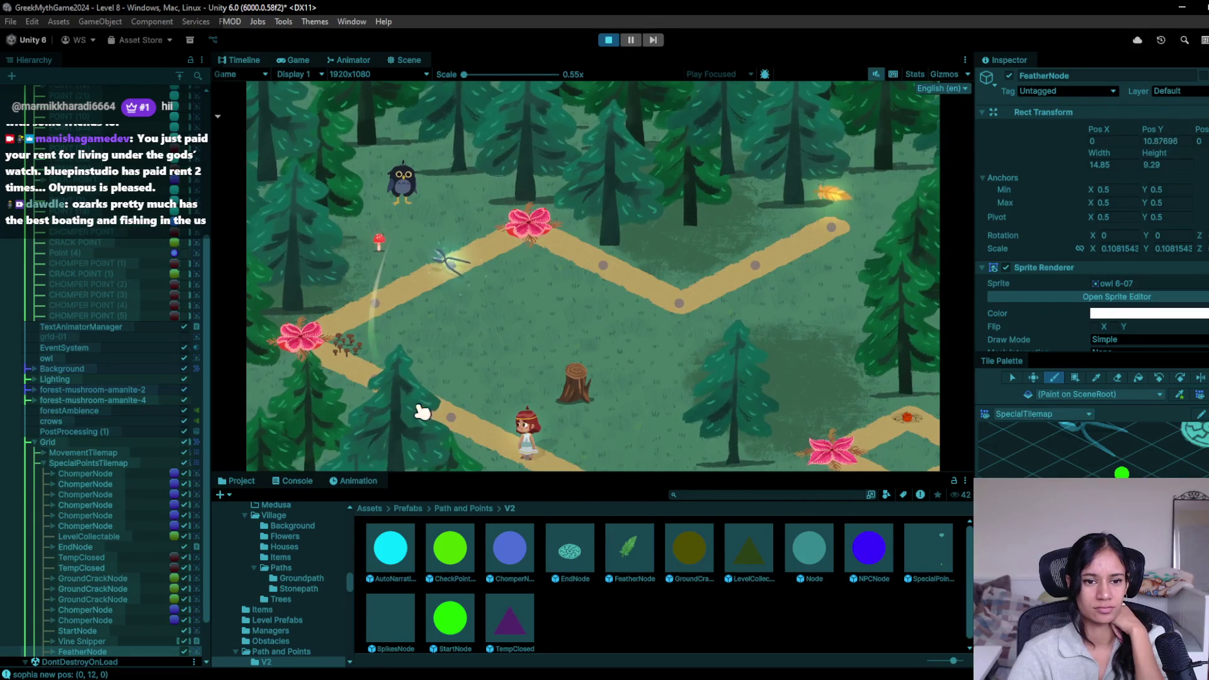
left_click(401, 408)
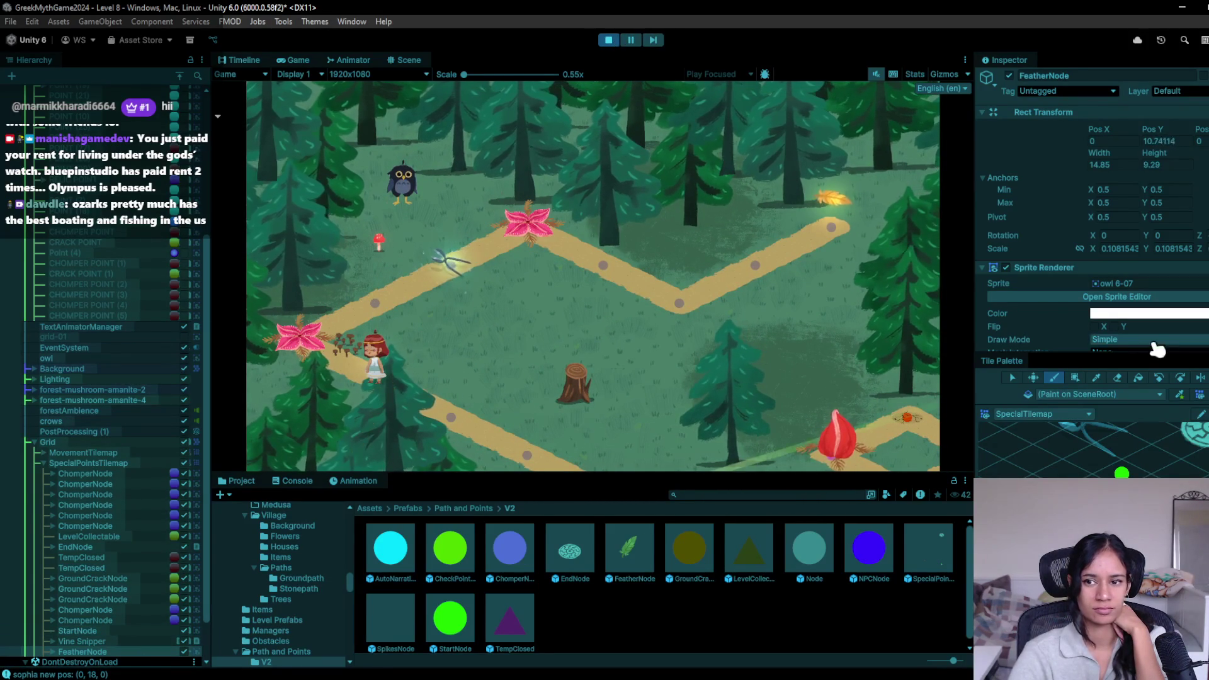
scroll(1157, 348, "down", 2)
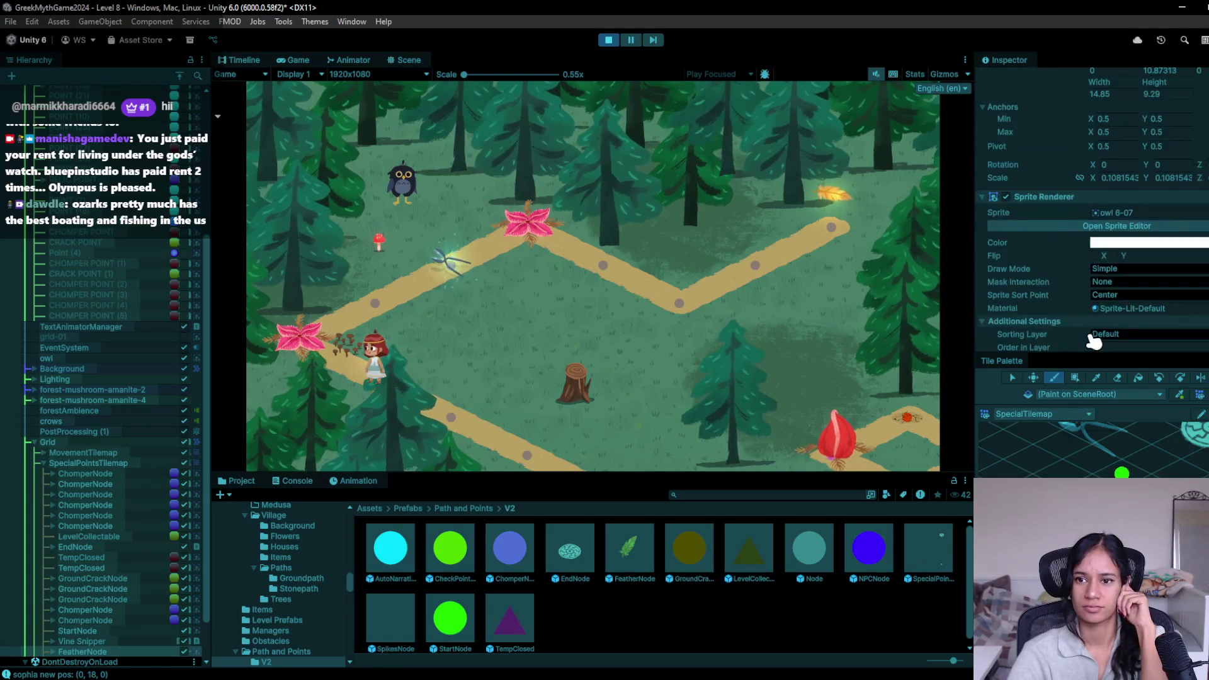
scroll(1094, 340, "up", 2)
left_click(608, 39)
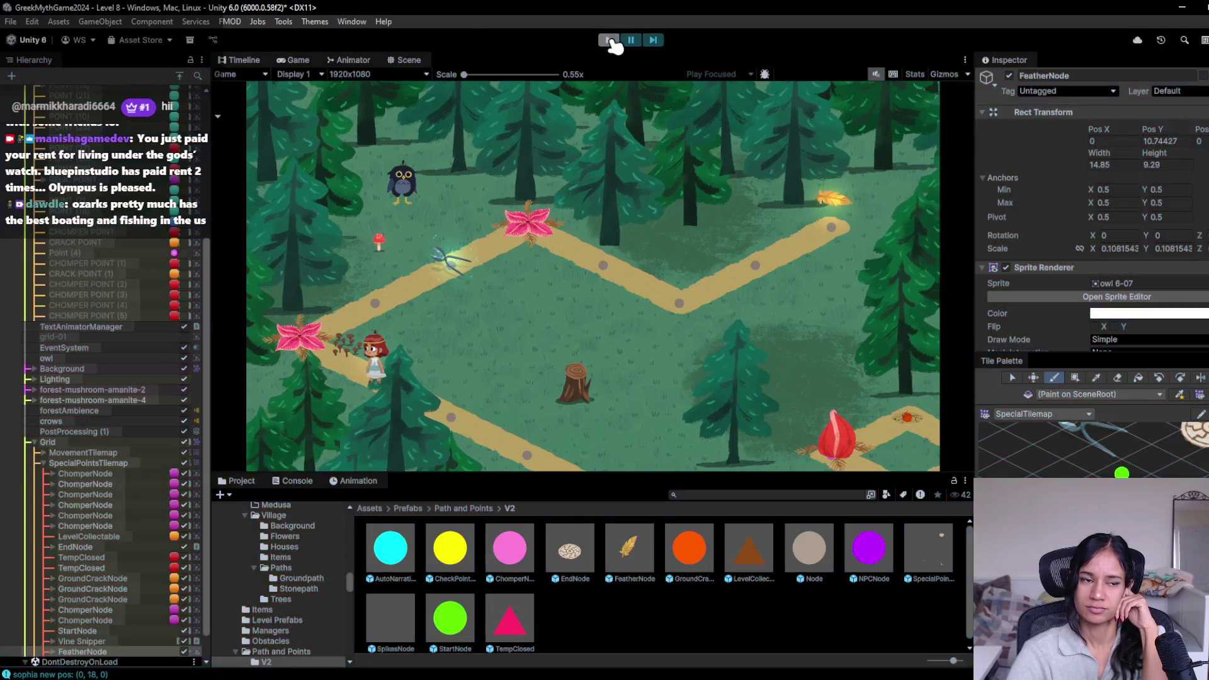
Step: Add a Level Collectable component (searched 'lev') with Is Feather ticked, then start the game
scroll(1093, 308, "down", 3)
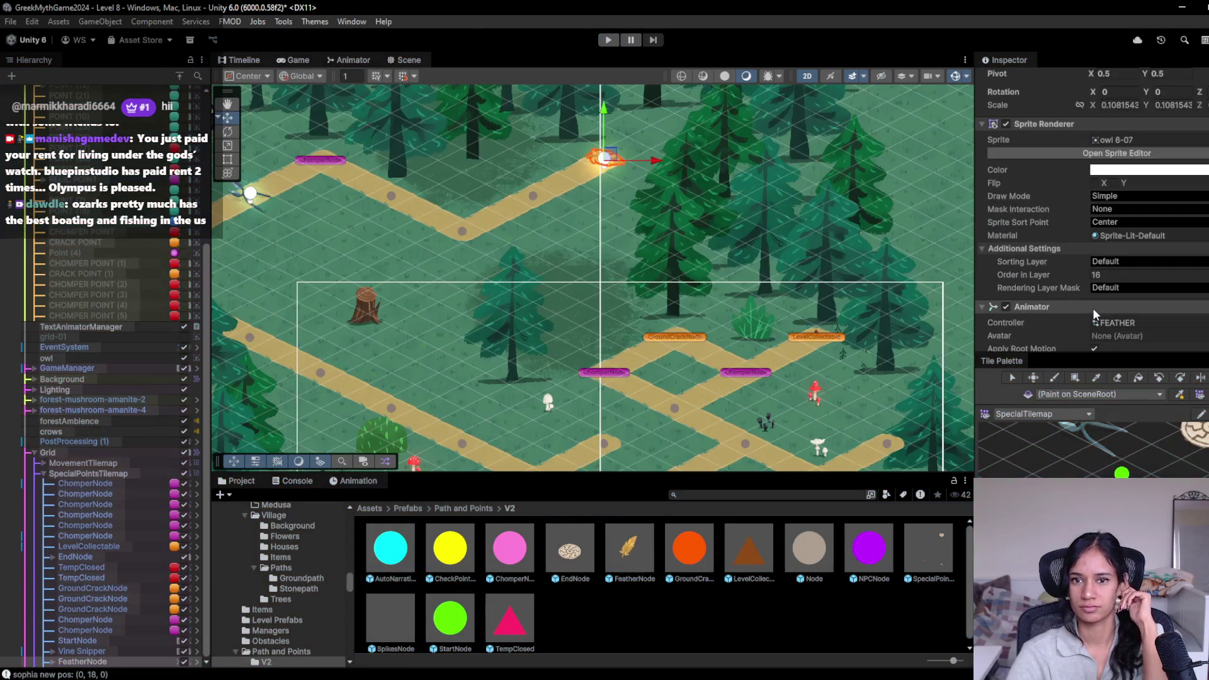
scroll(1071, 320, "down", 2)
left_click(1065, 330)
type("le")
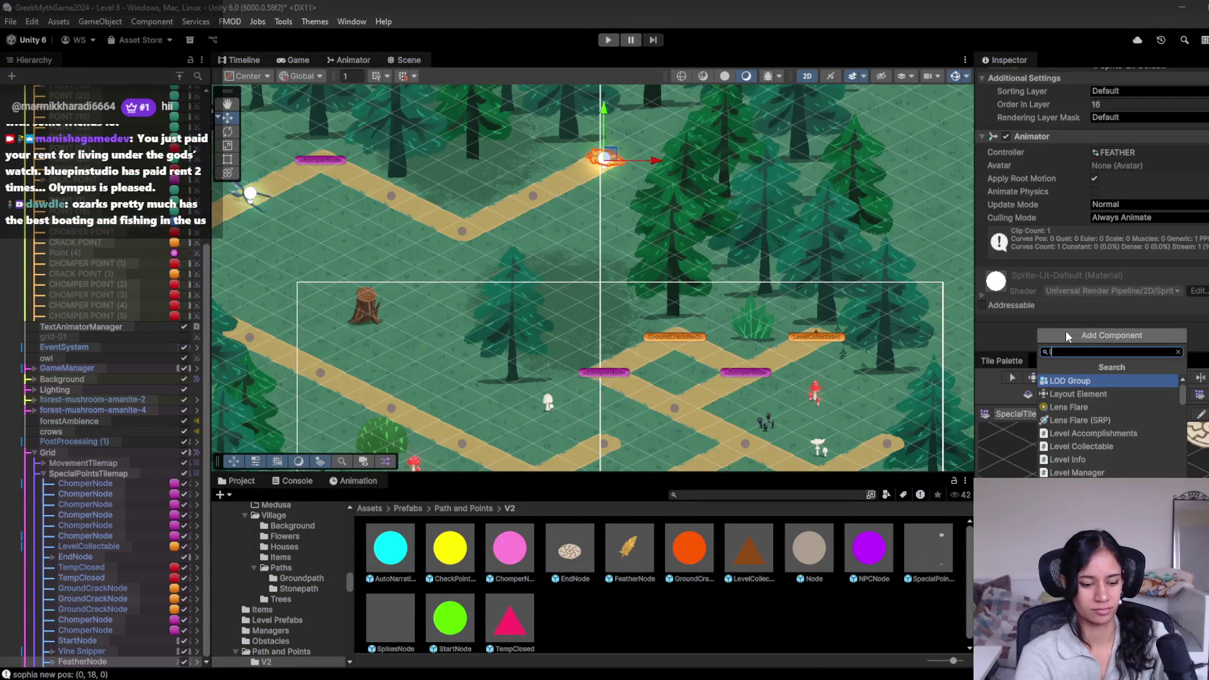
type("vel")
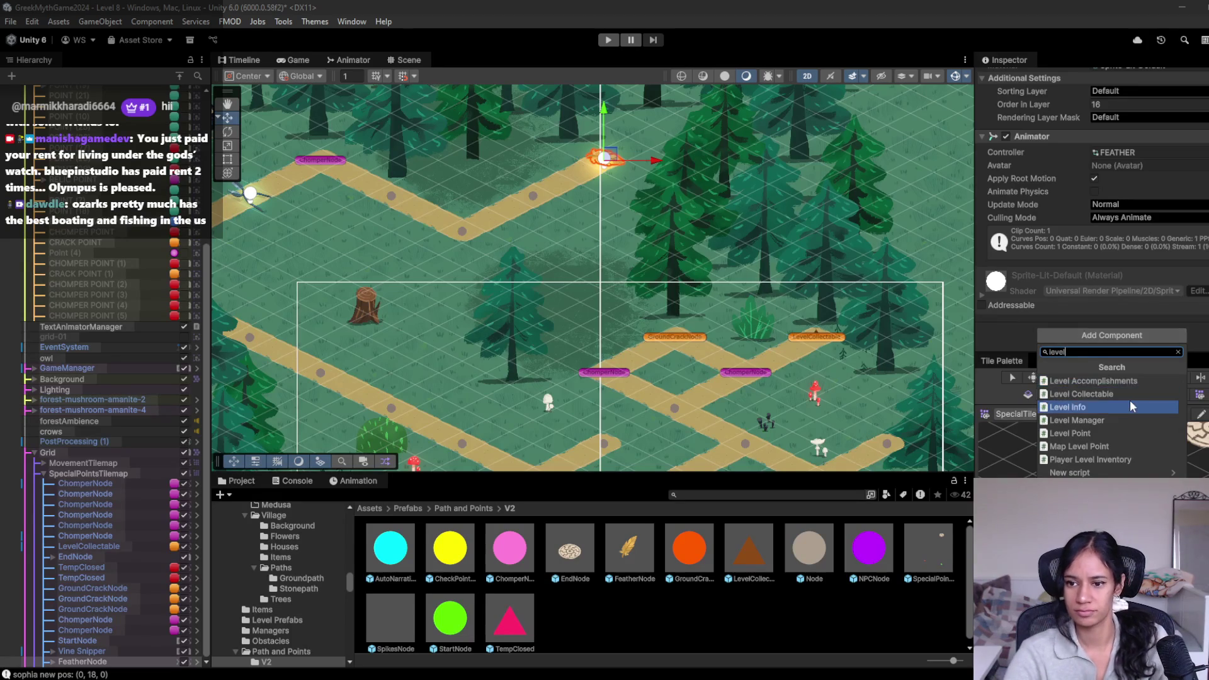
left_click(1127, 396)
scroll(1058, 323, "down", 3)
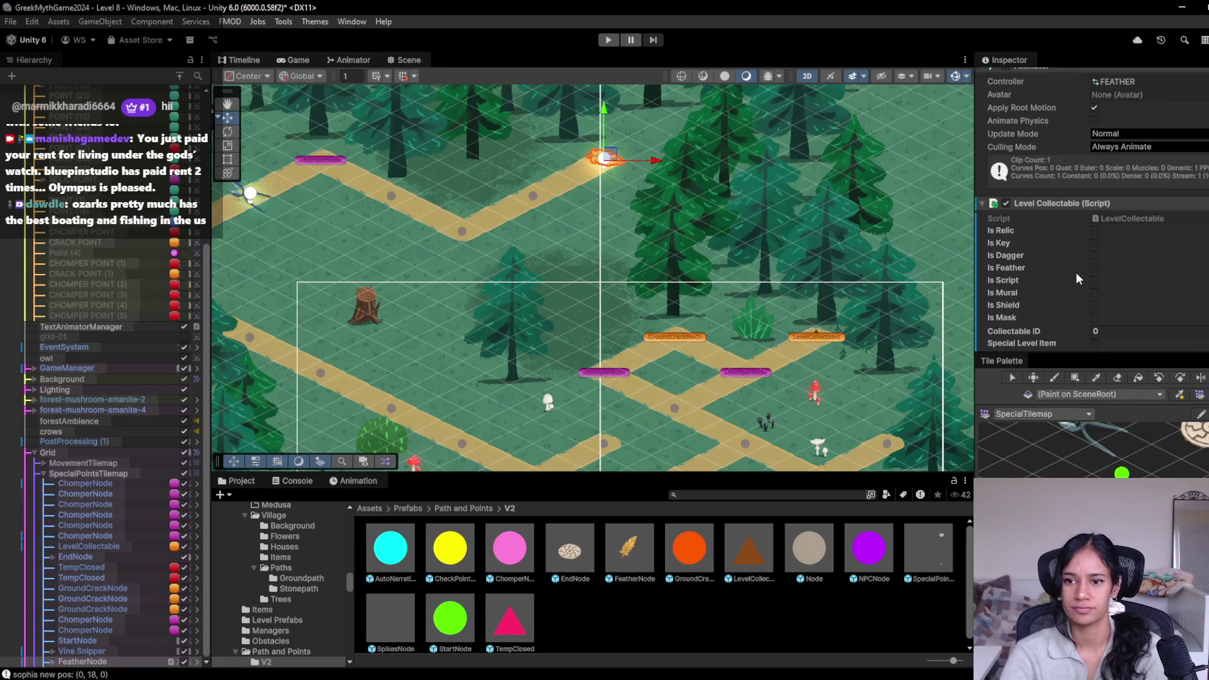
scroll(1086, 274, "down", 3)
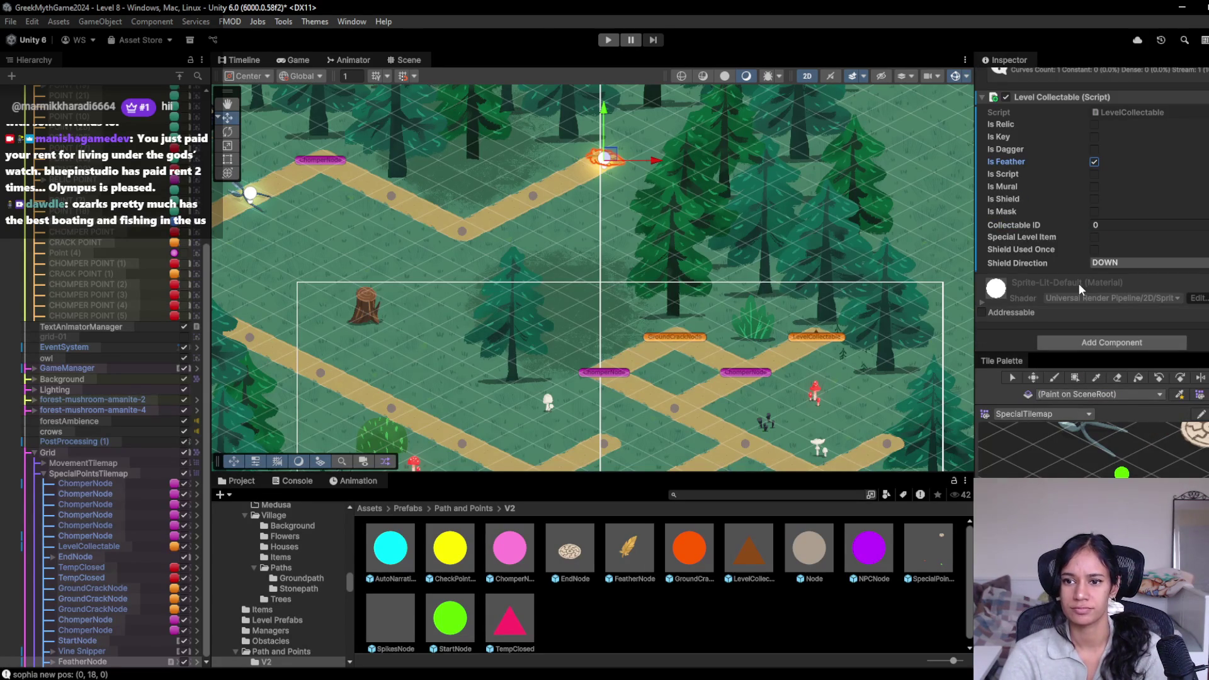
left_click(607, 41)
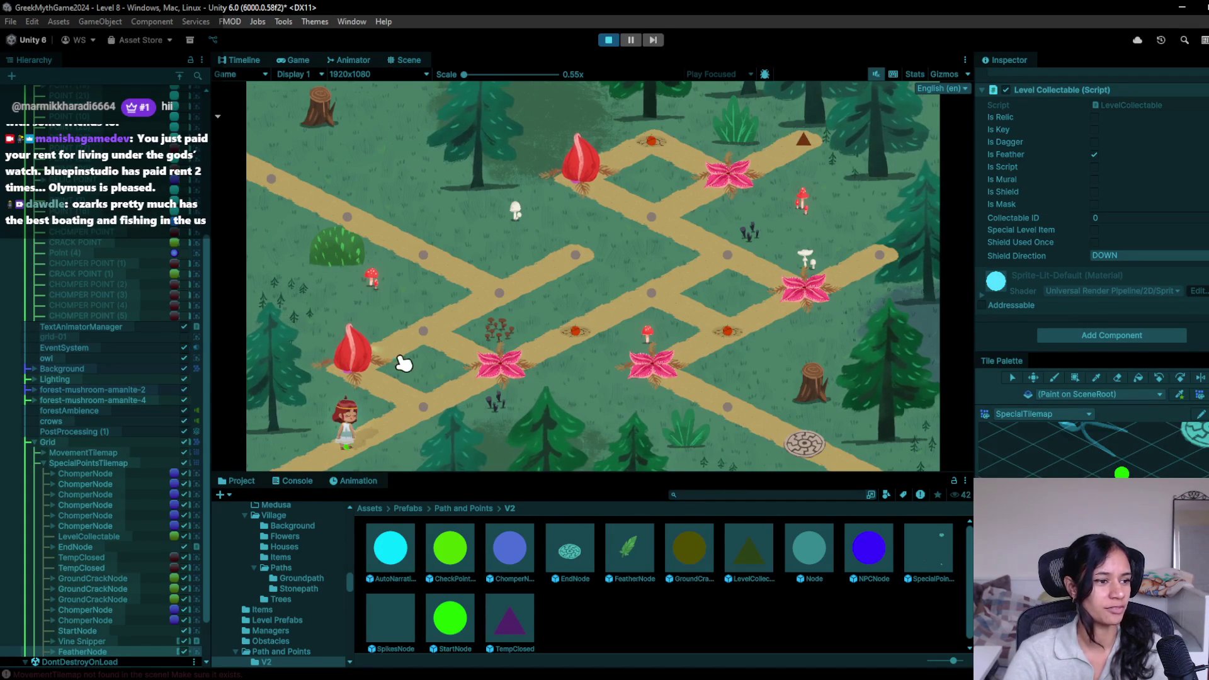
Step: Walk Sophia past the chomper and flower nodes, then right to the feather's node
left_click(440, 402)
left_click(345, 360)
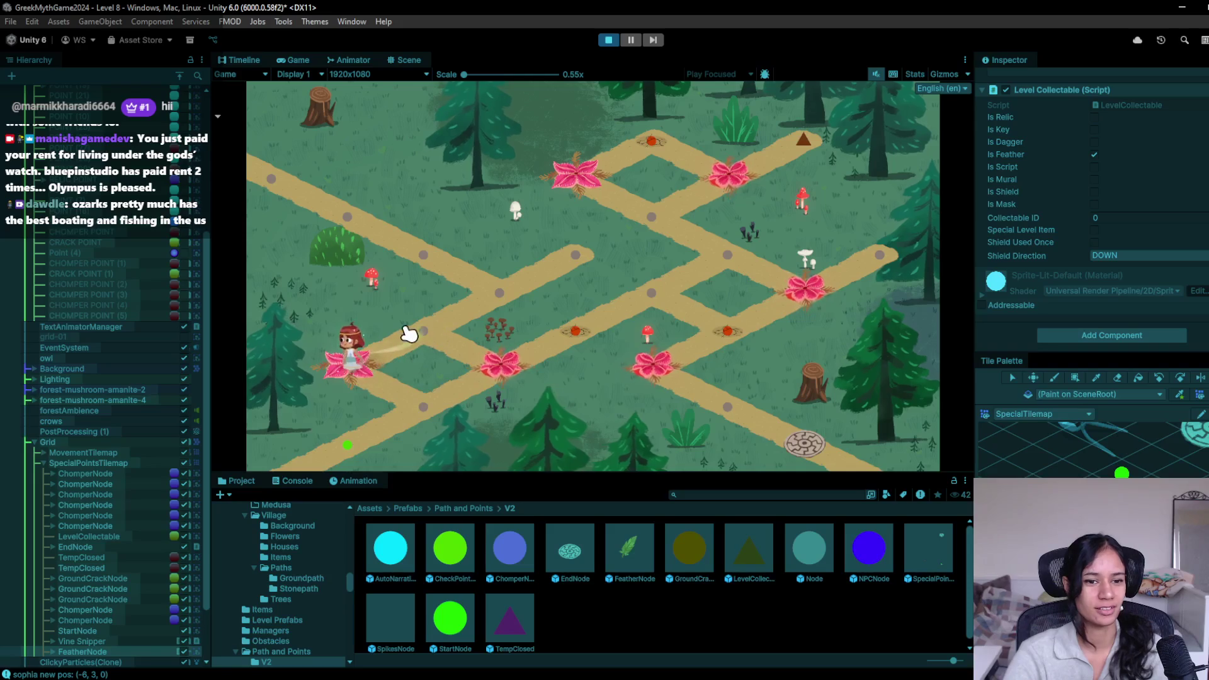
left_click(499, 293)
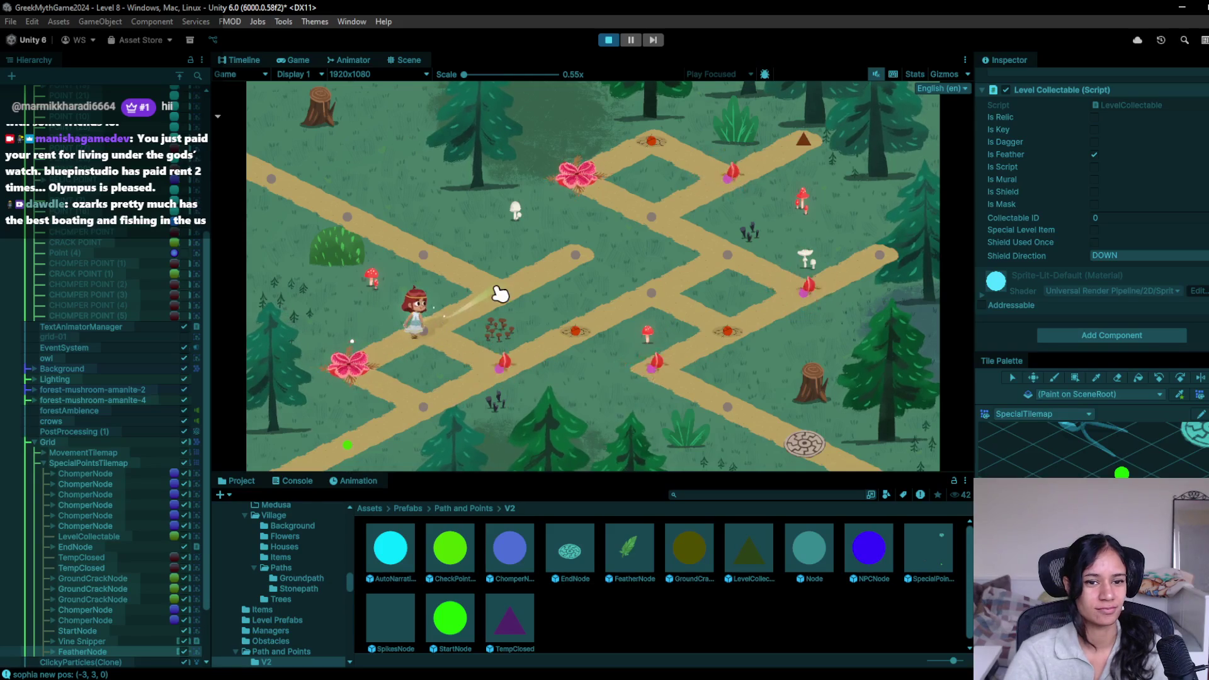
left_click(425, 253)
left_click(347, 217)
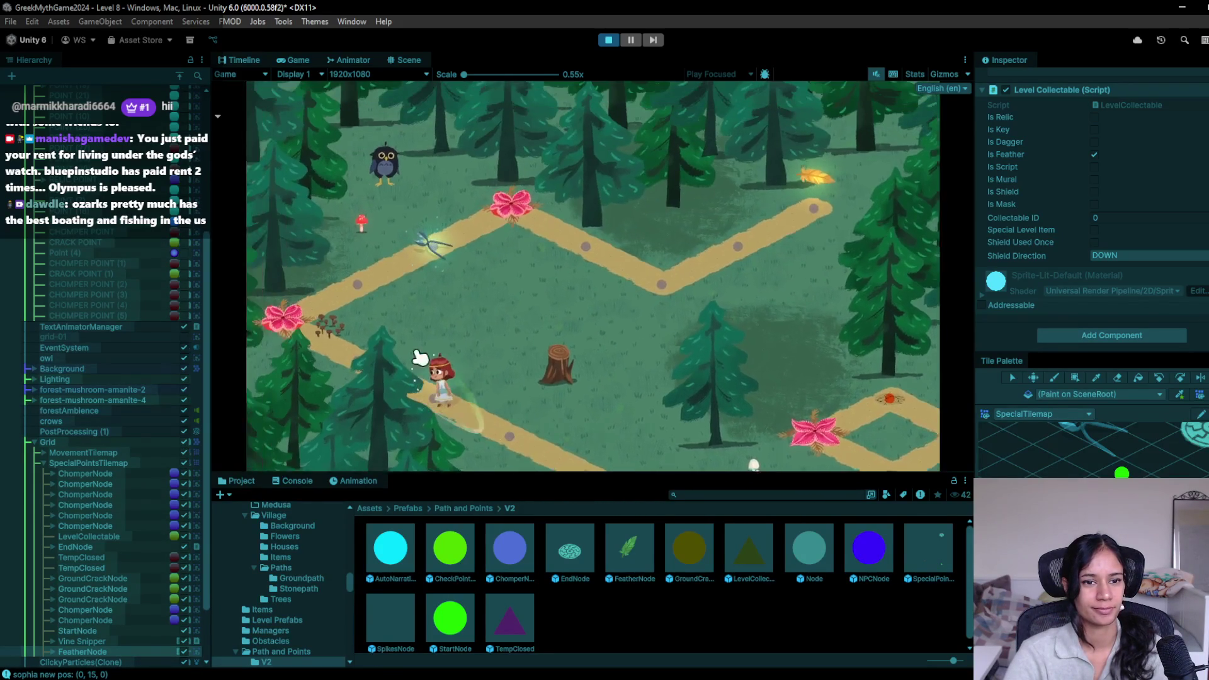
left_click(323, 338)
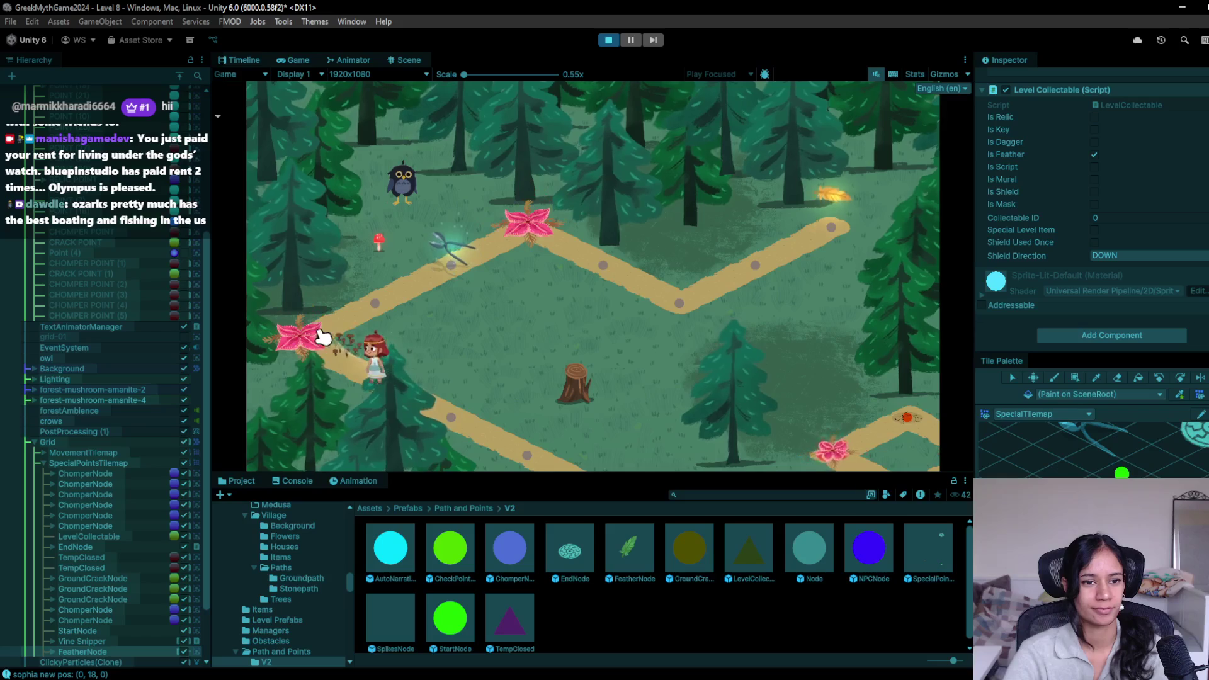
left_click(452, 261)
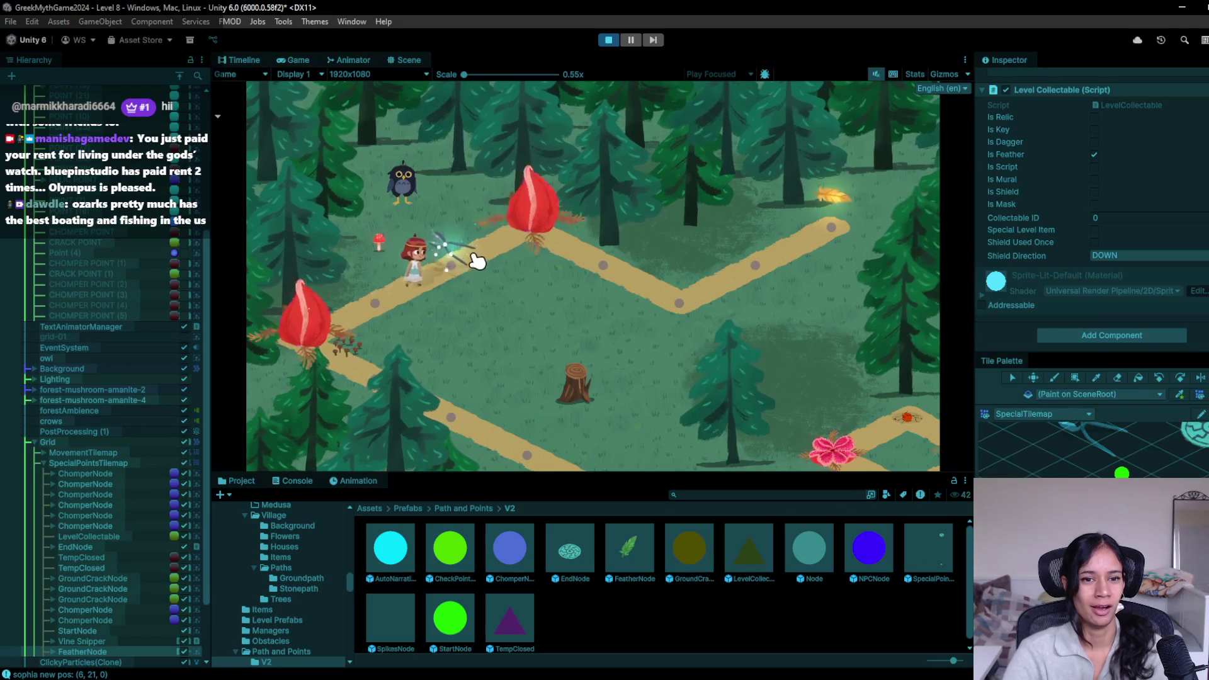
left_click(601, 272)
left_click(670, 312)
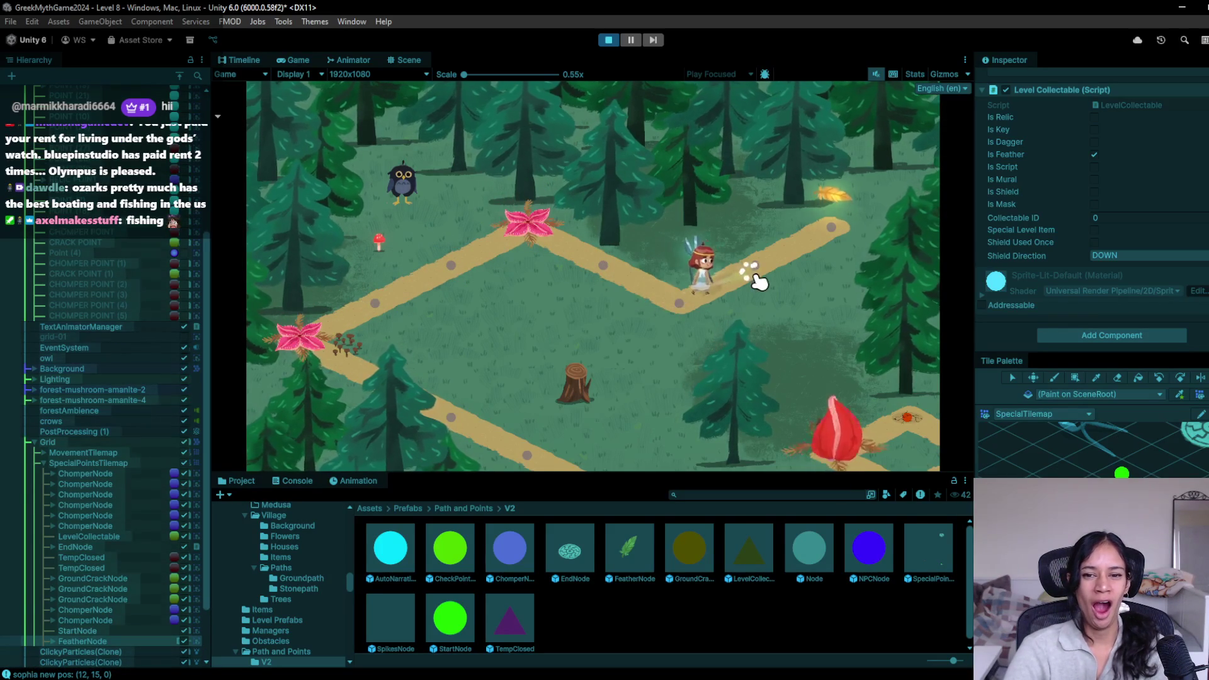
left_click(833, 250)
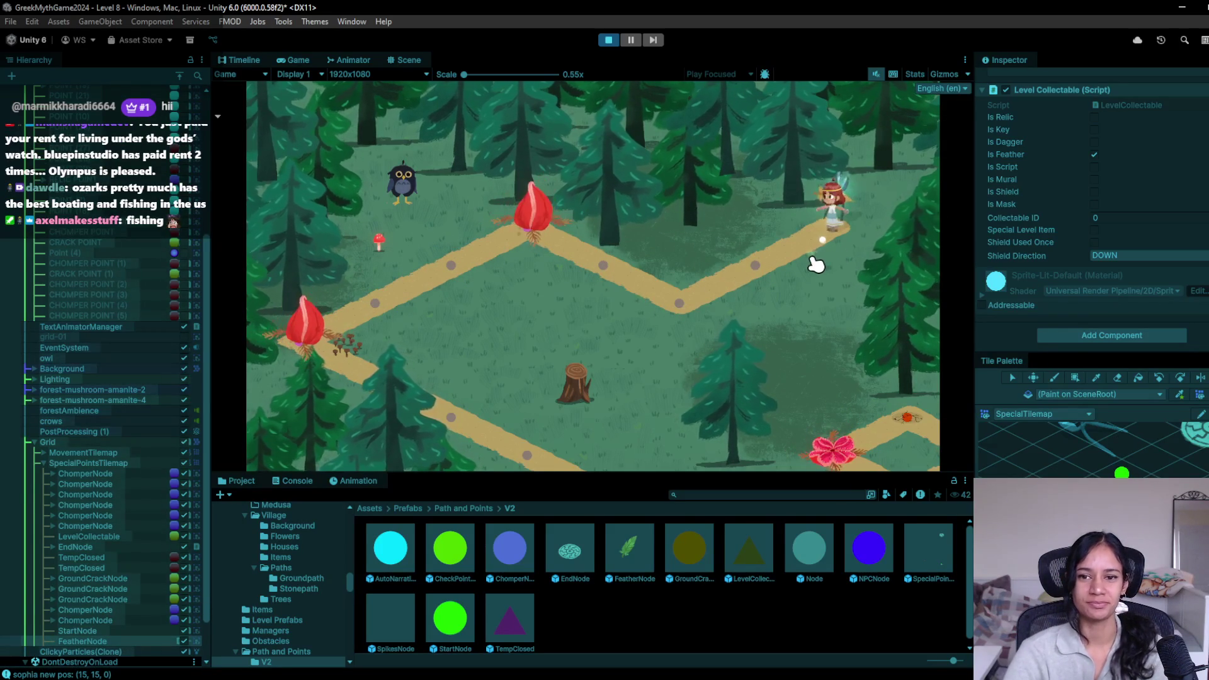
left_click(759, 262)
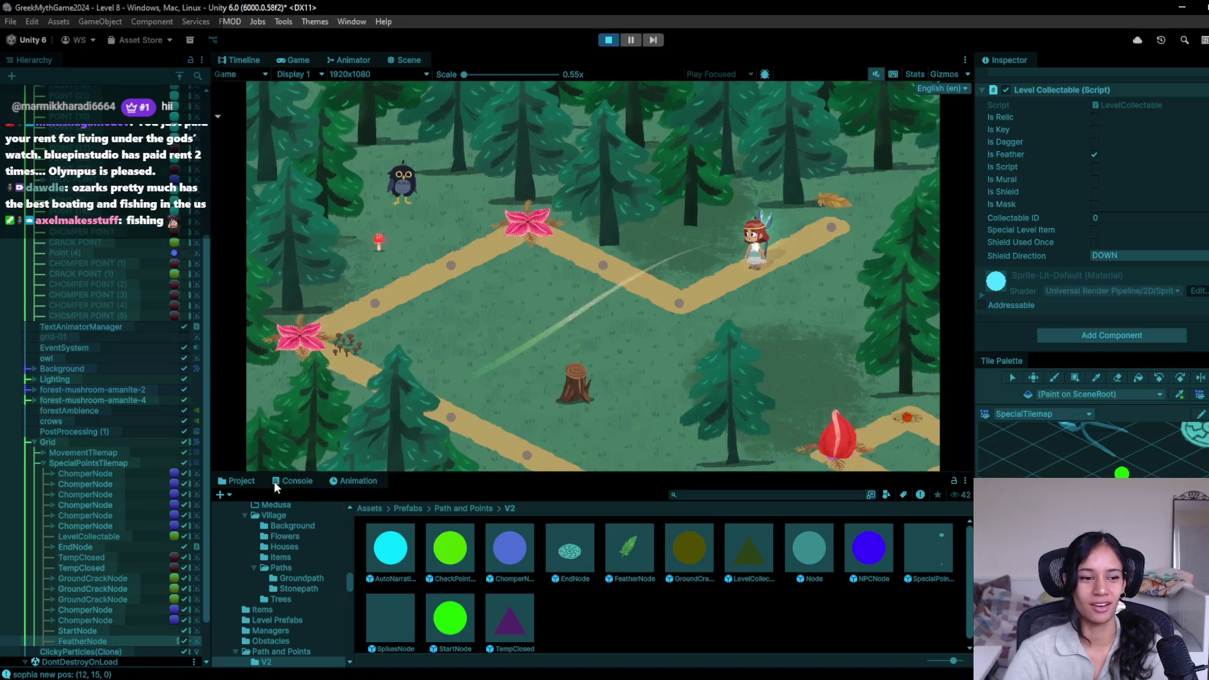
scroll(117, 585, "down", 2)
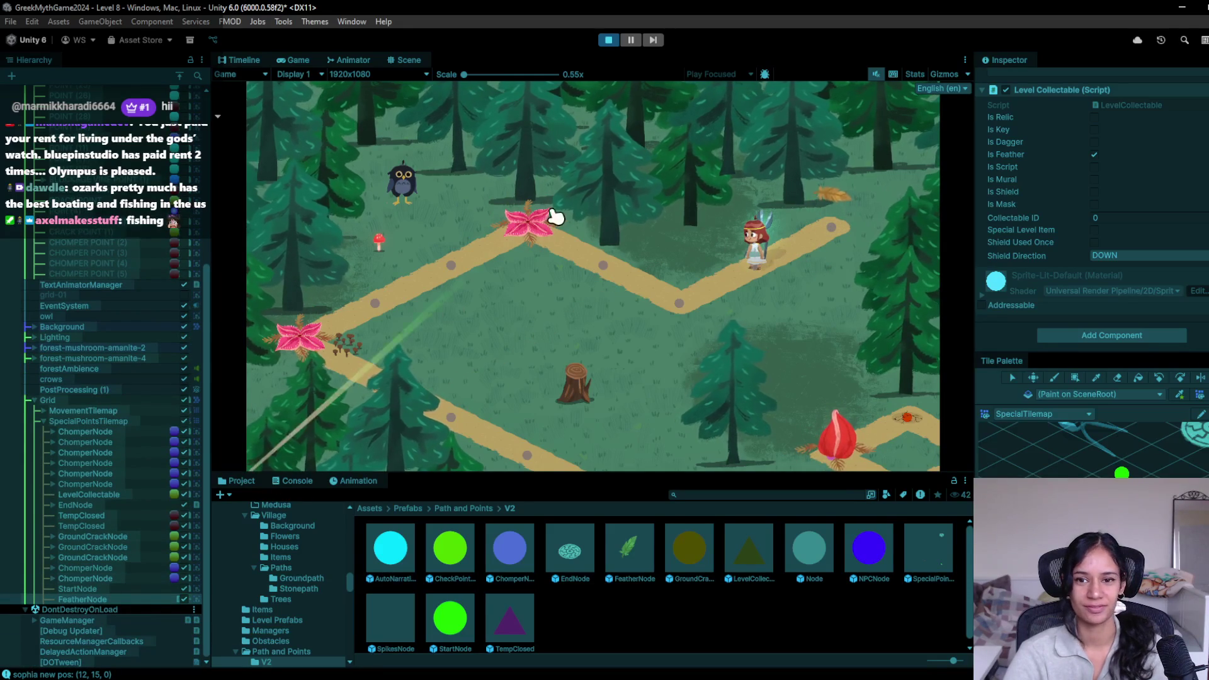
Step: Stop play mode and open FeatherNode's LevelCollectable script from the Inspector
left_click(608, 40)
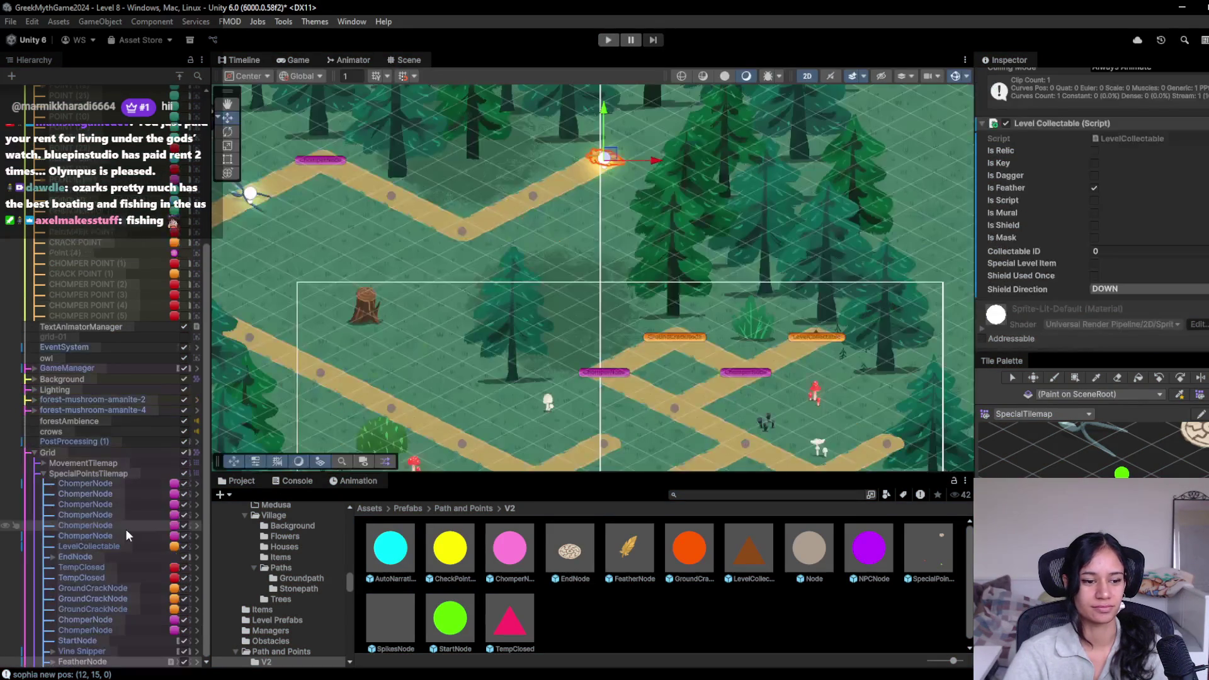
left_click(53, 662)
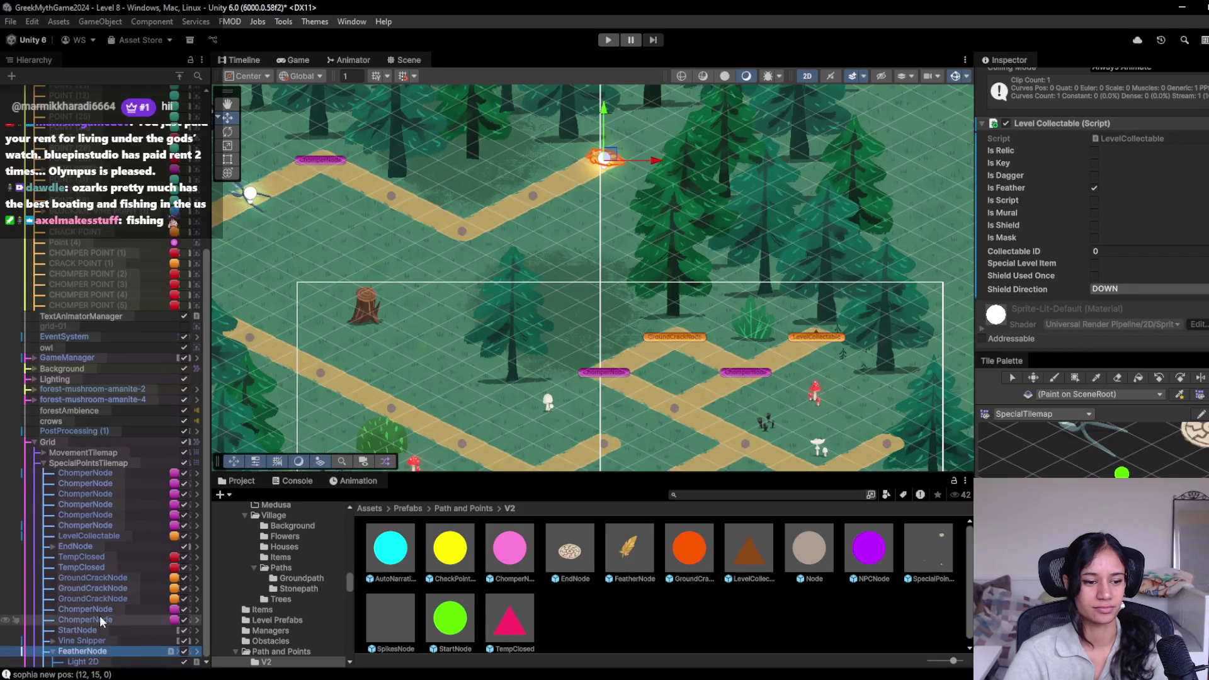
left_click(118, 653)
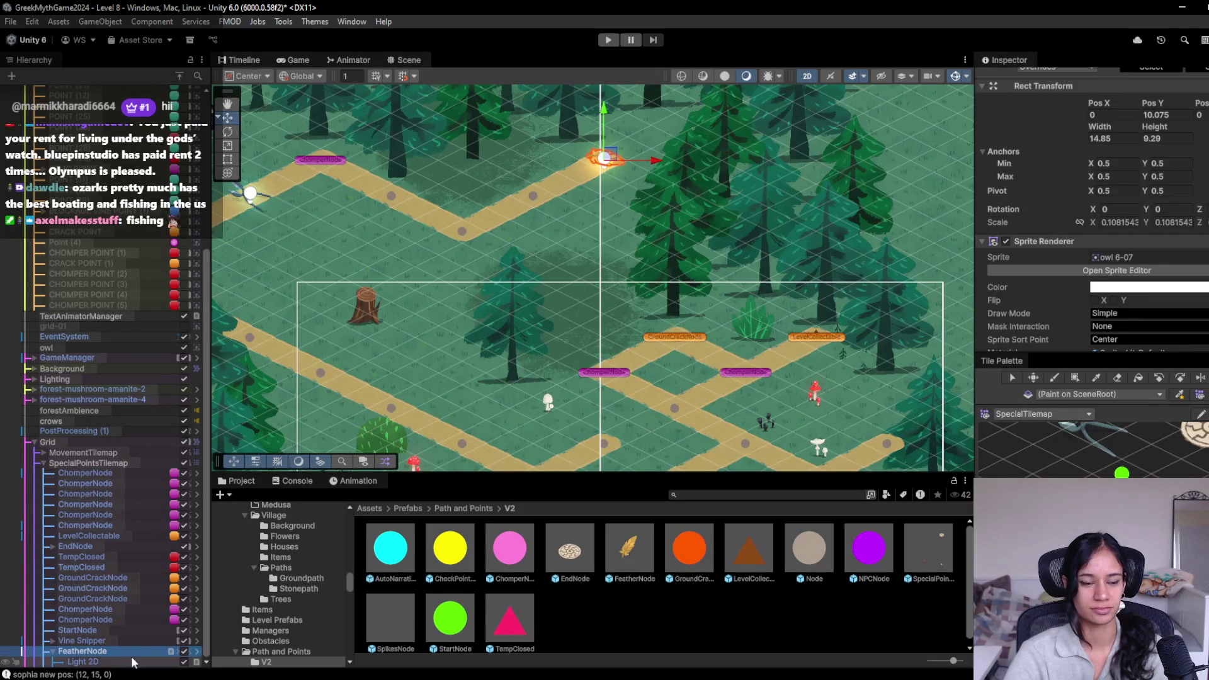
scroll(1103, 308, "down", 10)
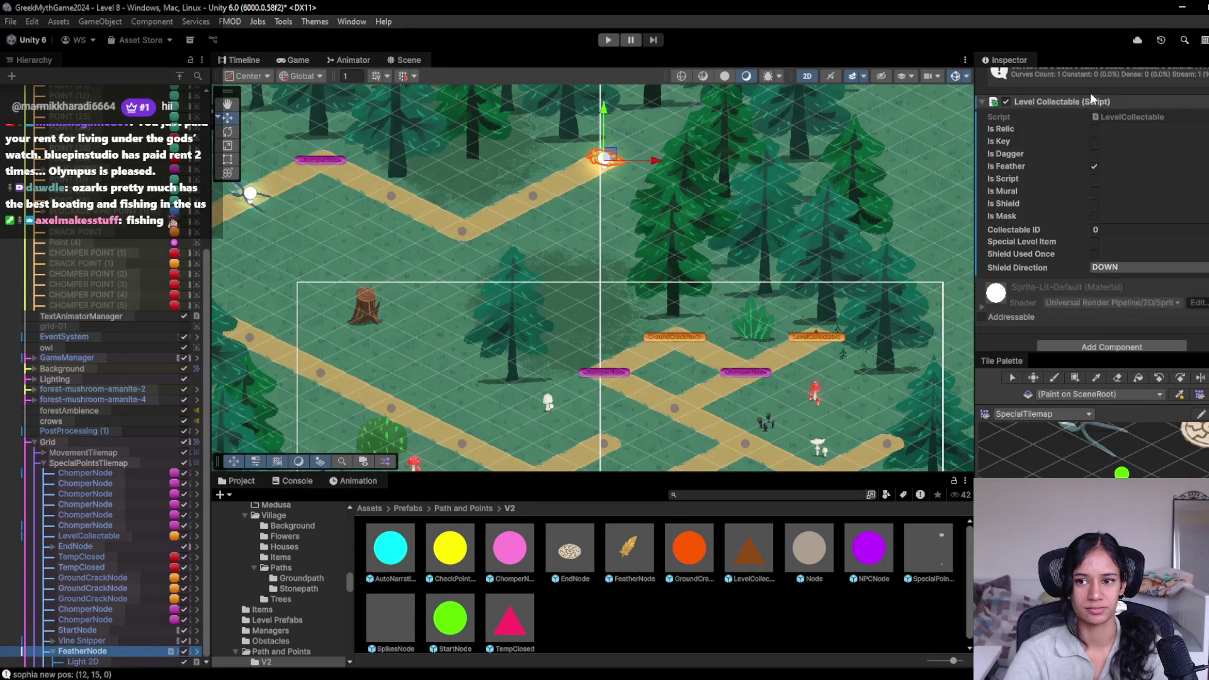
left_click(1113, 113)
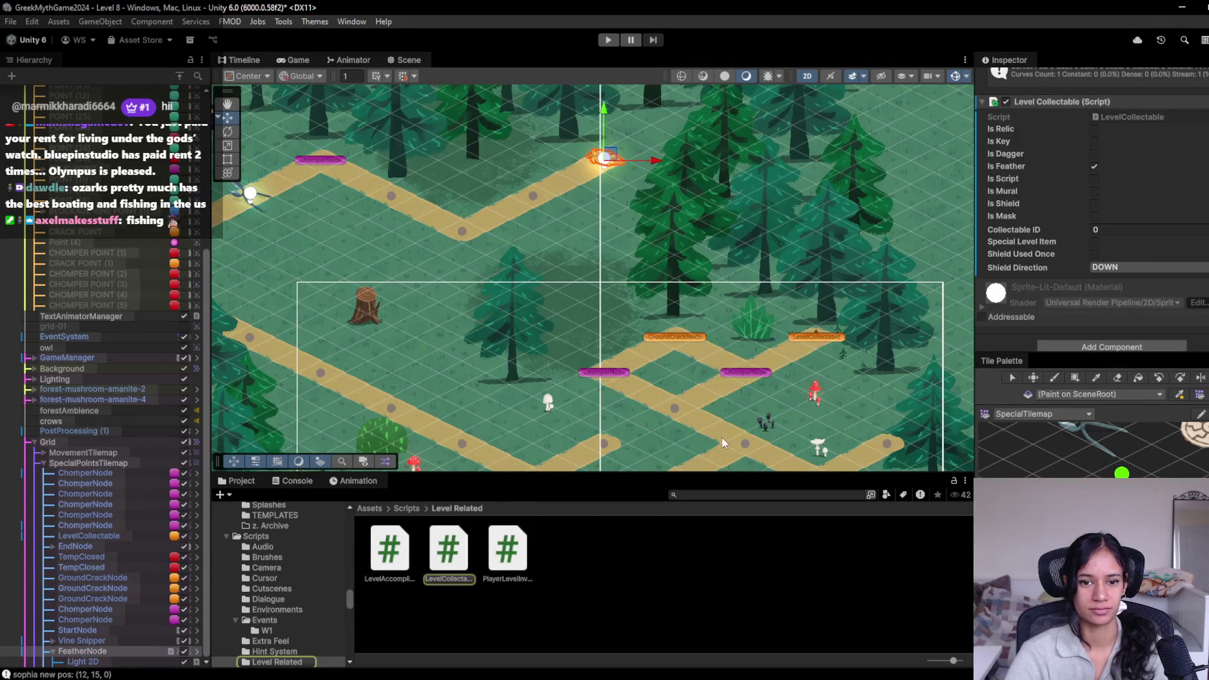
scroll(597, 472, "down", 10)
scroll(596, 472, "down", 18)
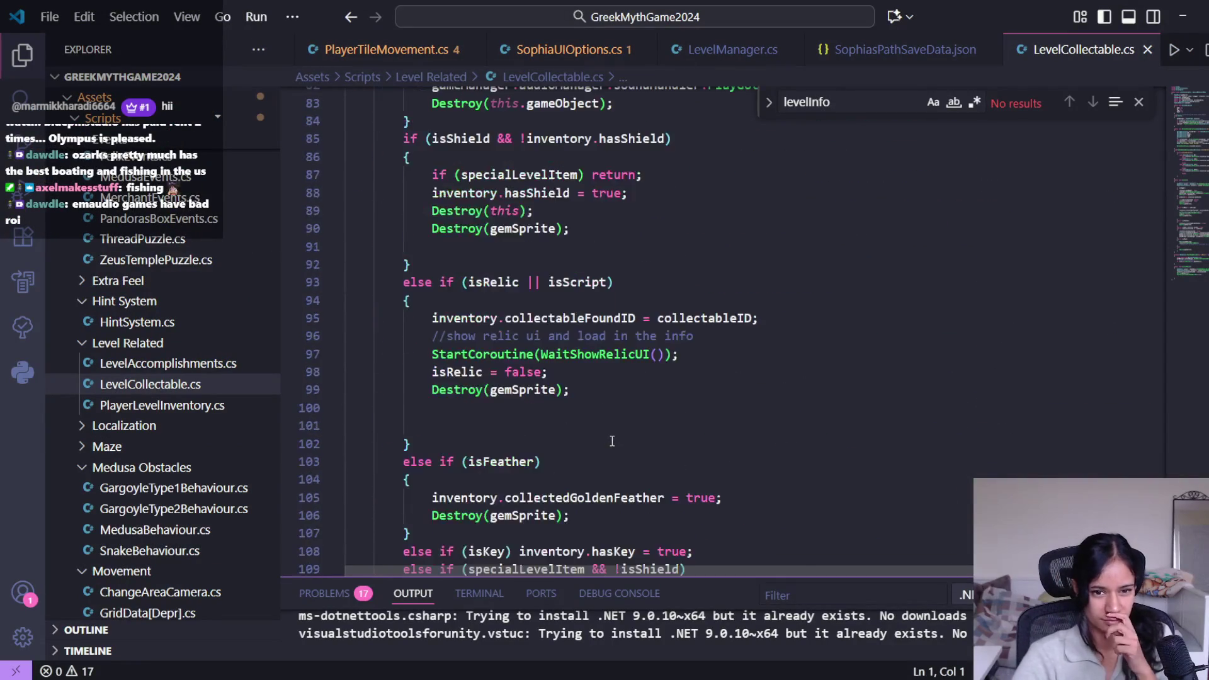
Step: Highlight gemSprite in the isFeather branch of Collect(), then return to Unity to recompile
scroll(612, 440, "down", 3)
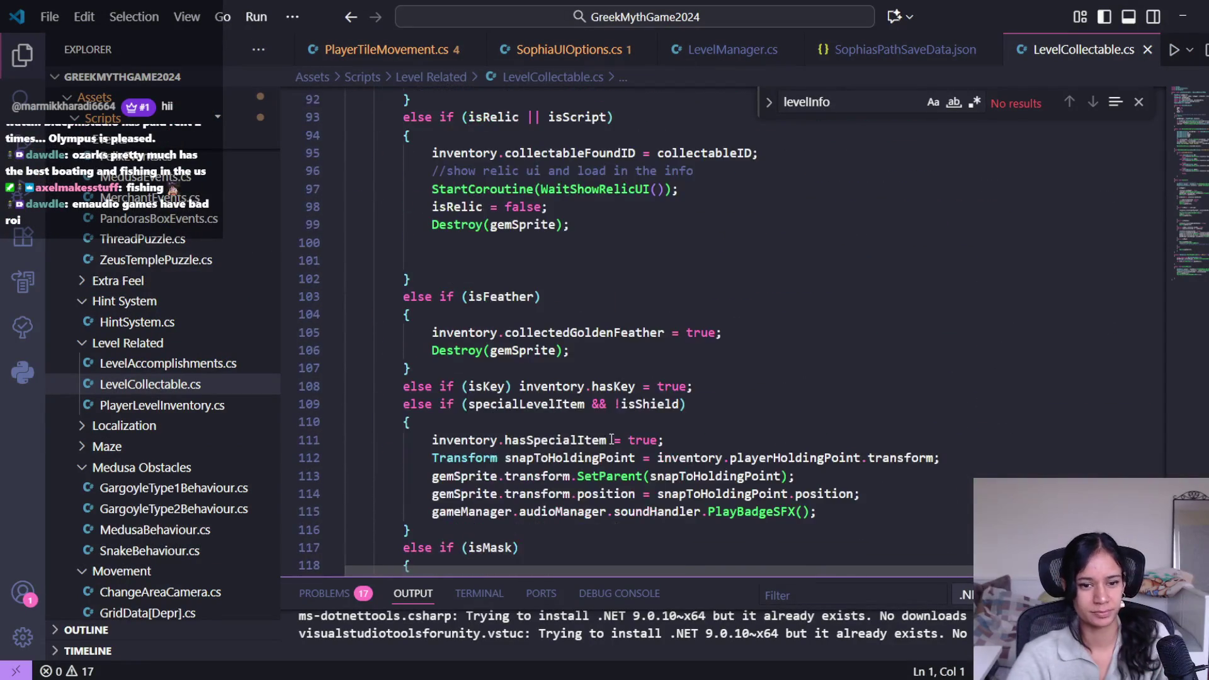
double_click(536, 351)
key("alt+Tab")
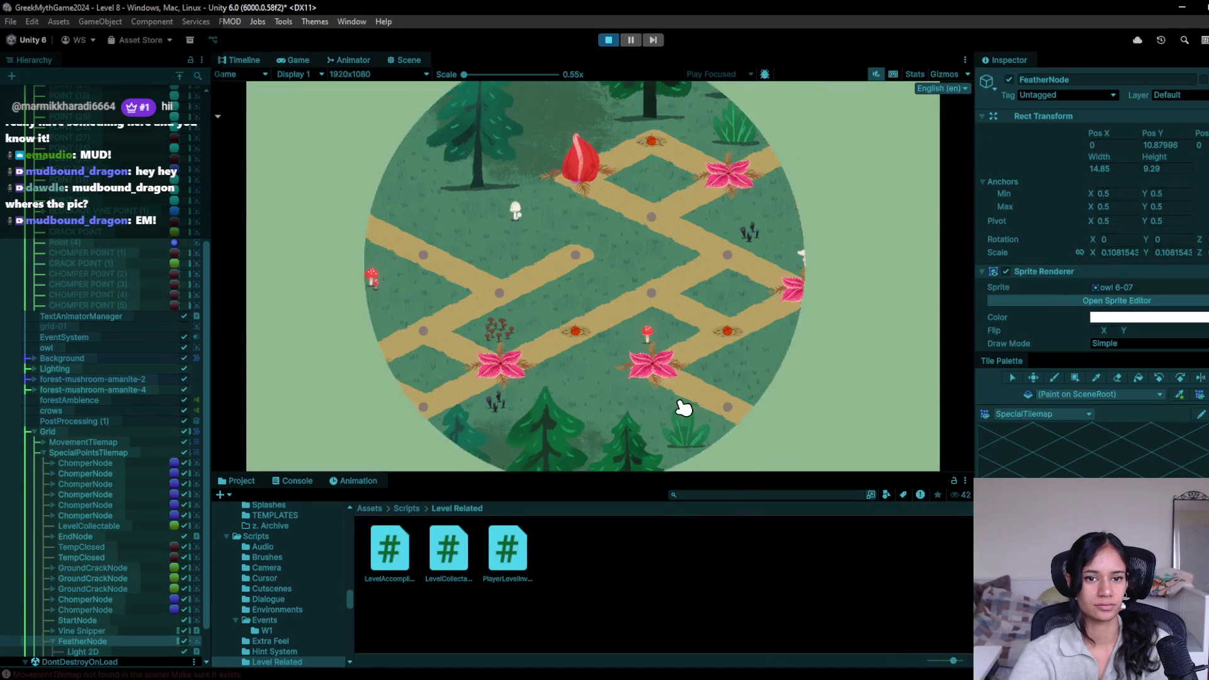
Step: Walk Sophia up two path nodes, then stop the play-test
left_click(423, 340)
left_click(511, 297)
key("ctrl+p")
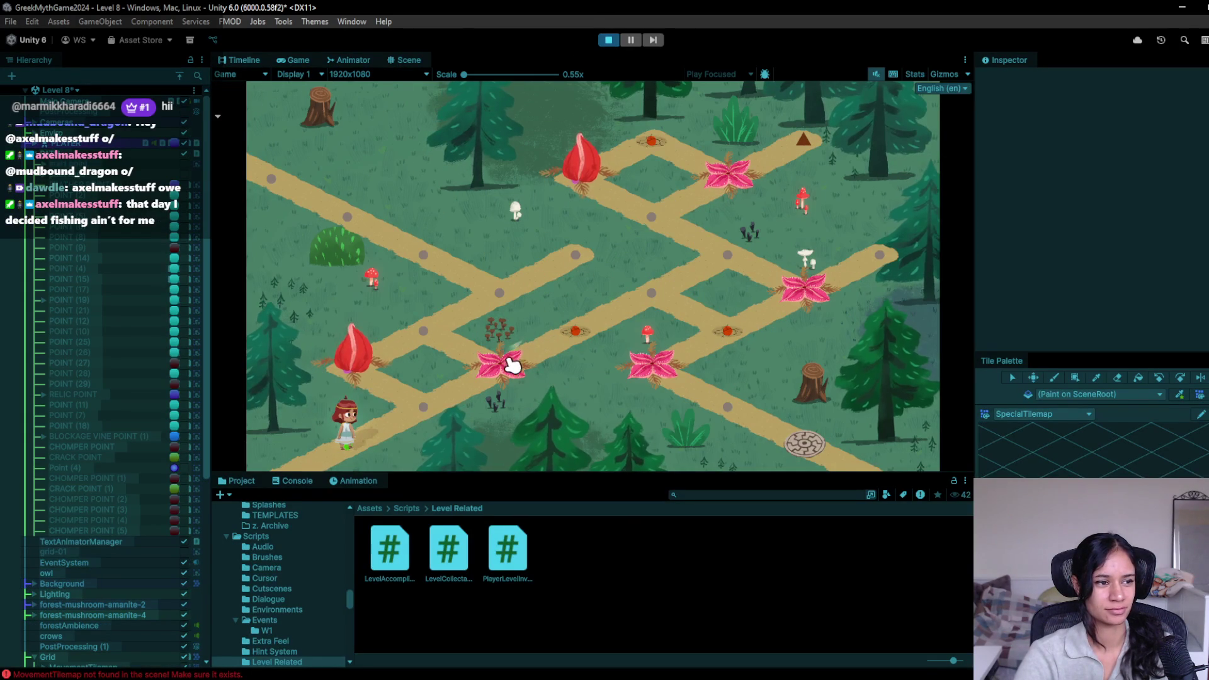
Step: Play-test again up two nodes, then stop and pan the Scene view to the upper forest paths
left_click(467, 414)
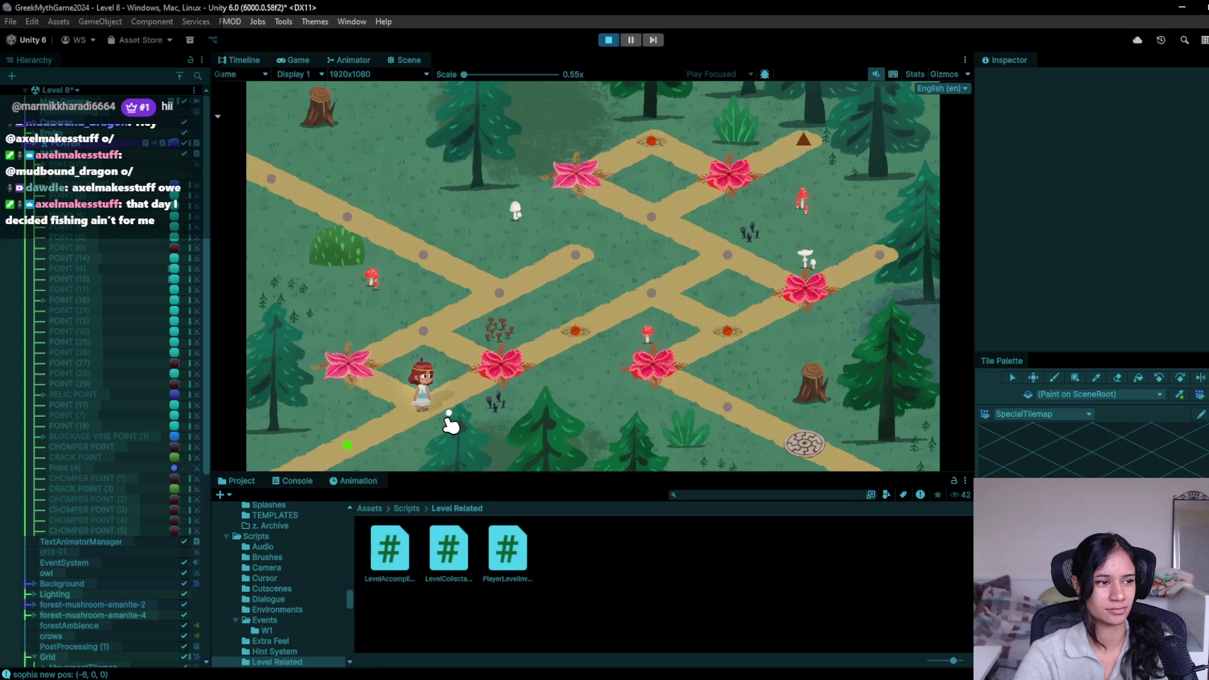
left_click(426, 340)
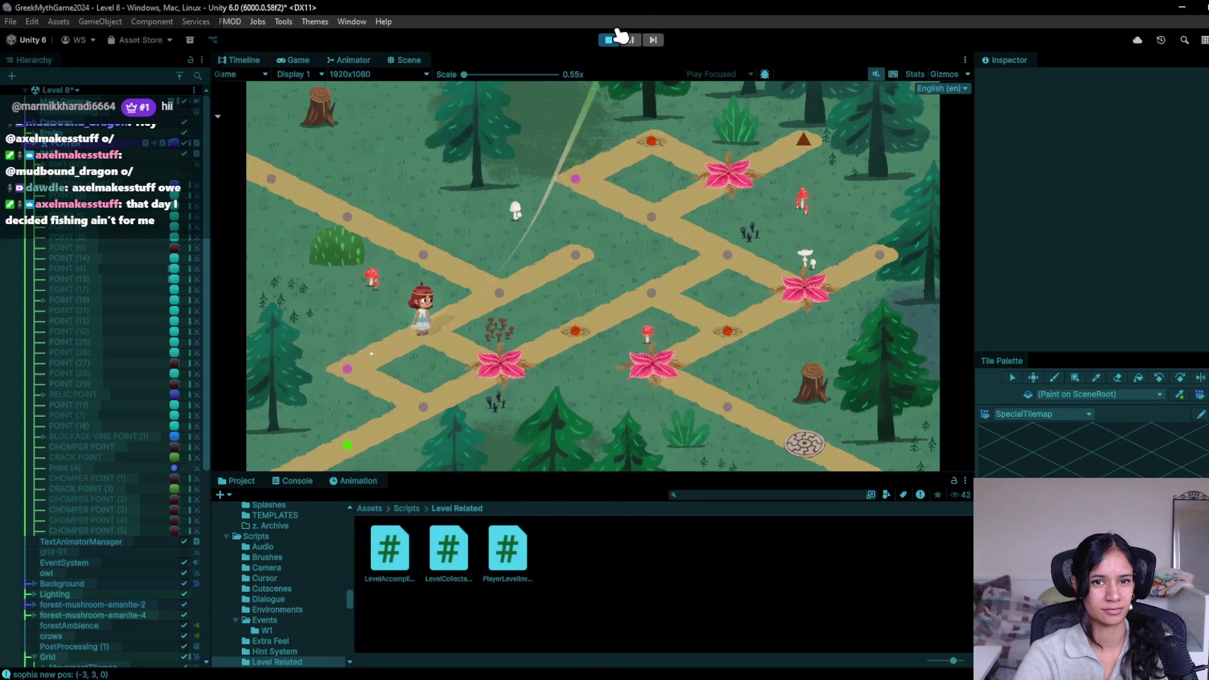
left_click(608, 40)
left_click_drag(493, 120, 500, 363)
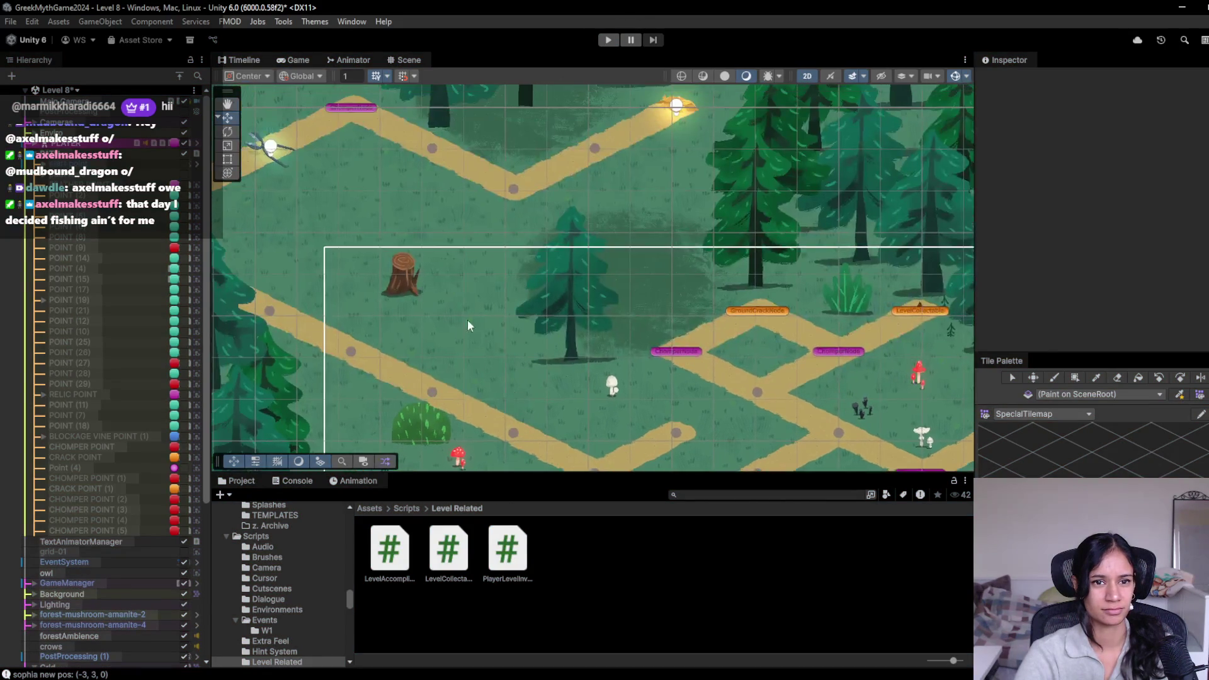
mouse_move(436, 258)
left_mouse_down()
mouse_move(524, 391)
mouse_move(496, 277)
left_mouse_up()
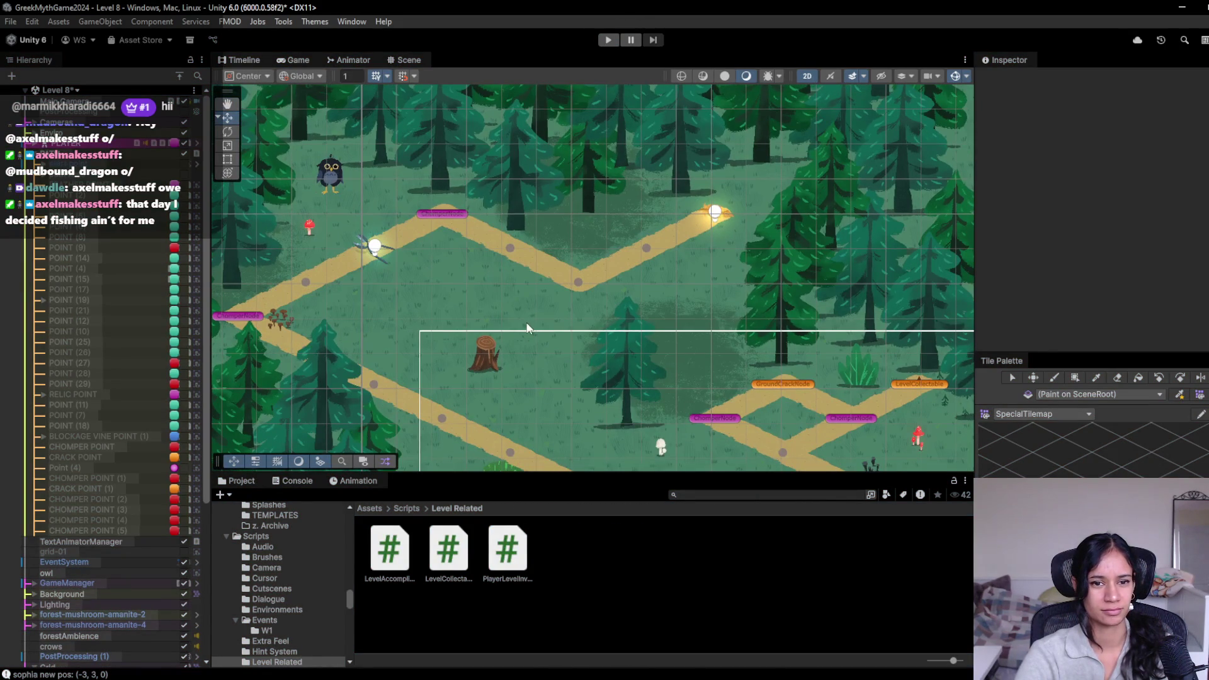
Step: Switch the Tile Palette to ForestTilesV3 with the brush and frame MovementTilemap as the target
scroll(485, 277, "up", 2)
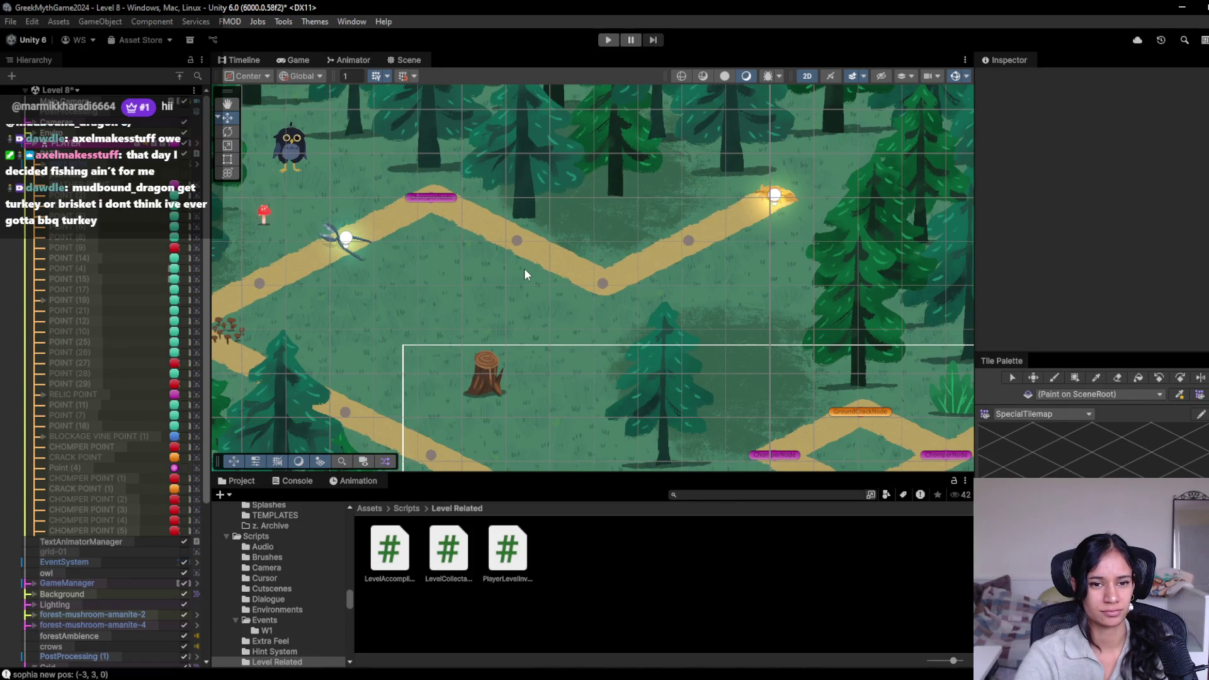
left_click(1059, 415)
left_click(1045, 448)
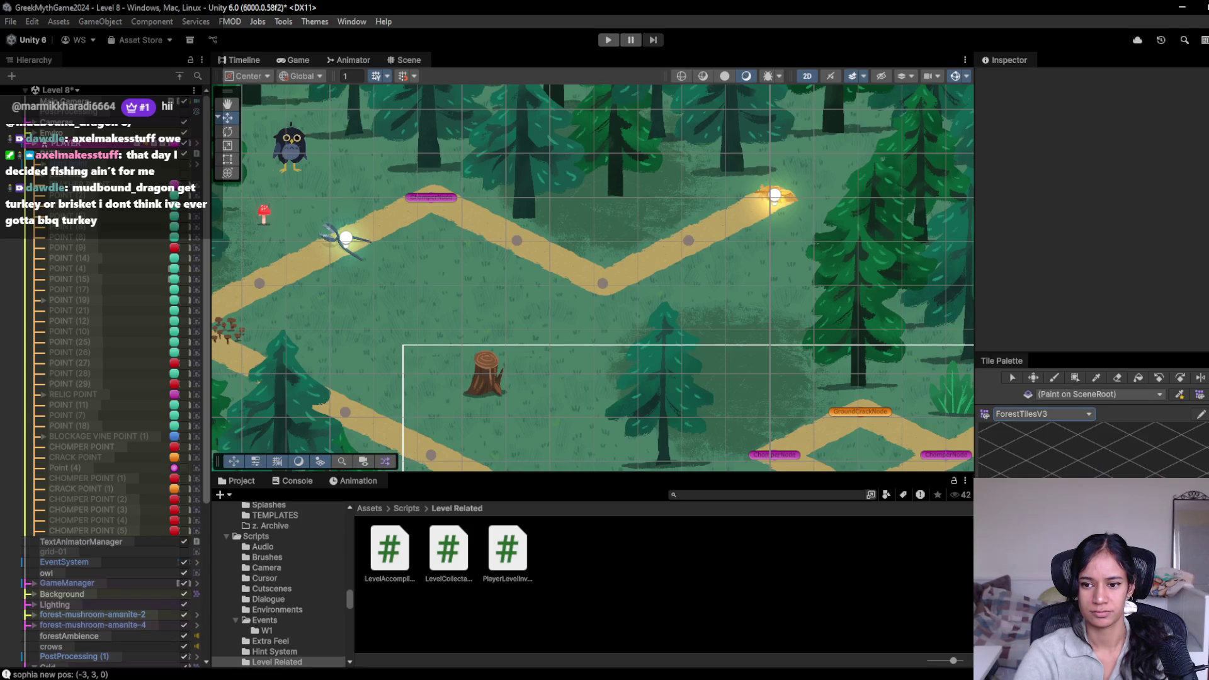
key("b")
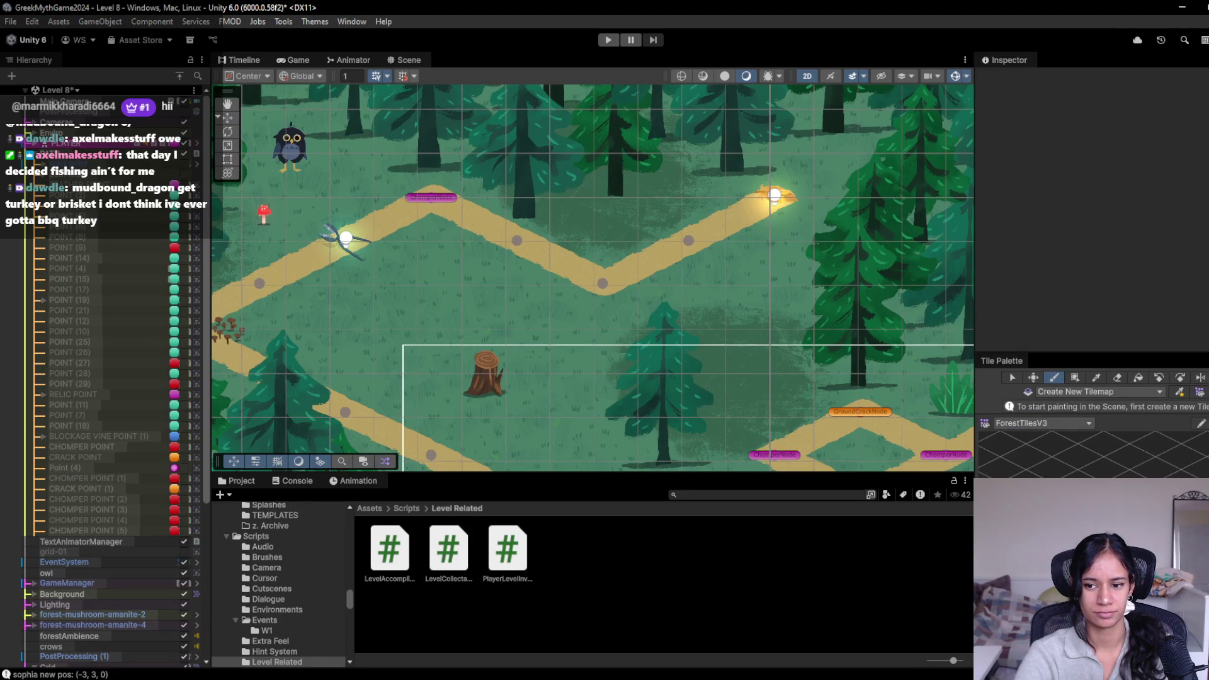
scroll(129, 618, "down", 7)
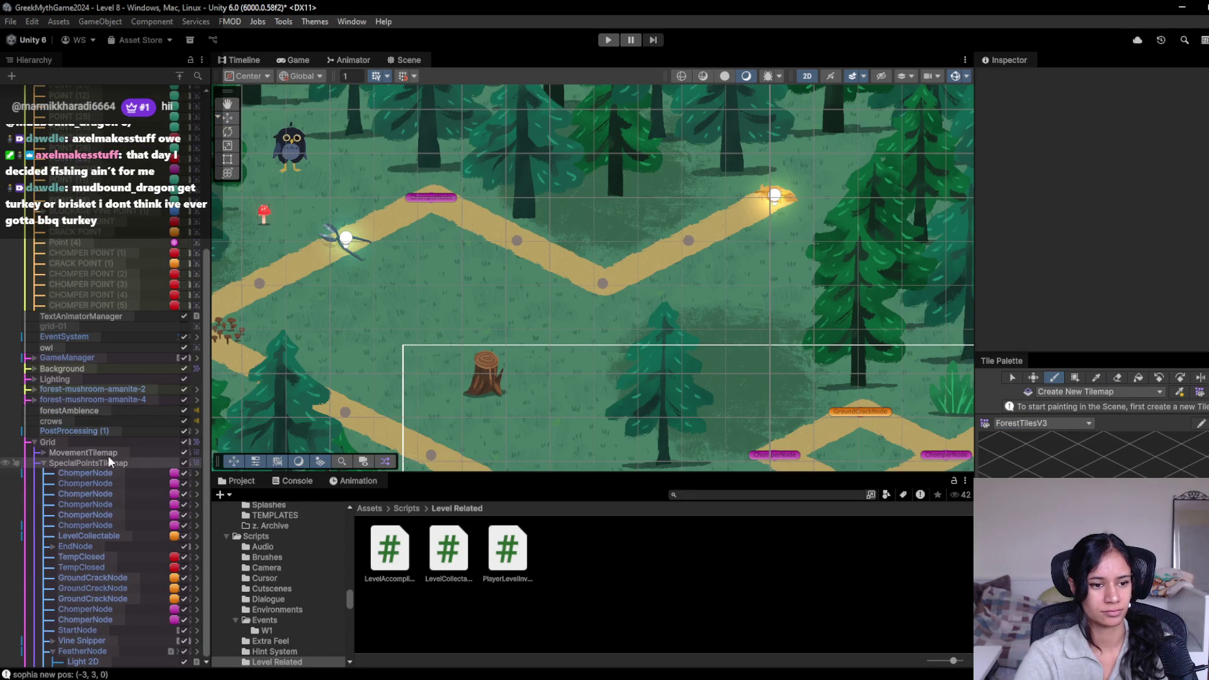
left_click(108, 454)
key("f")
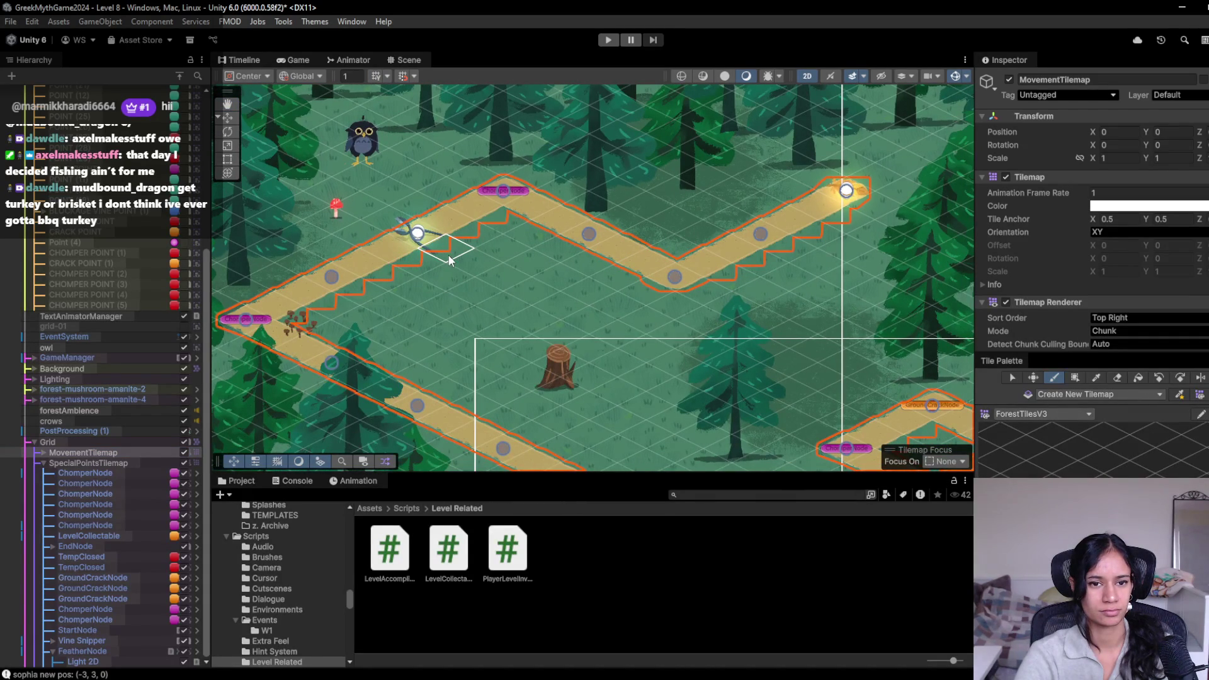
Step: Paint a path tile beside the upper path and erase the stray tiles at the branch tip
left_click(515, 292)
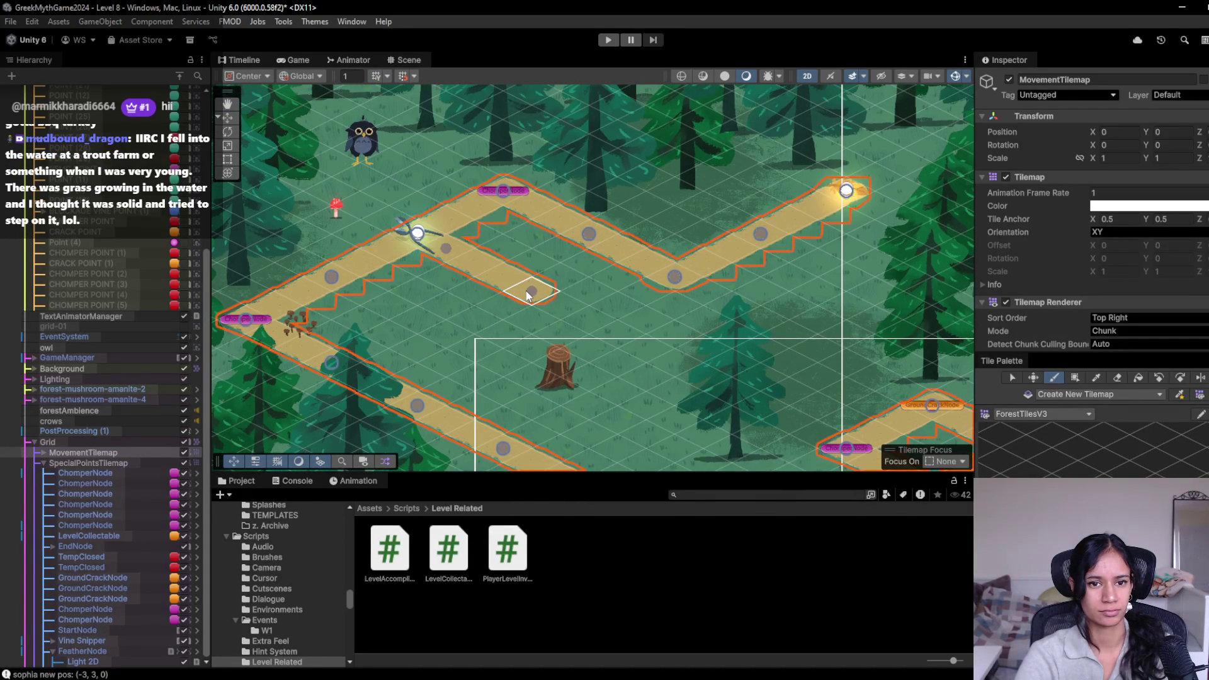
left_click(1118, 378)
left_click_drag(501, 289, 447, 248)
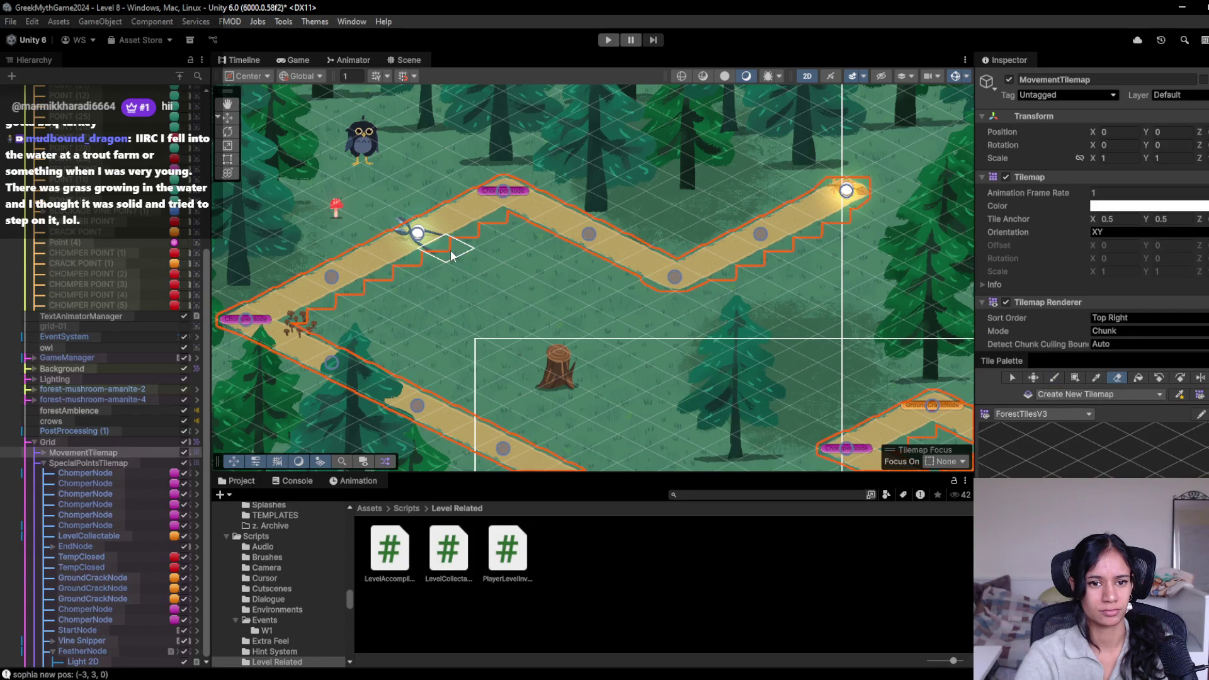
Step: Paint a diagonal path down-left from the upper zigzag, linking it to the lower path
left_click(1052, 377)
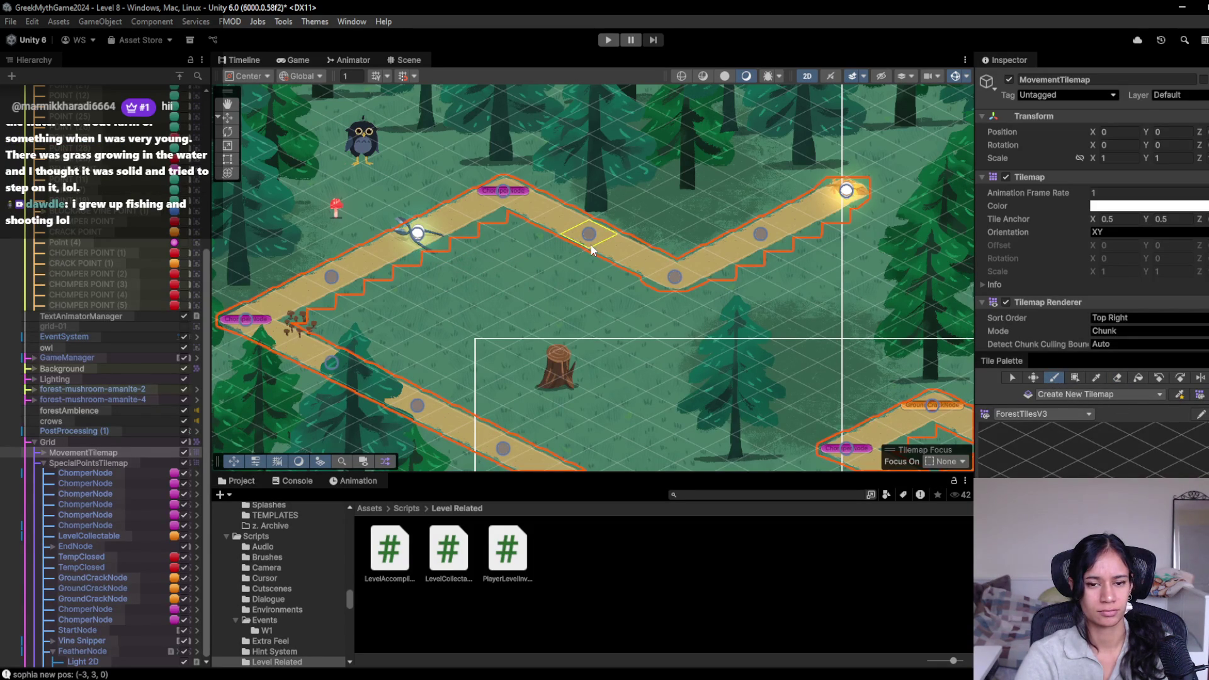
left_click(561, 257)
left_click_drag(557, 257, 528, 266)
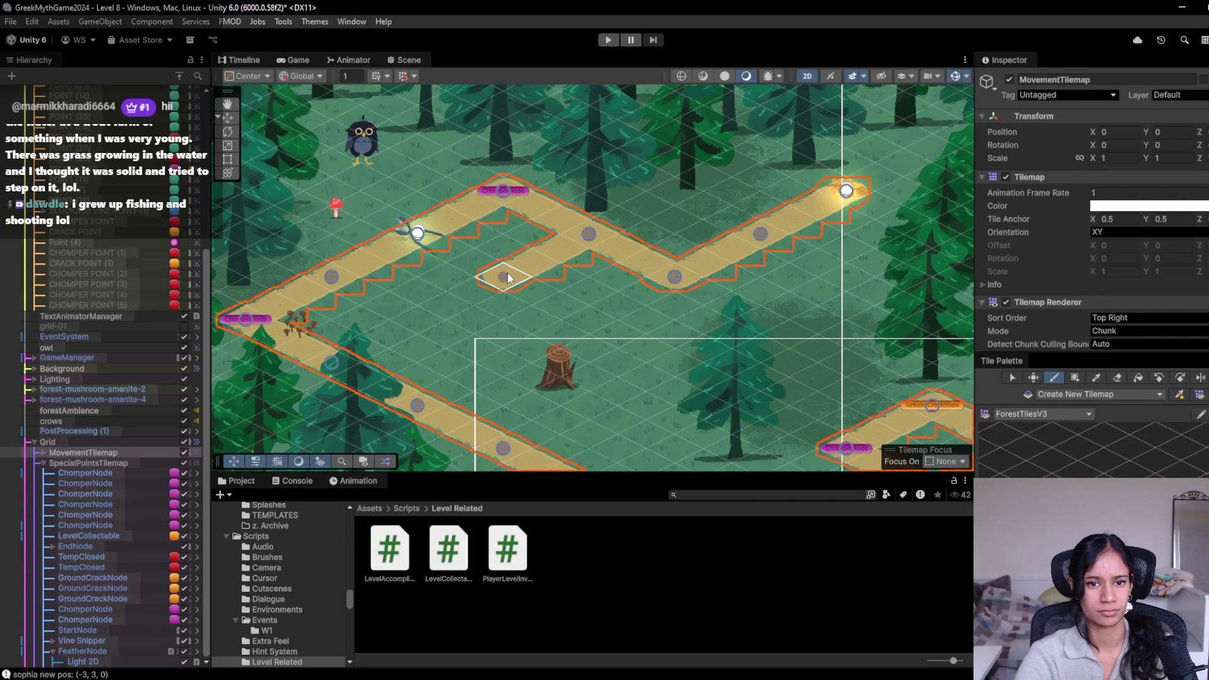
left_click_drag(507, 274, 391, 345)
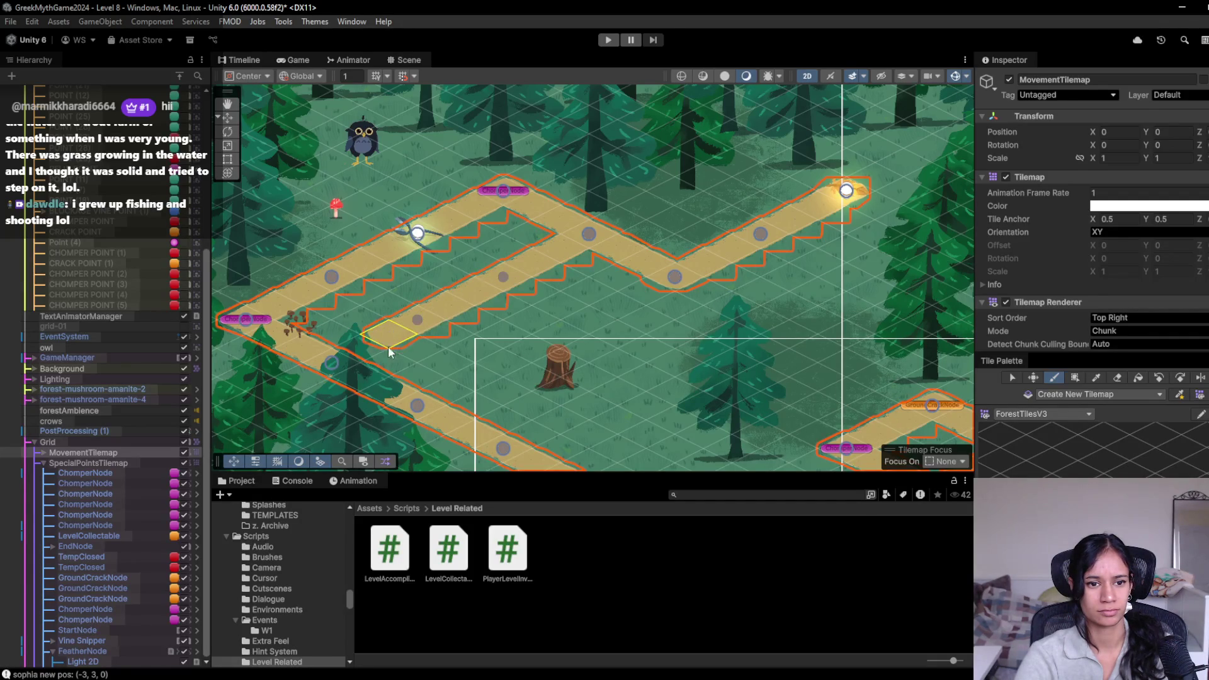
left_click_drag(360, 291, 389, 306)
Step: Erase the upper-left stretch of path and extend the path up-left from the scissors node
left_click(1117, 379)
mouse_move(495, 201)
left_mouse_down()
mouse_move(441, 222)
mouse_move(536, 217)
left_mouse_up()
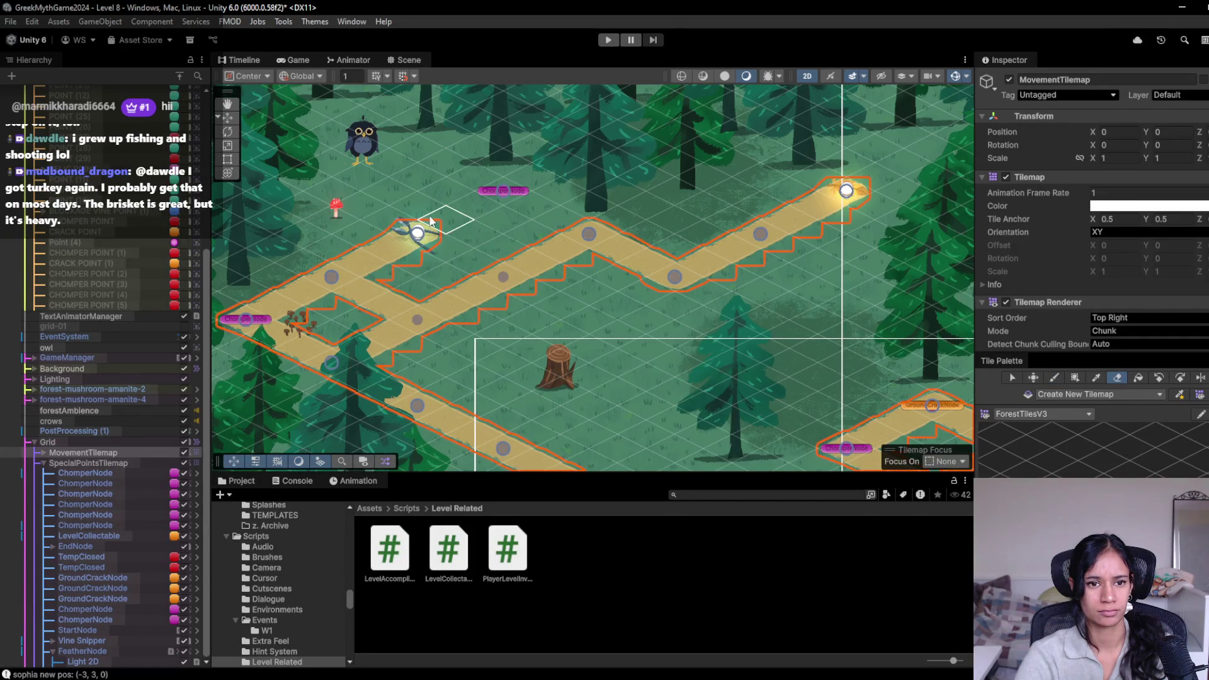
key("b")
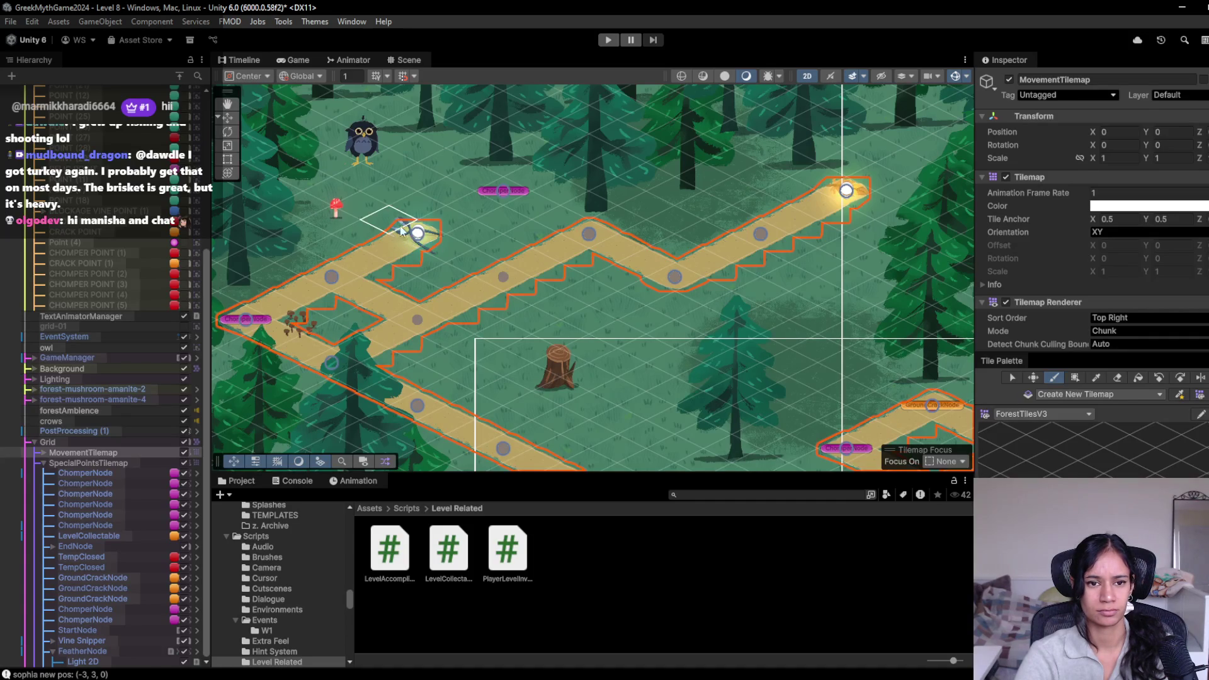
left_click_drag(406, 233, 332, 191)
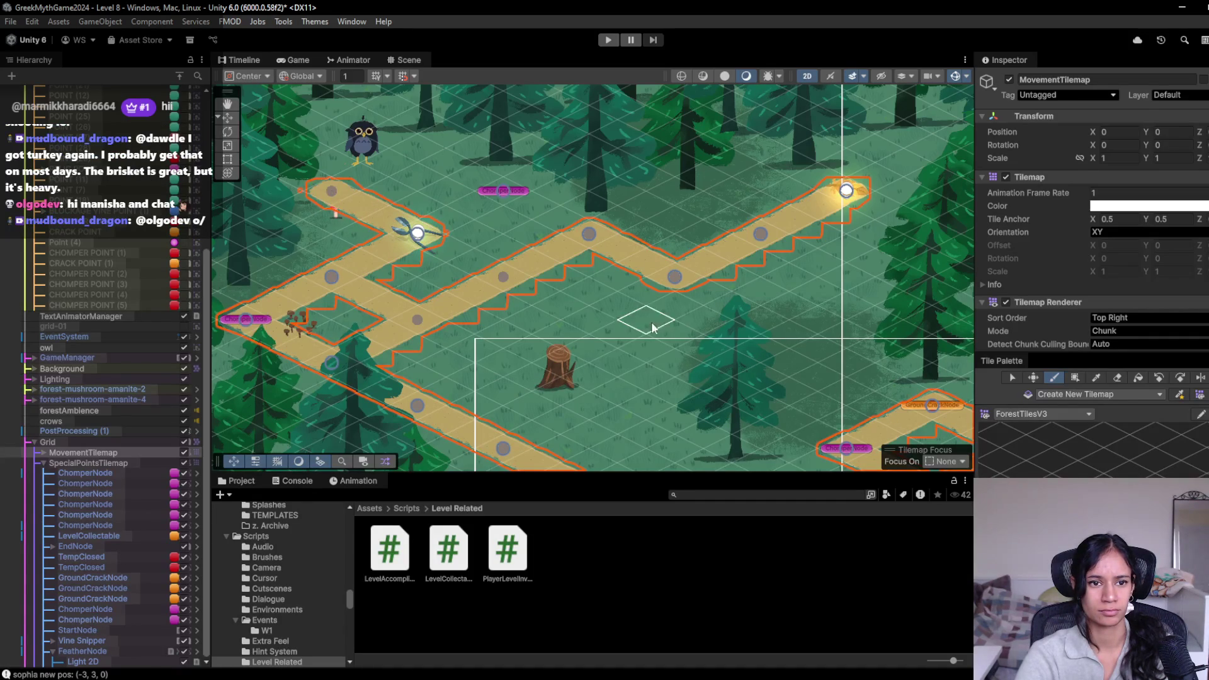
Step: Paint a new path branch up-right across the grass
key("Left")
key("Up")
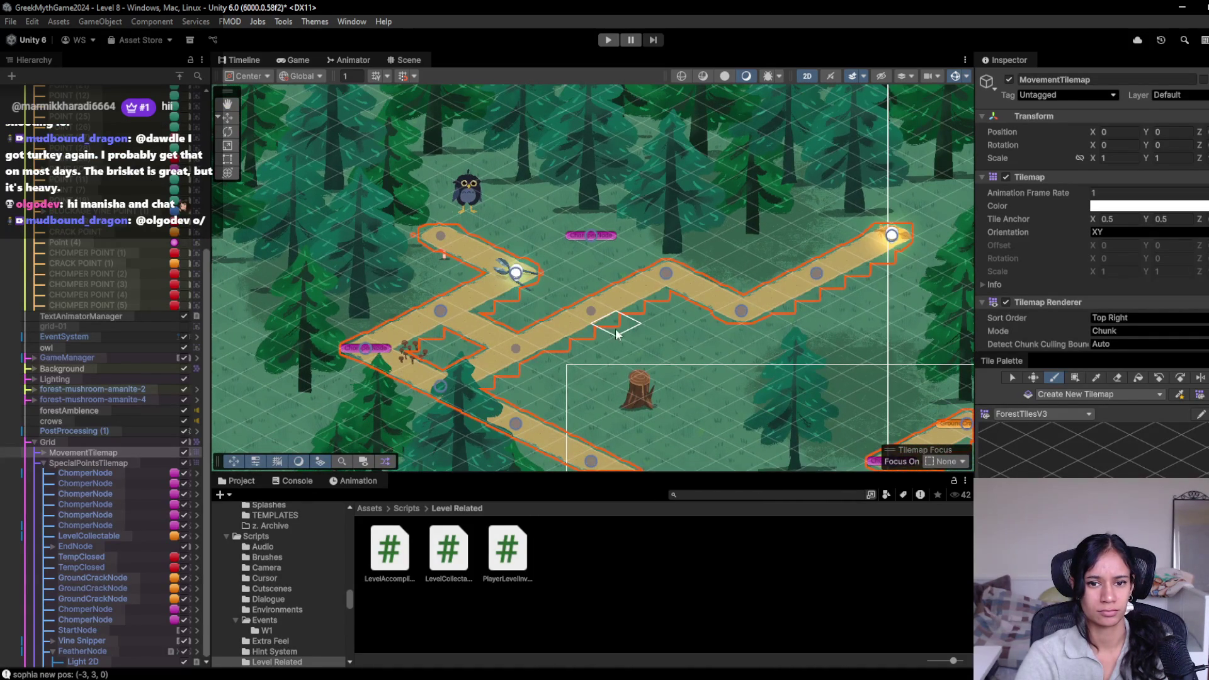
mouse_move(552, 368)
left_mouse_down()
mouse_move(592, 387)
mouse_move(720, 334)
left_mouse_up()
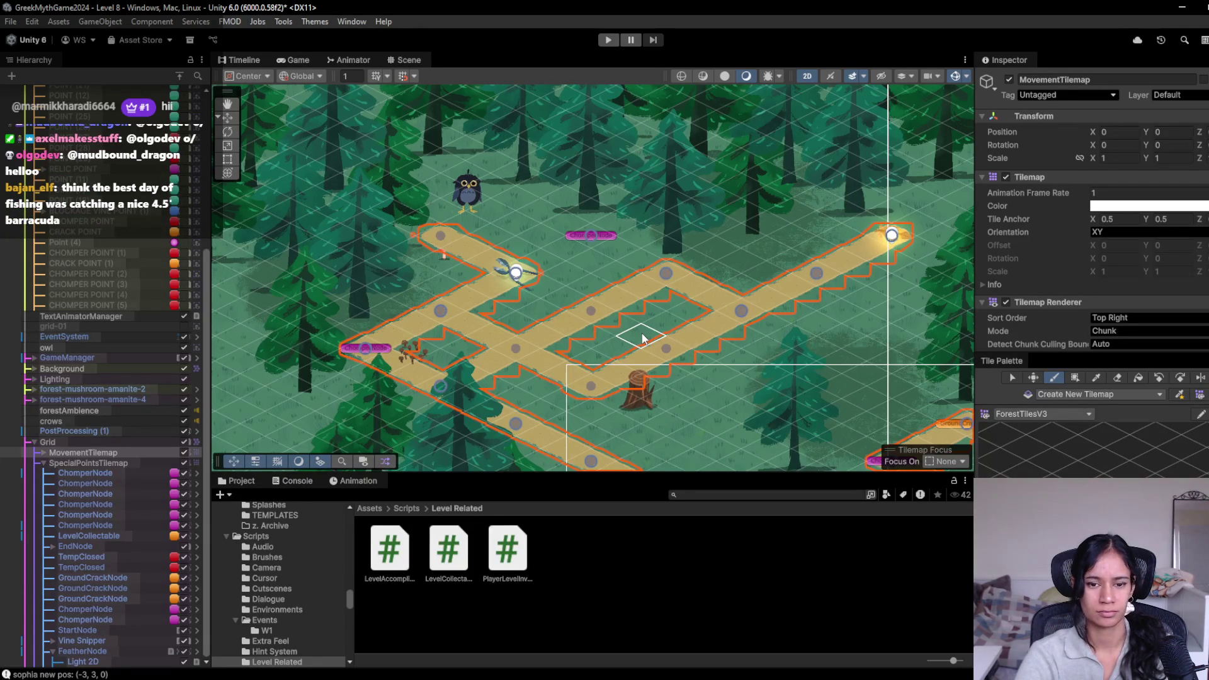
Step: Erase the path tiles that closed the middle loop
key("Down")
key("Right")
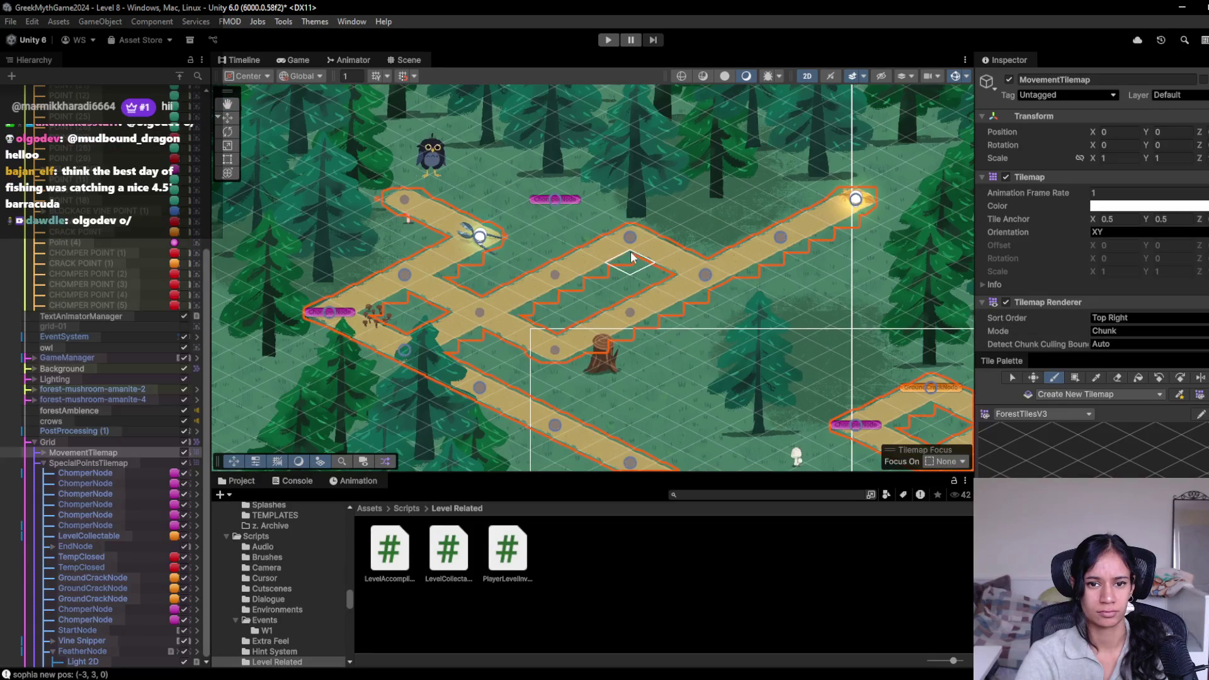
left_click(1118, 377)
mouse_move(667, 264)
left_mouse_down()
mouse_move(630, 242)
mouse_move(539, 290)
left_mouse_up()
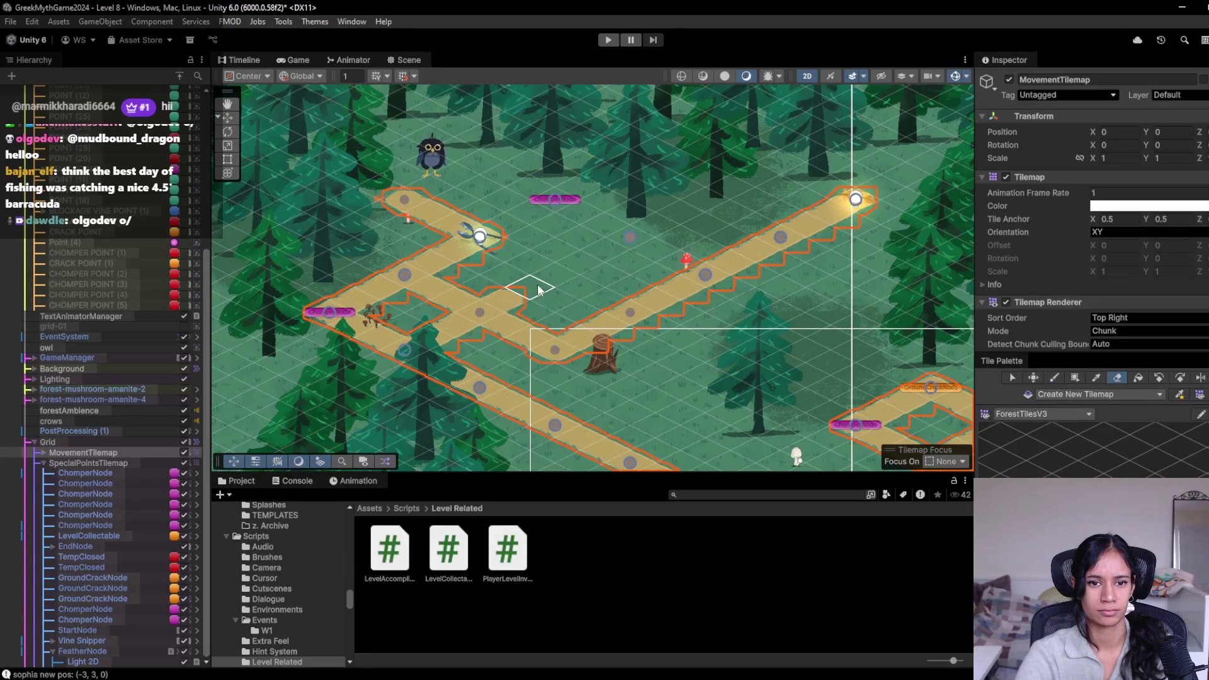
mouse_move(593, 337)
left_mouse_down()
mouse_move(651, 373)
mouse_move(694, 381)
left_mouse_up()
key("b")
left_click_drag(731, 309, 689, 282)
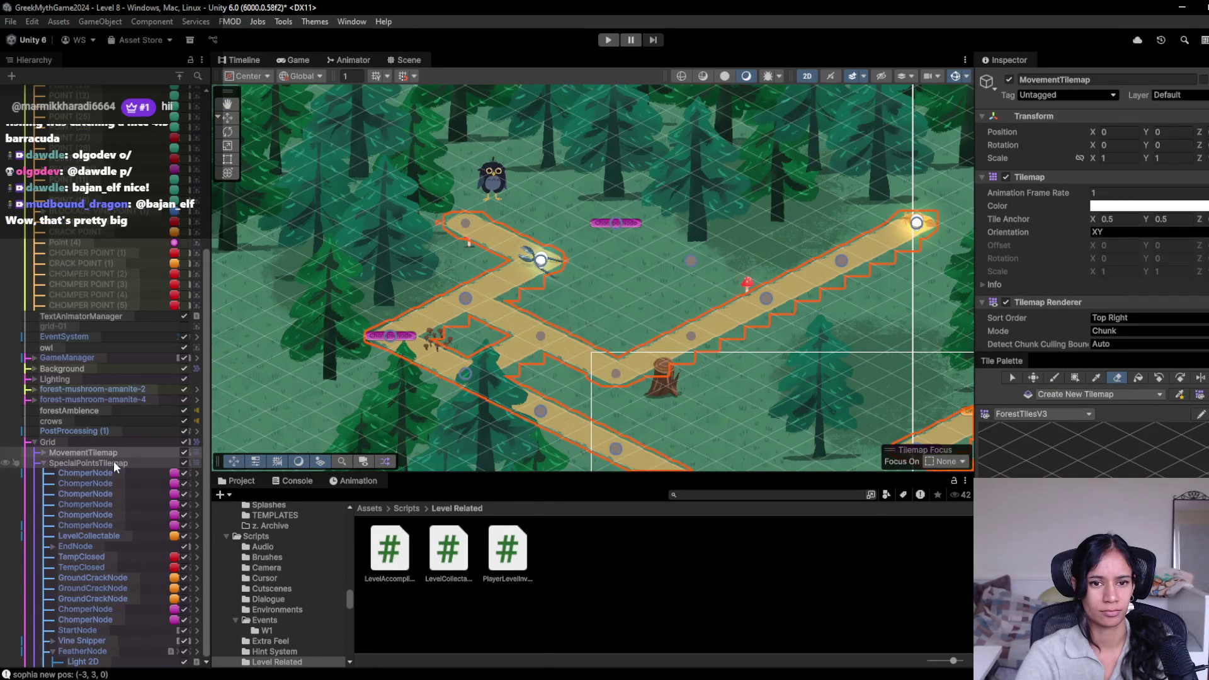
left_click(231, 118)
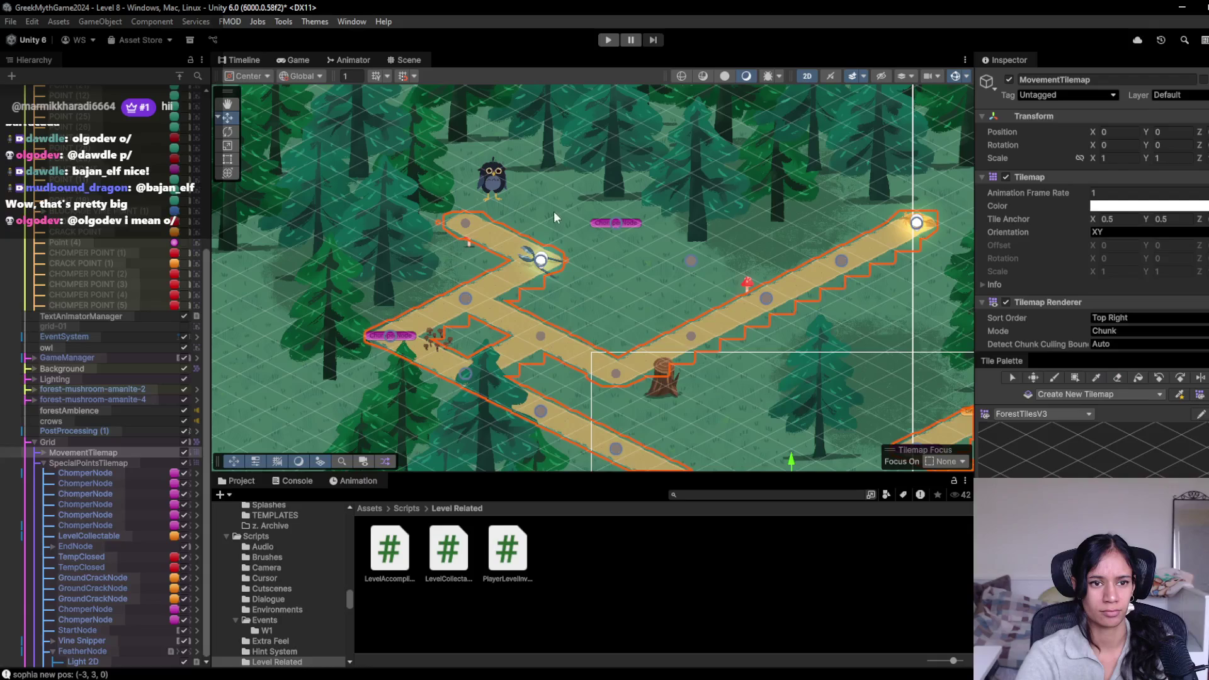
Step: Delete the three stray nodes on the erased path and the Vine Snipper collectable
left_click_drag(570, 205, 708, 267)
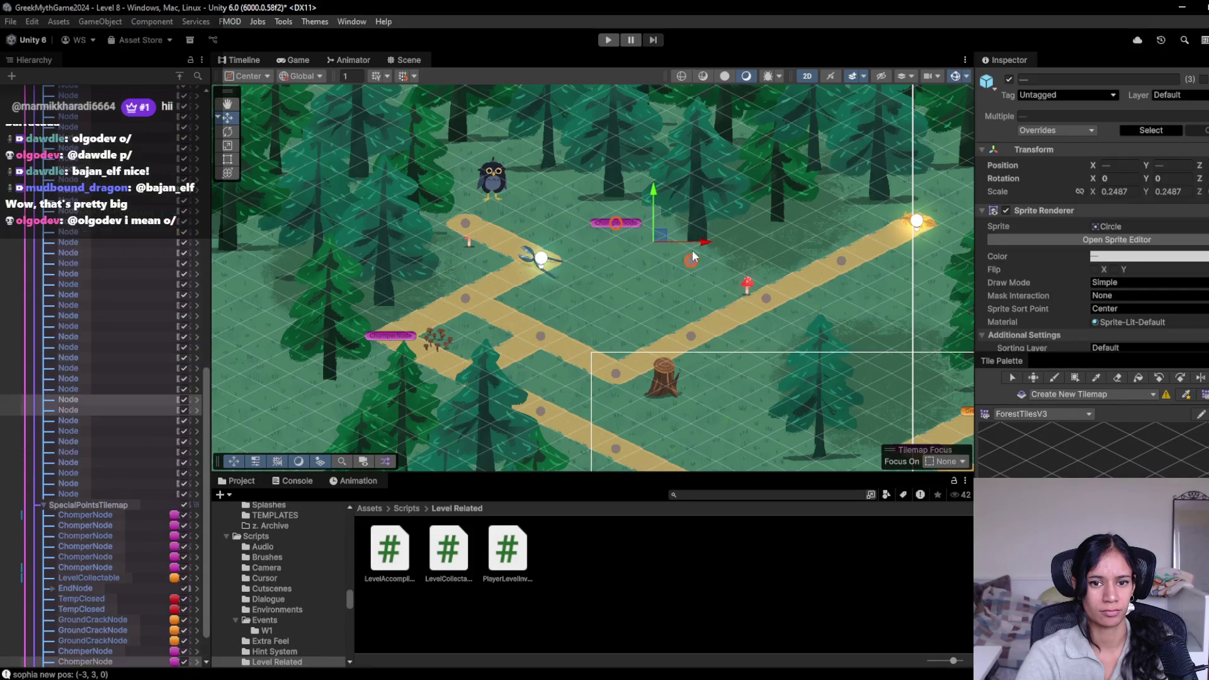
key("Delete")
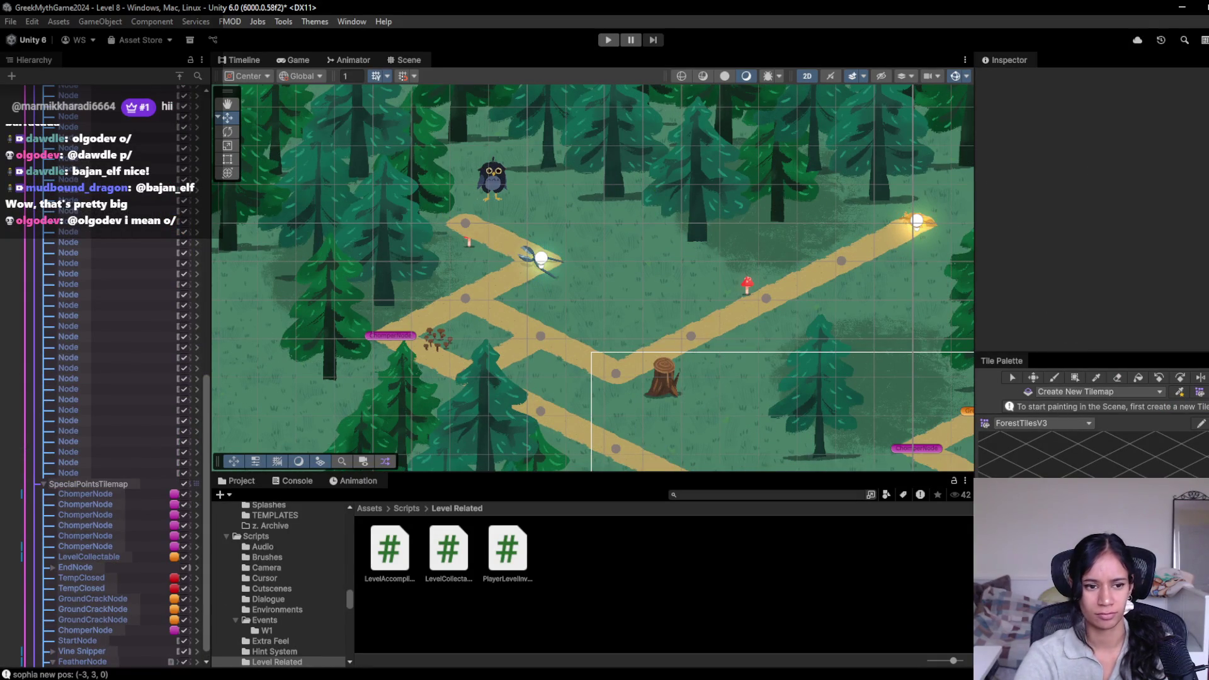
left_click(98, 642)
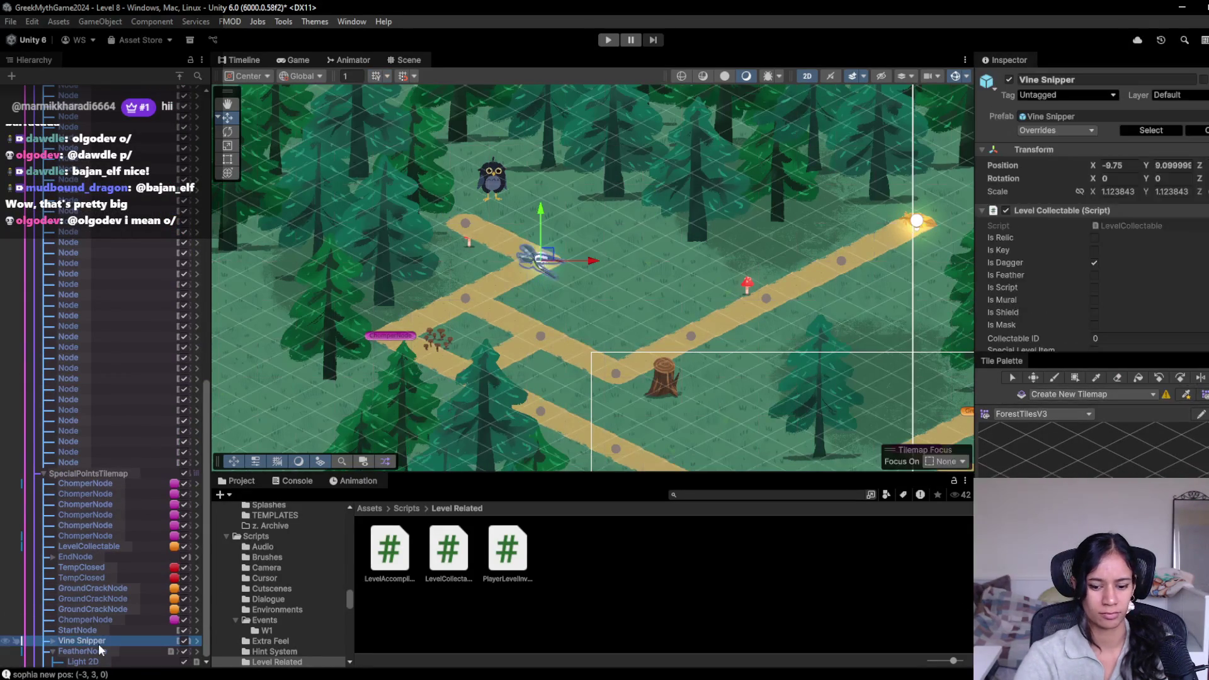
key("Delete")
Step: Switch to the SpecialTilemap palette and make SpecialPointsTilemap the painting target
left_click(1062, 423)
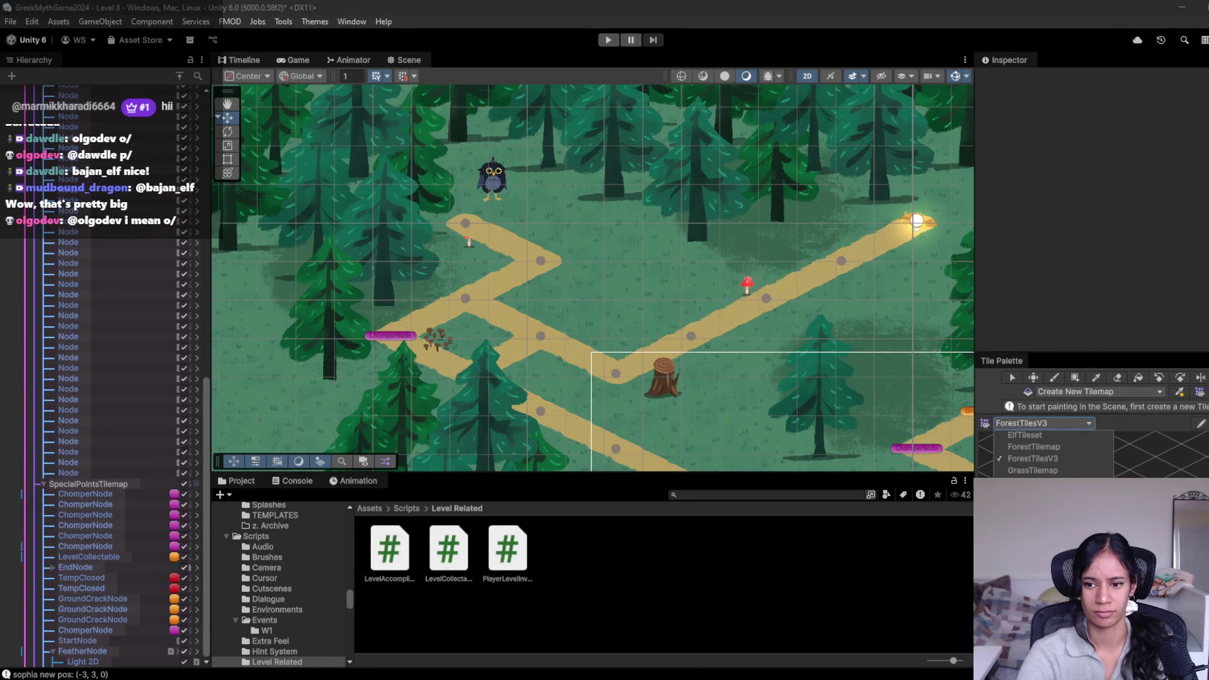
left_click(1032, 482)
left_click(1054, 377)
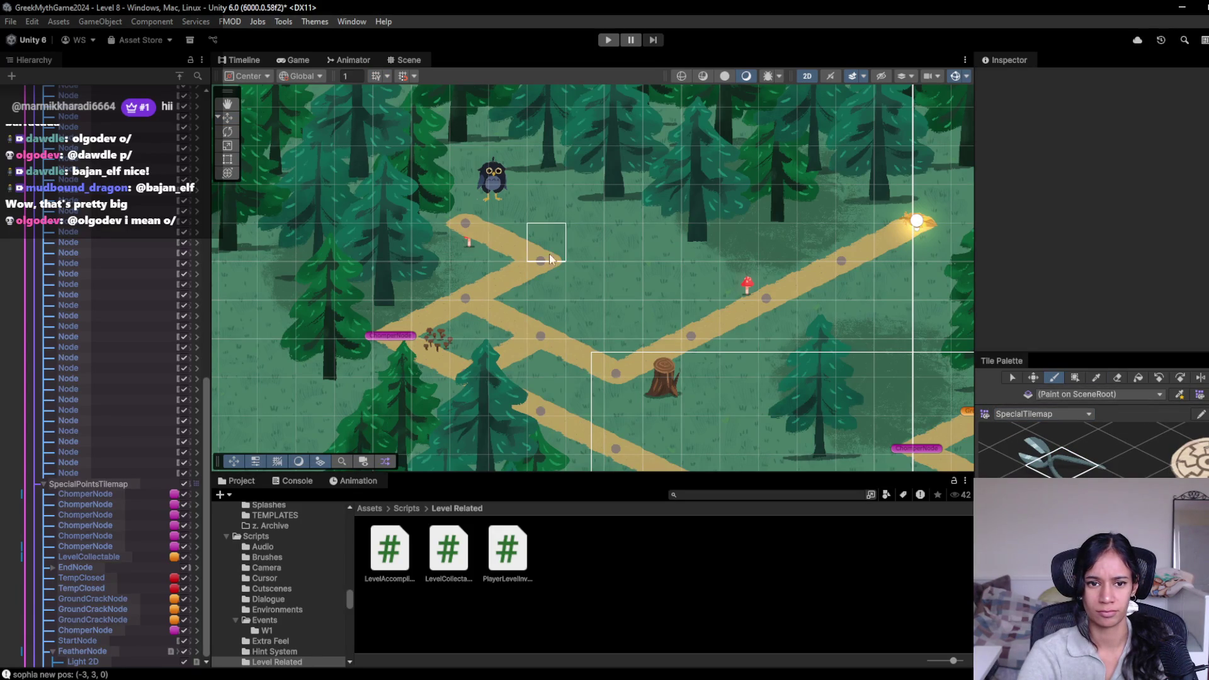
left_click(107, 485)
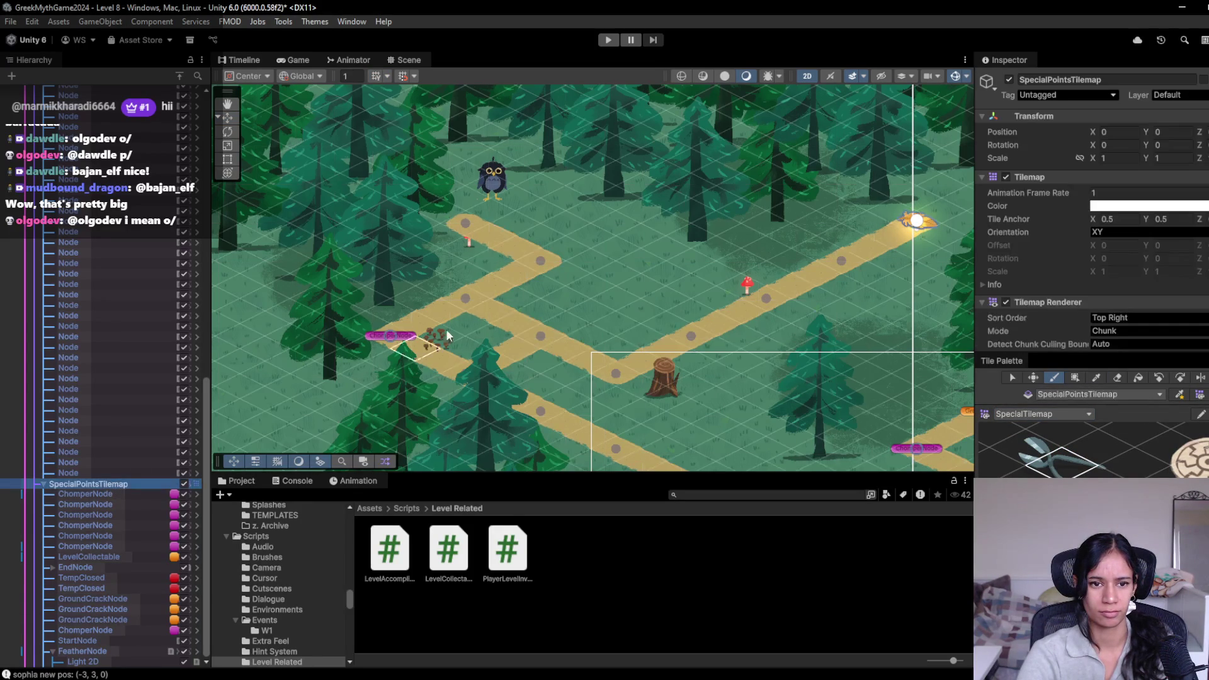
Step: Place a feather special tile at the upper path's end
left_click(465, 225)
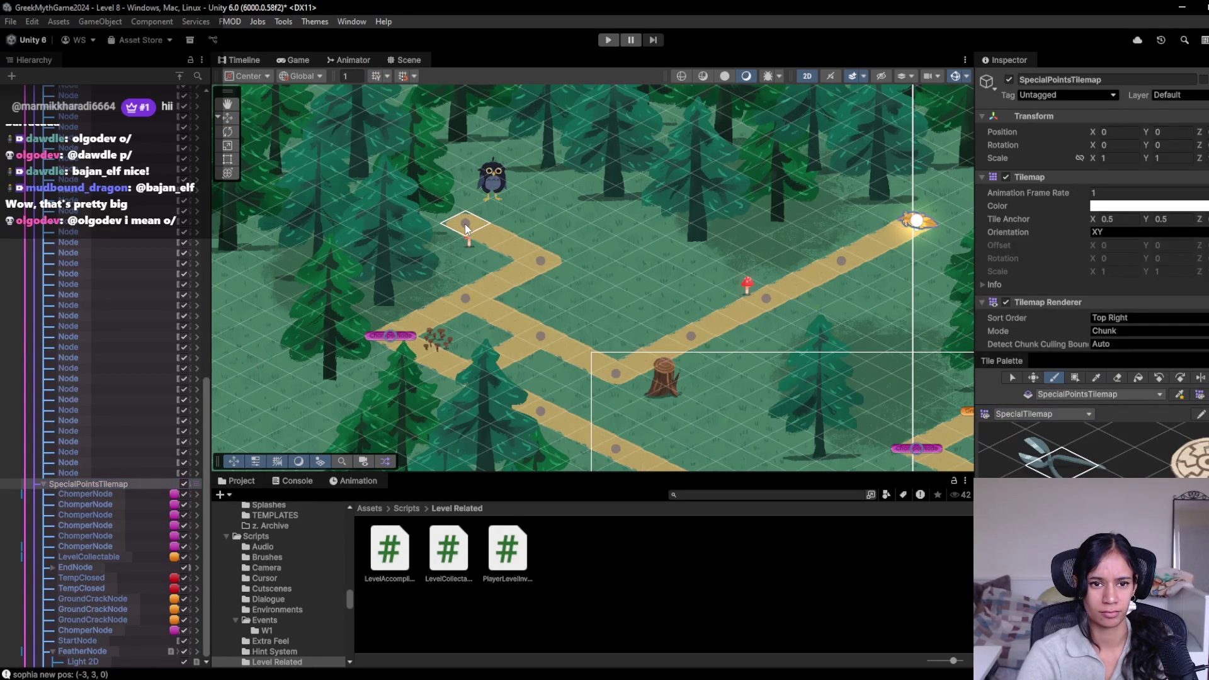
left_click(465, 222)
scroll(78, 534, "down", 1)
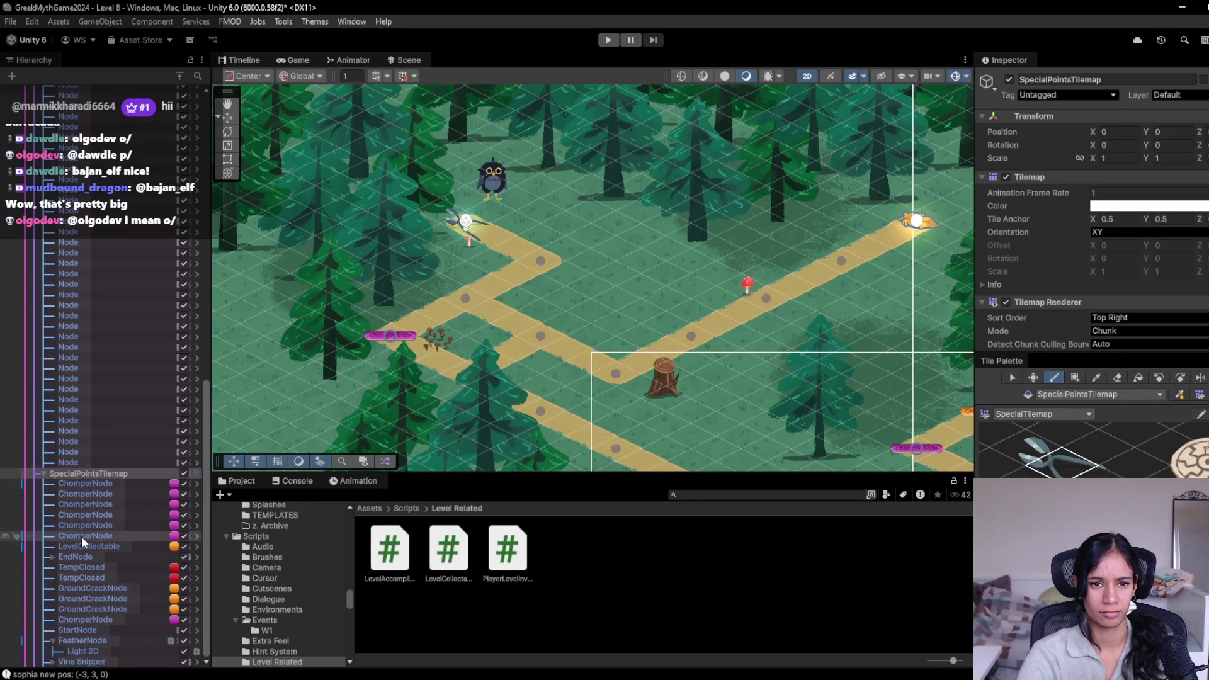
scroll(693, 384, "down", 1)
left_click_drag(717, 392, 616, 341)
scroll(616, 340, "down", 1)
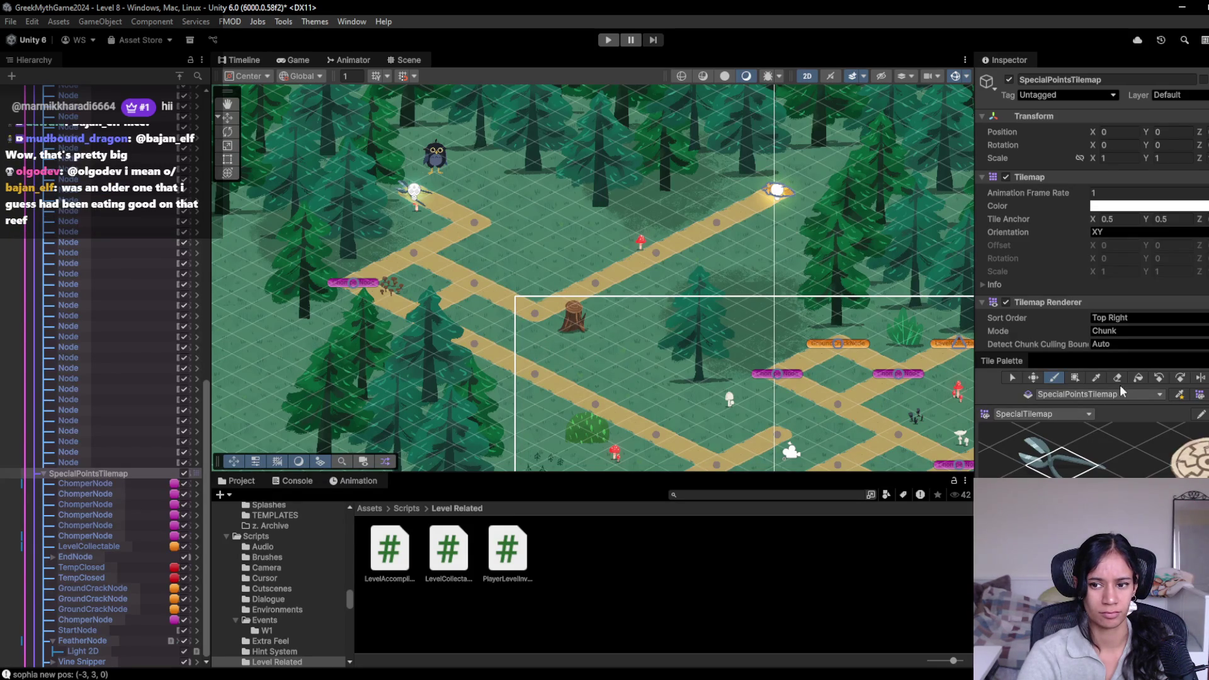
left_click(1083, 414)
Step: Back on ForestTilesV3 and MovementTilemap, erase the path tiles up to the Chomper node
left_click(1067, 448)
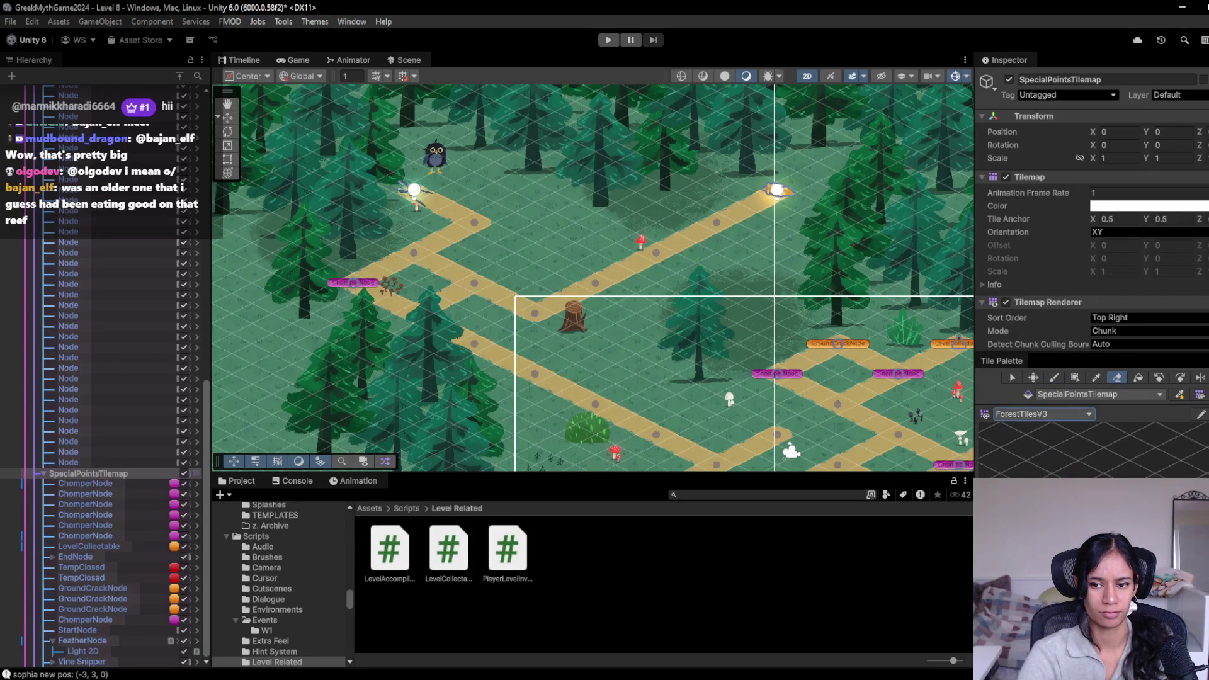
left_click(1054, 377)
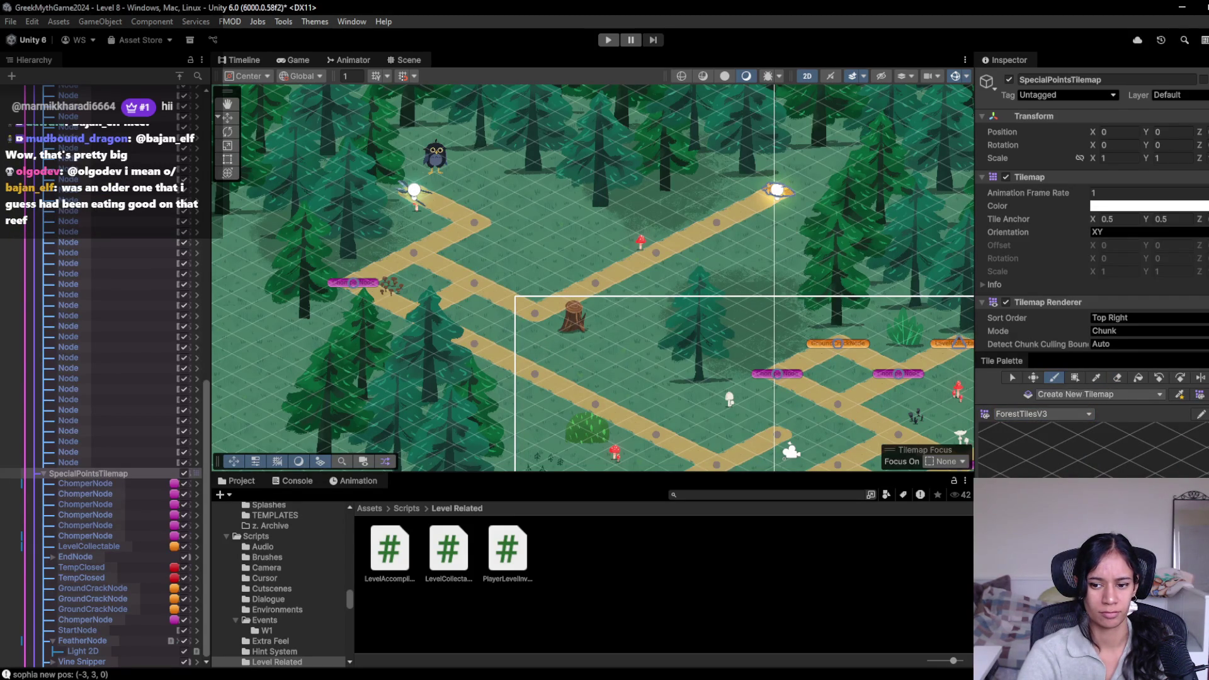
scroll(504, 315, "up", 2)
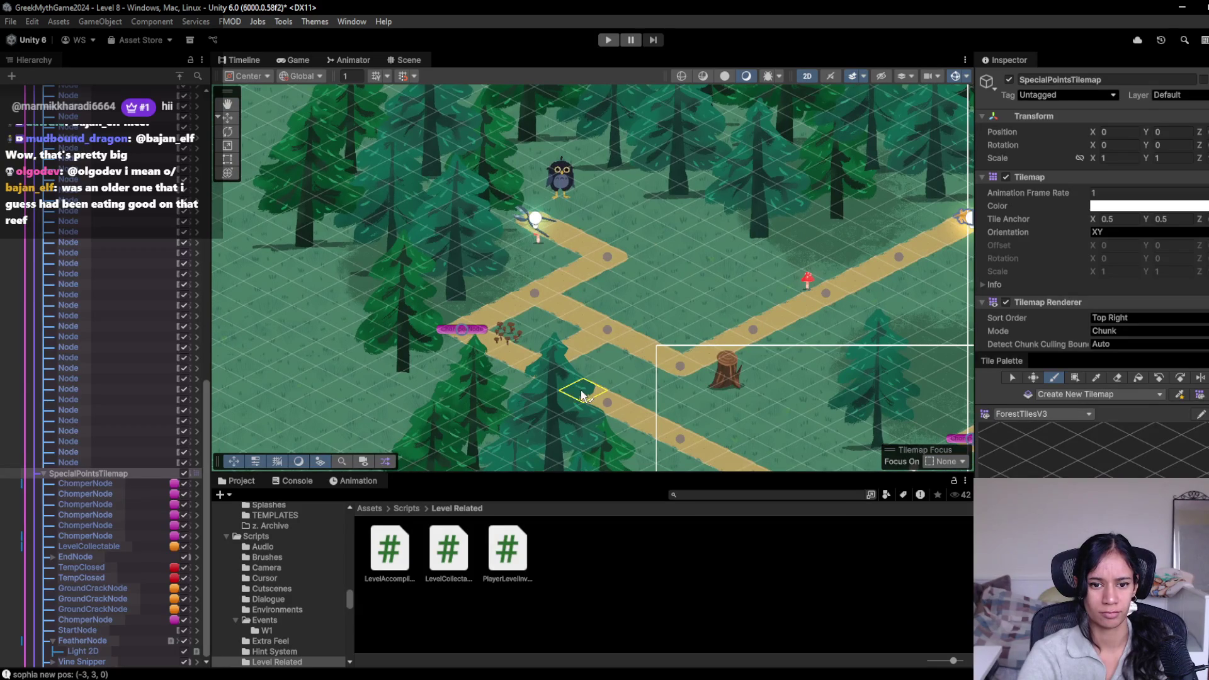
scroll(556, 383, "up", 1)
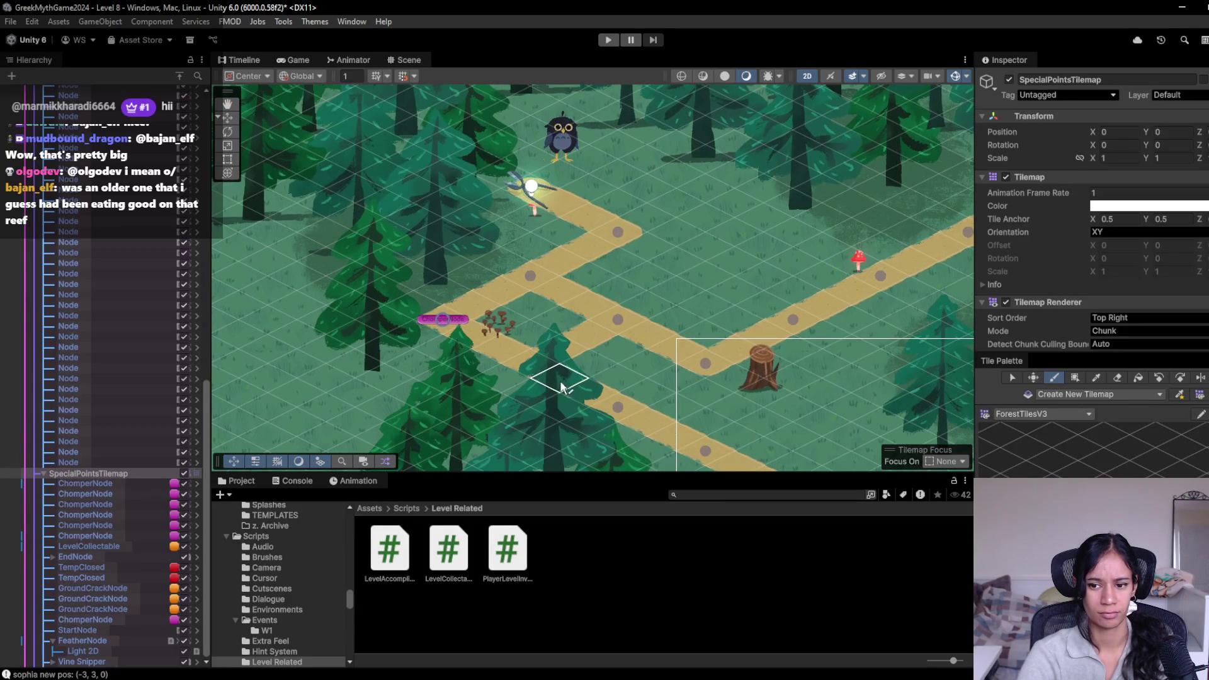
left_click(1120, 378)
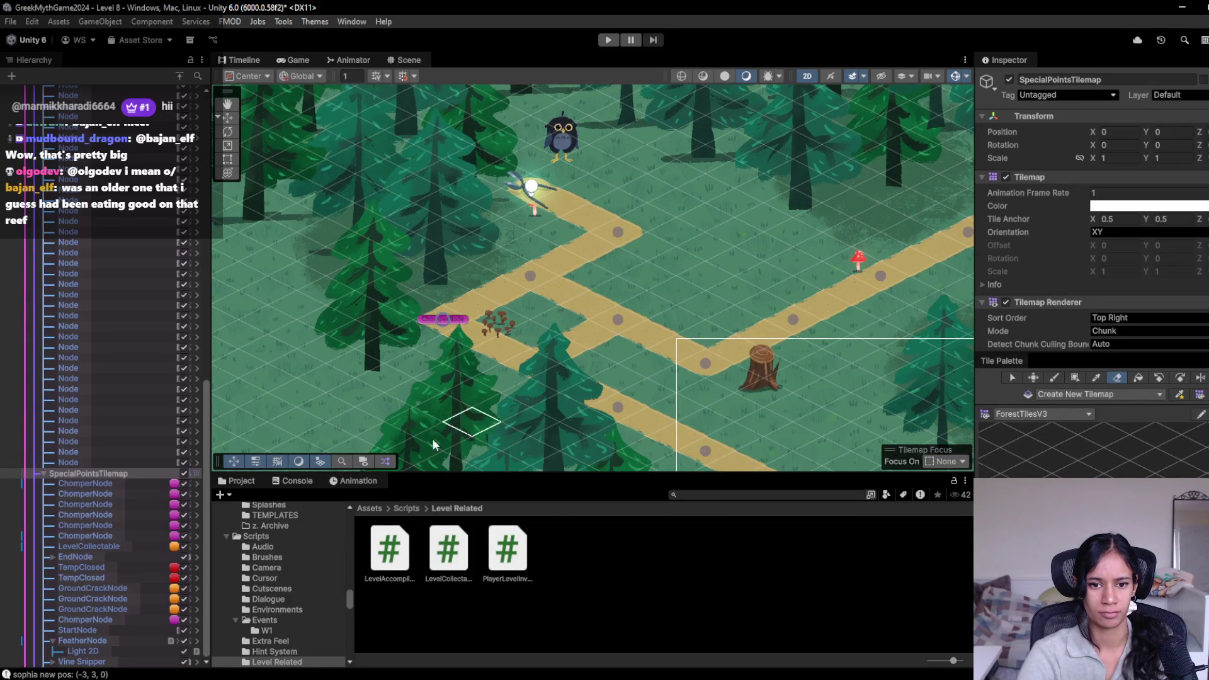
scroll(103, 473, "up", 5)
left_click(105, 291)
mouse_move(579, 393)
left_mouse_down()
mouse_move(460, 324)
mouse_move(487, 309)
mouse_move(583, 346)
left_mouse_up()
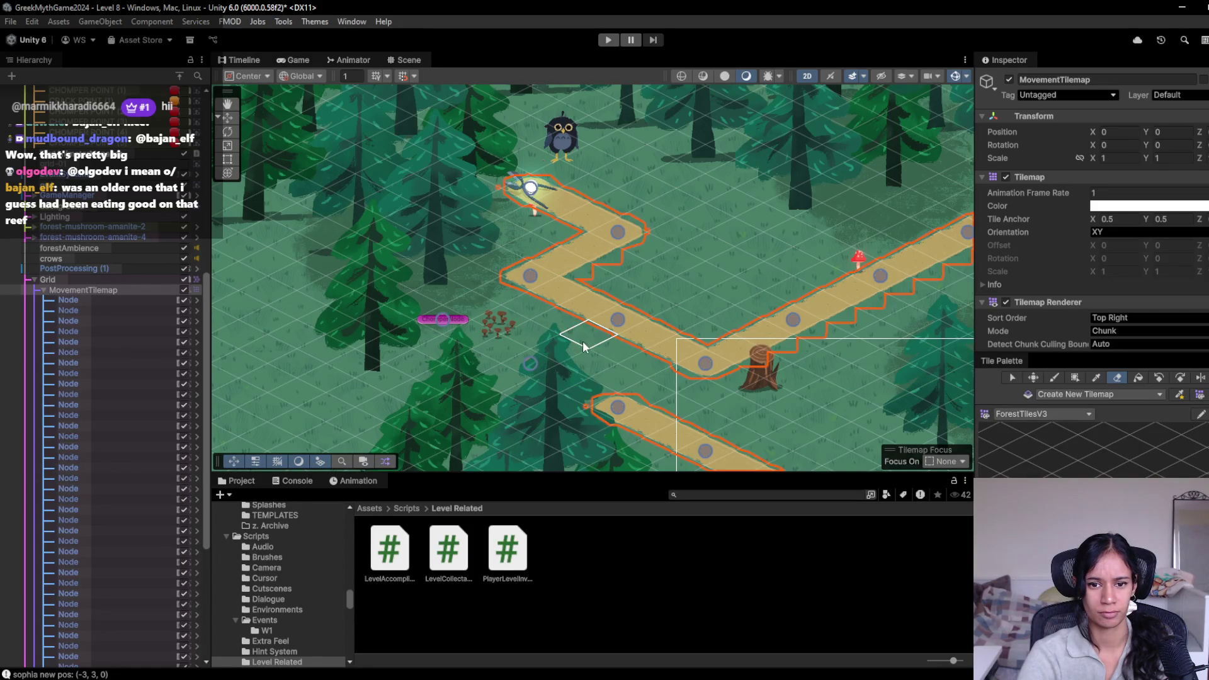
Step: Paint one path tile joining the lower arm to the main path
key("f")
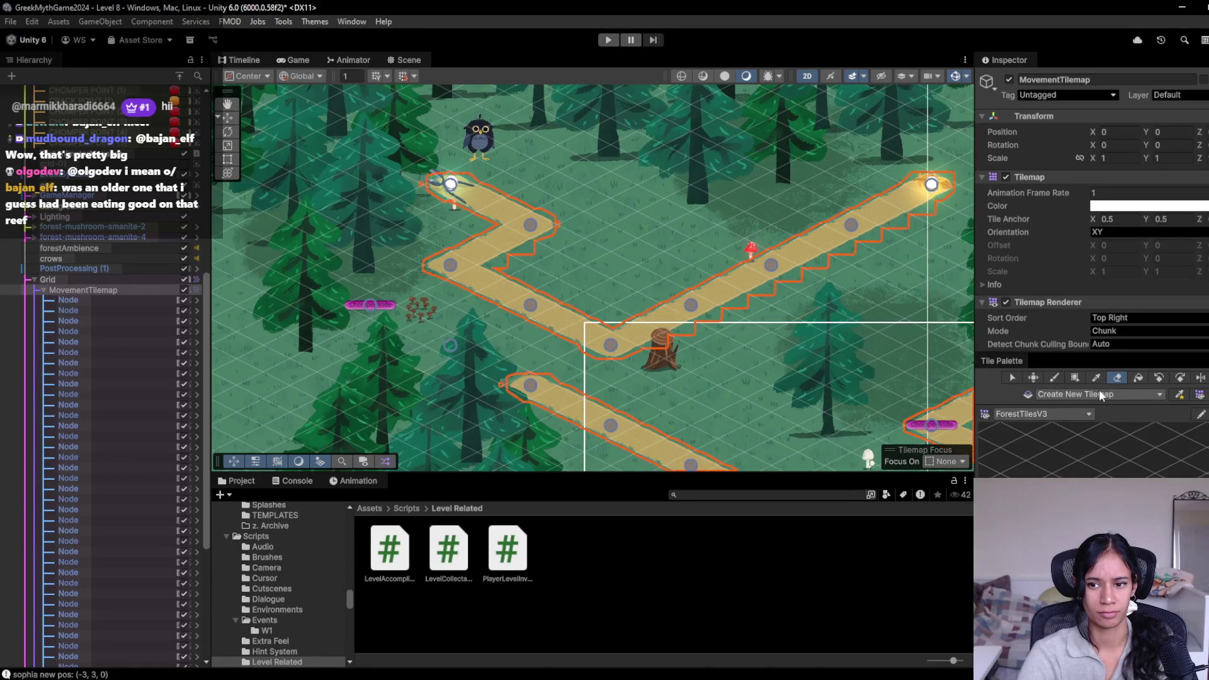
key("b")
left_click(562, 370)
key("f")
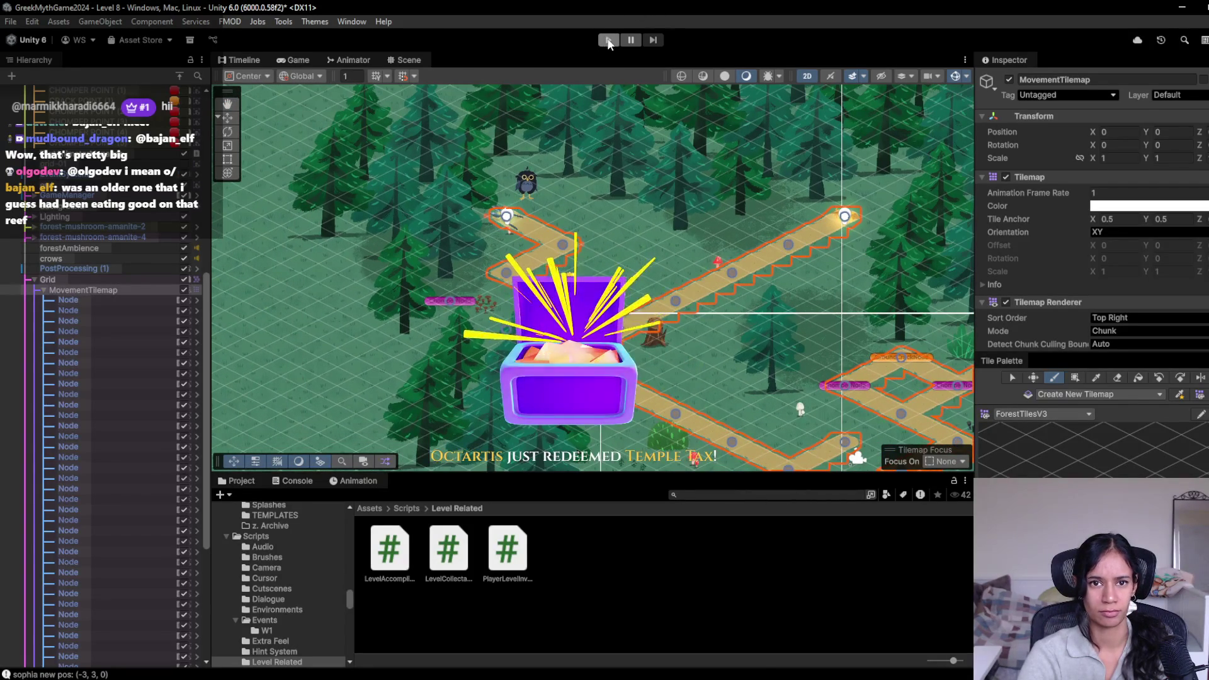
Step: Enter play mode and walk Sophia up to the junction and right onto the middle path
left_click(608, 41)
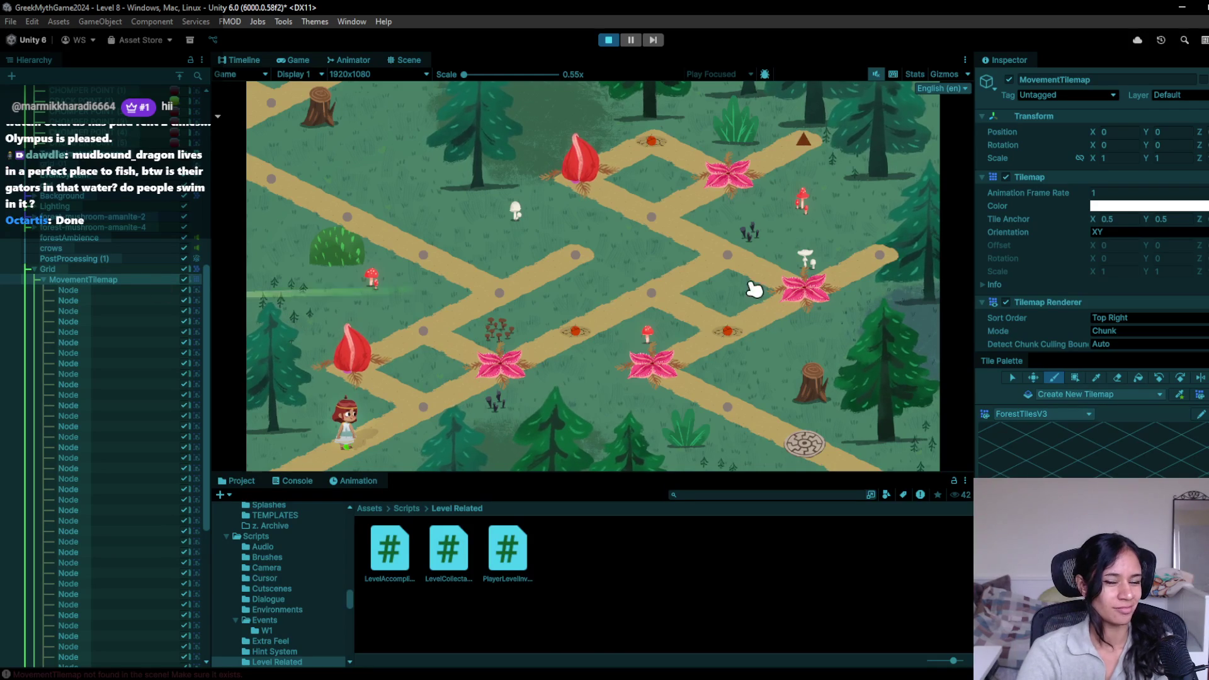
left_click(423, 407)
left_click(420, 330)
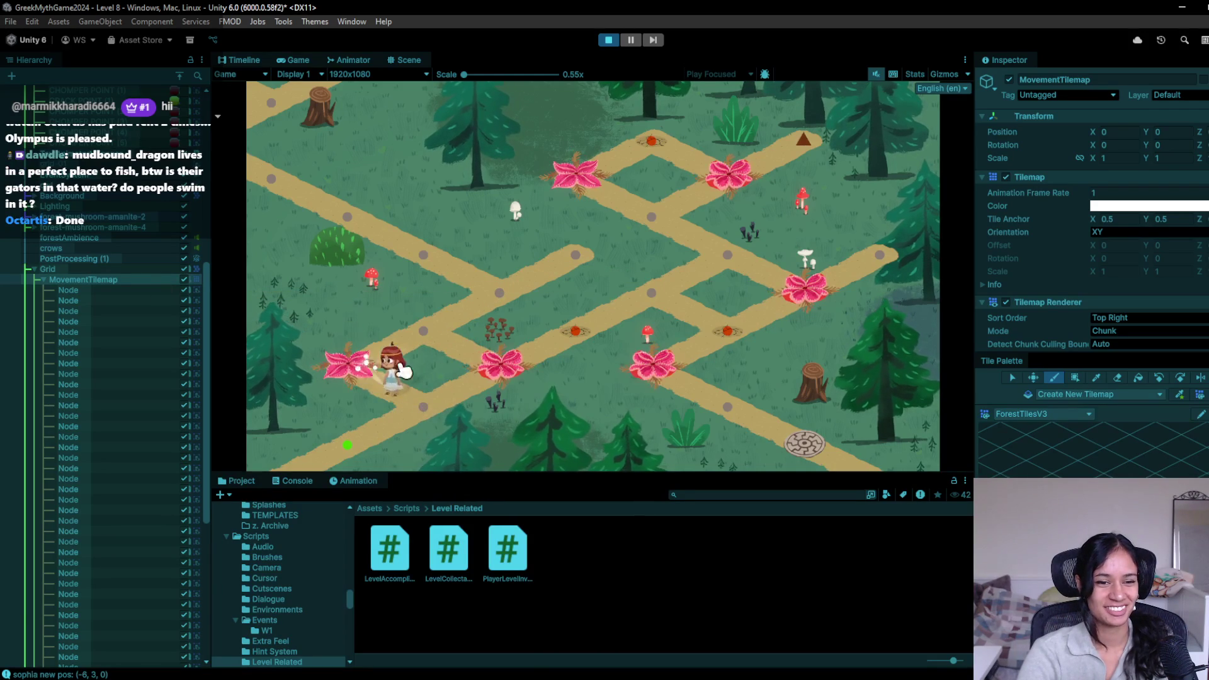
left_click(494, 307)
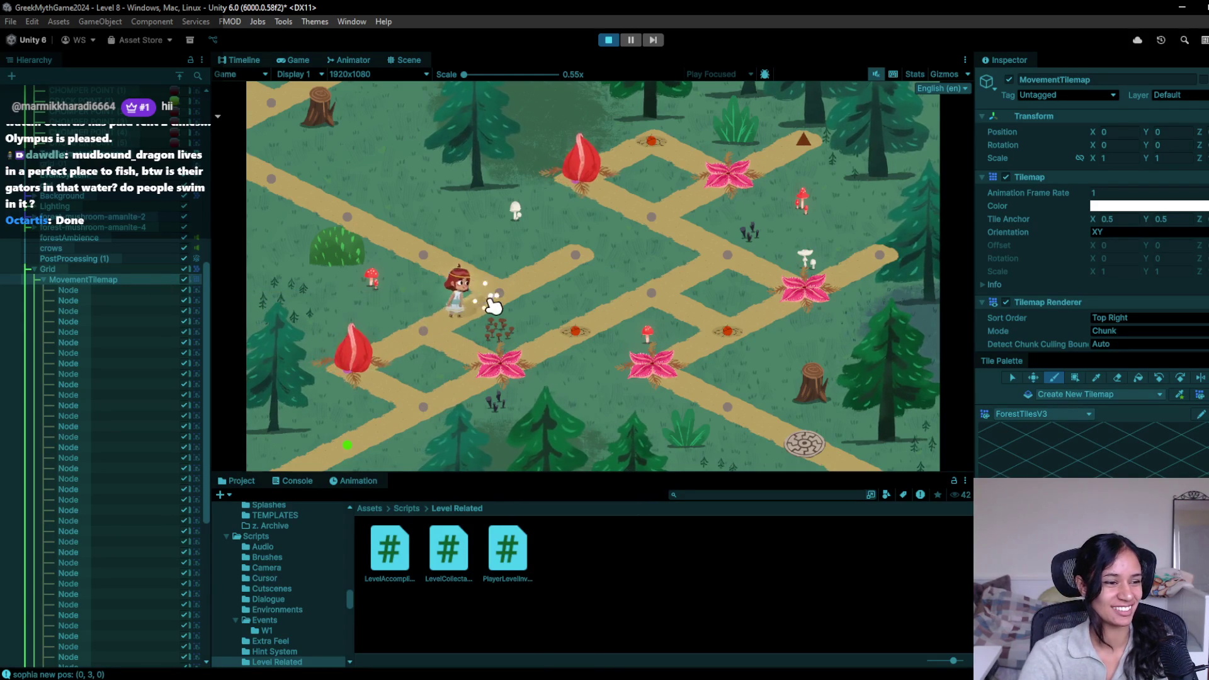
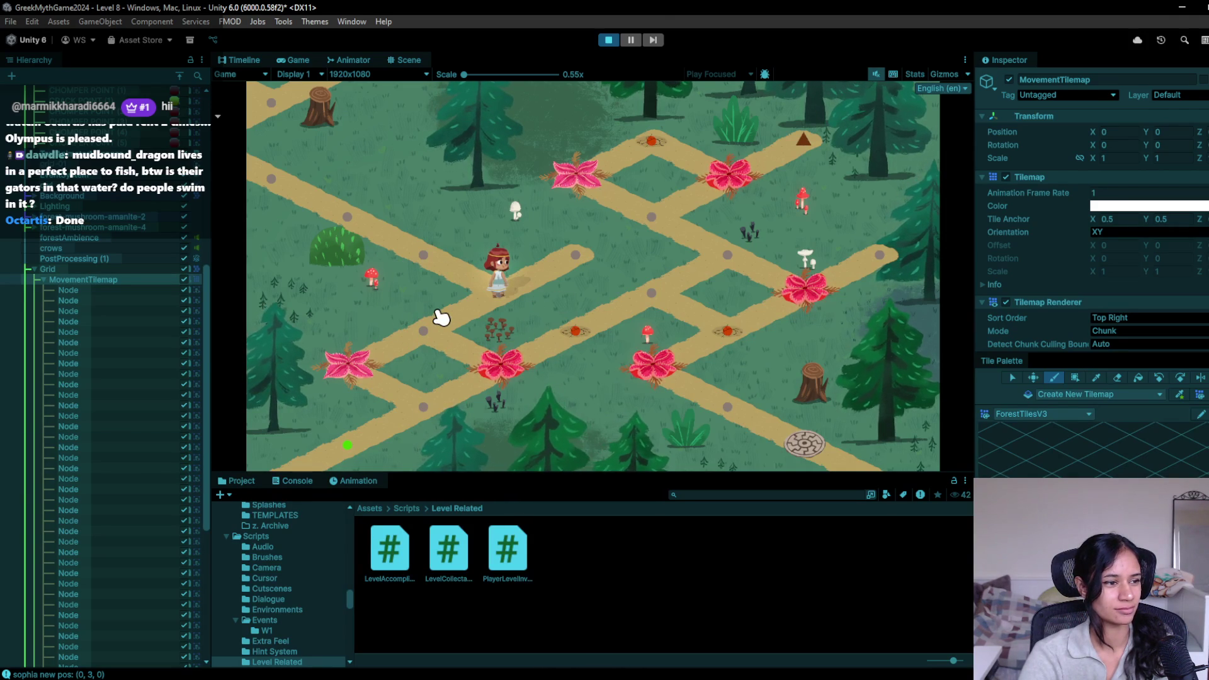
Step: Walk the character across four forest path nodes, then stop play mode
left_click(435, 265)
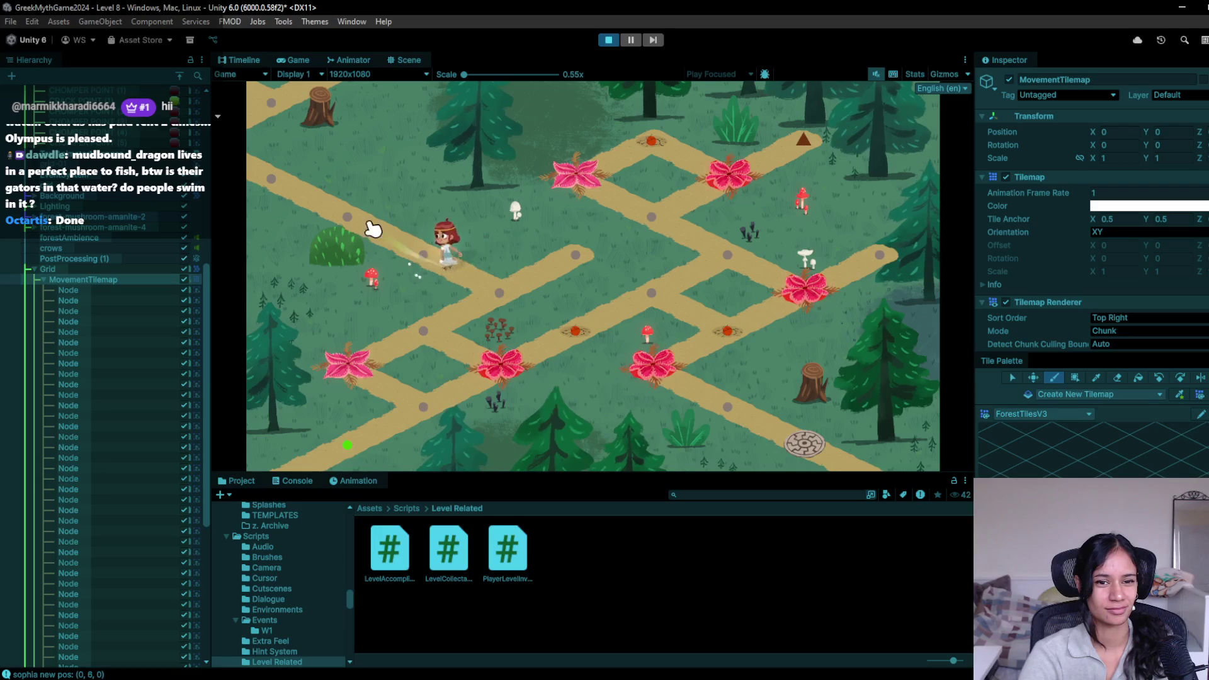
left_click(283, 183)
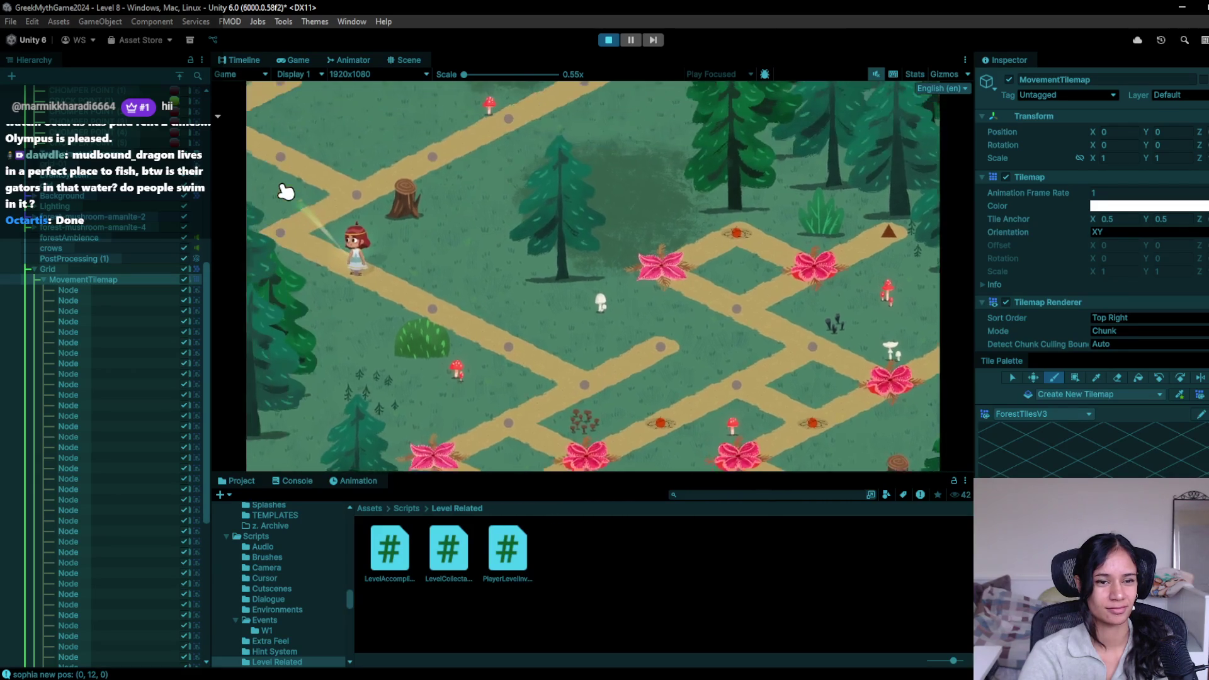
left_click(537, 382)
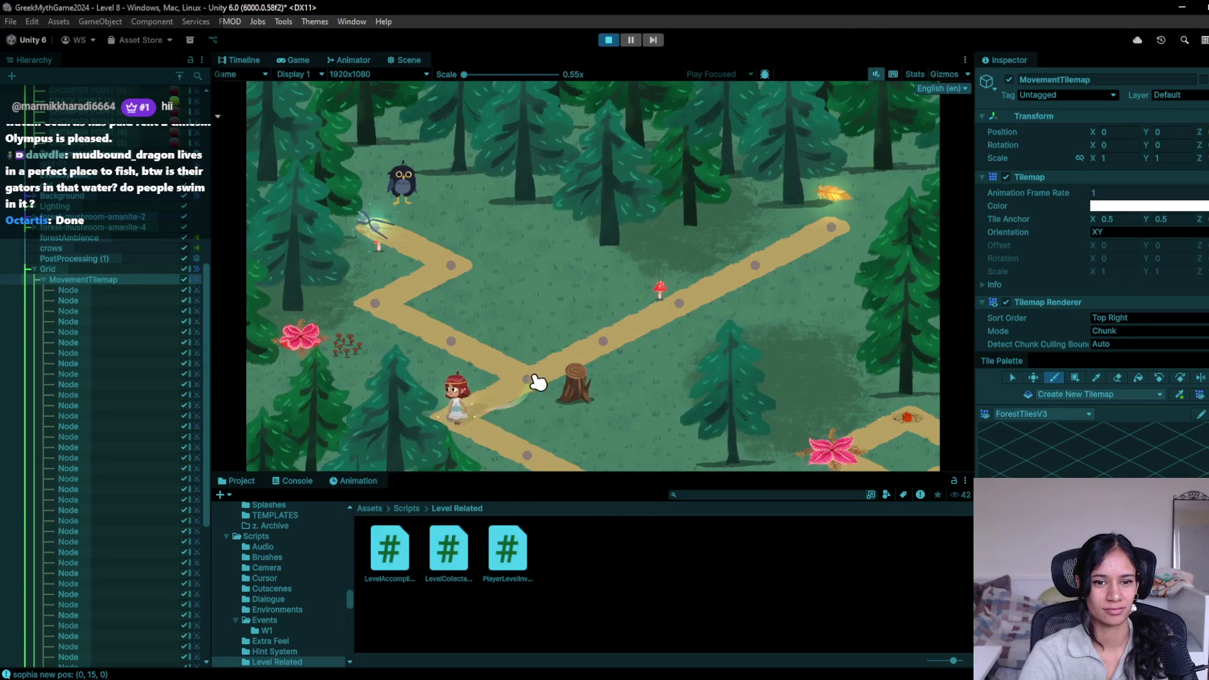
left_click(463, 337)
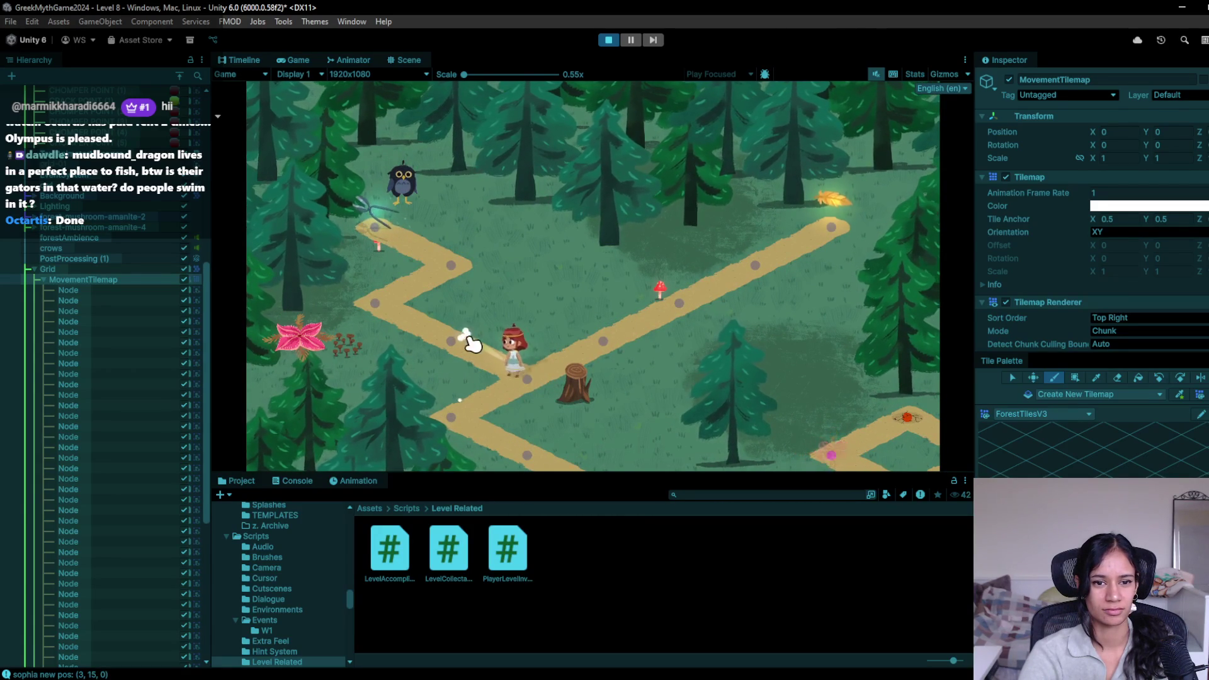
left_click(608, 40)
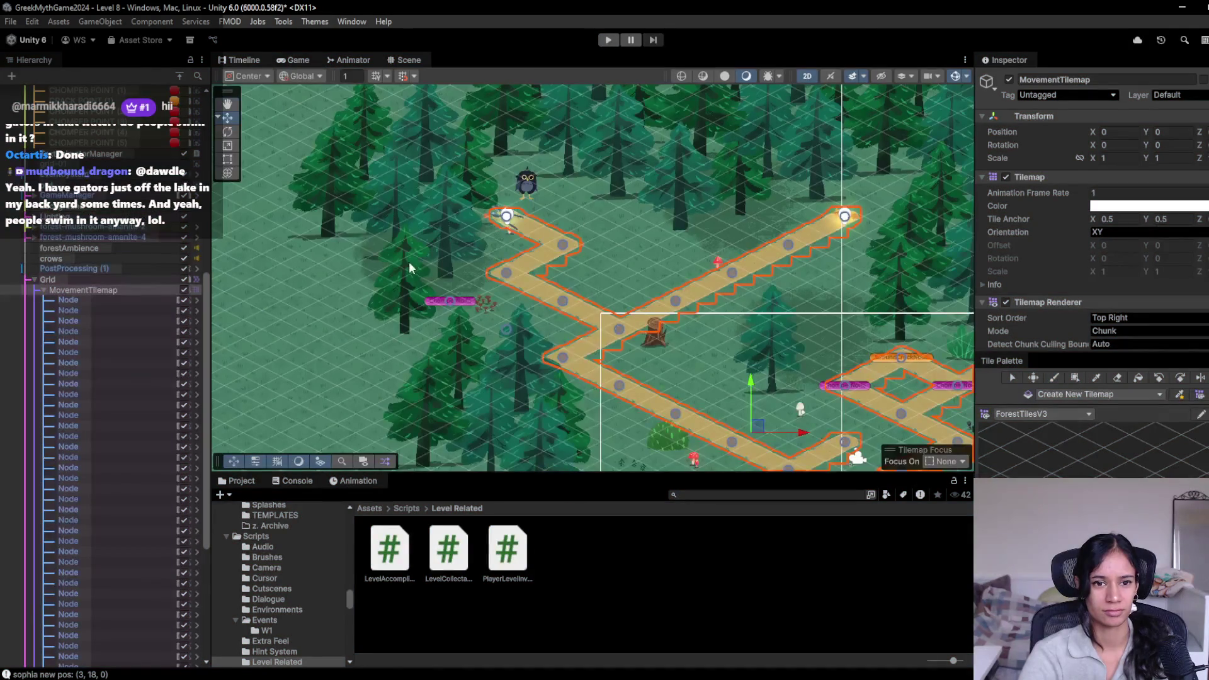
Step: Move Forest-tree-6 (5) beside the path start down and to the left
left_click(489, 289)
left_click(467, 289)
left_click(469, 287)
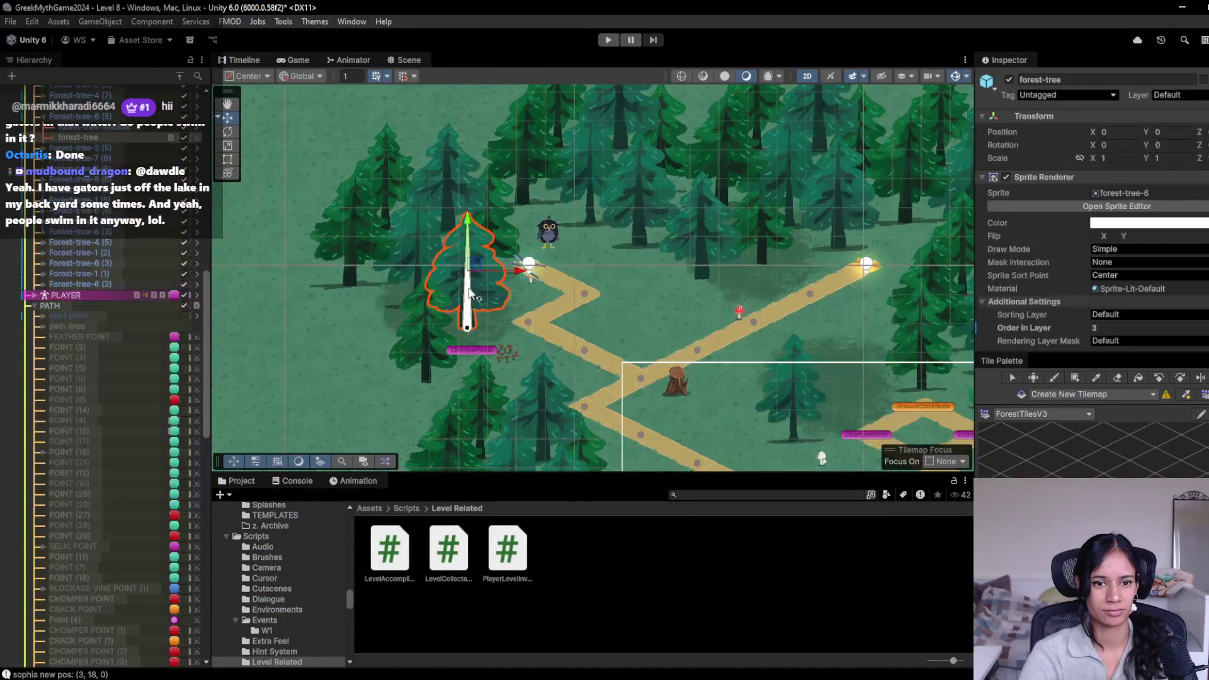
left_click(471, 270)
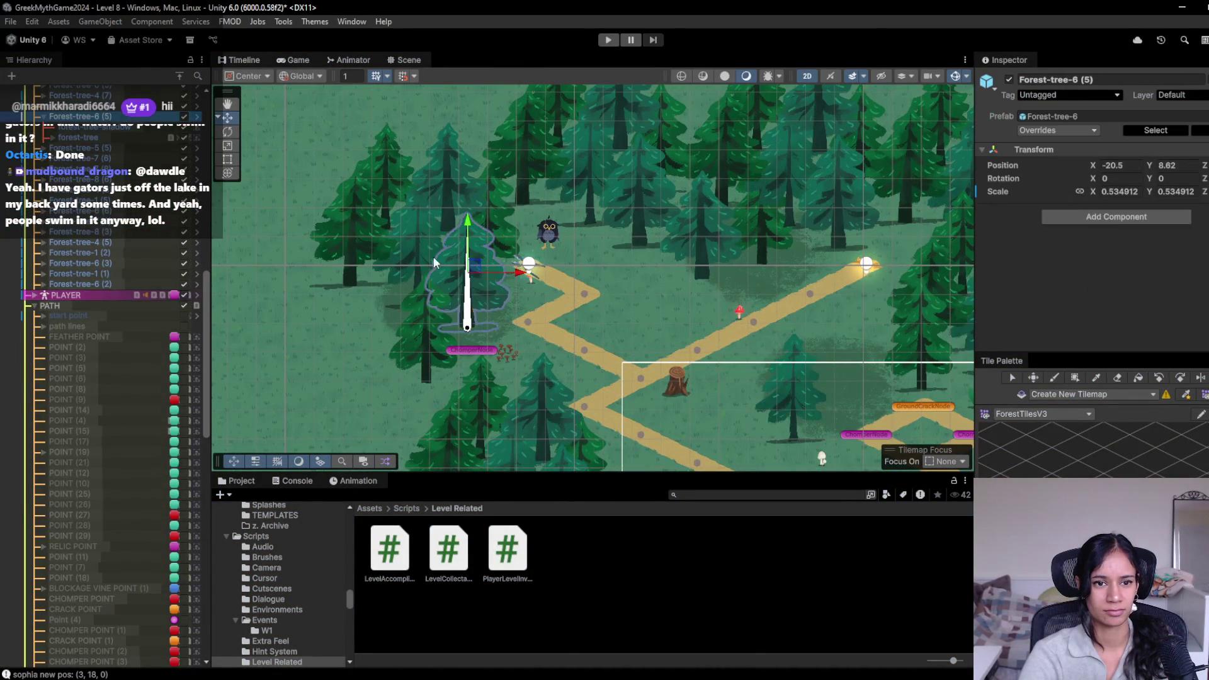
mouse_move(469, 272)
left_mouse_down()
mouse_move(355, 285)
mouse_move(383, 307)
left_mouse_up()
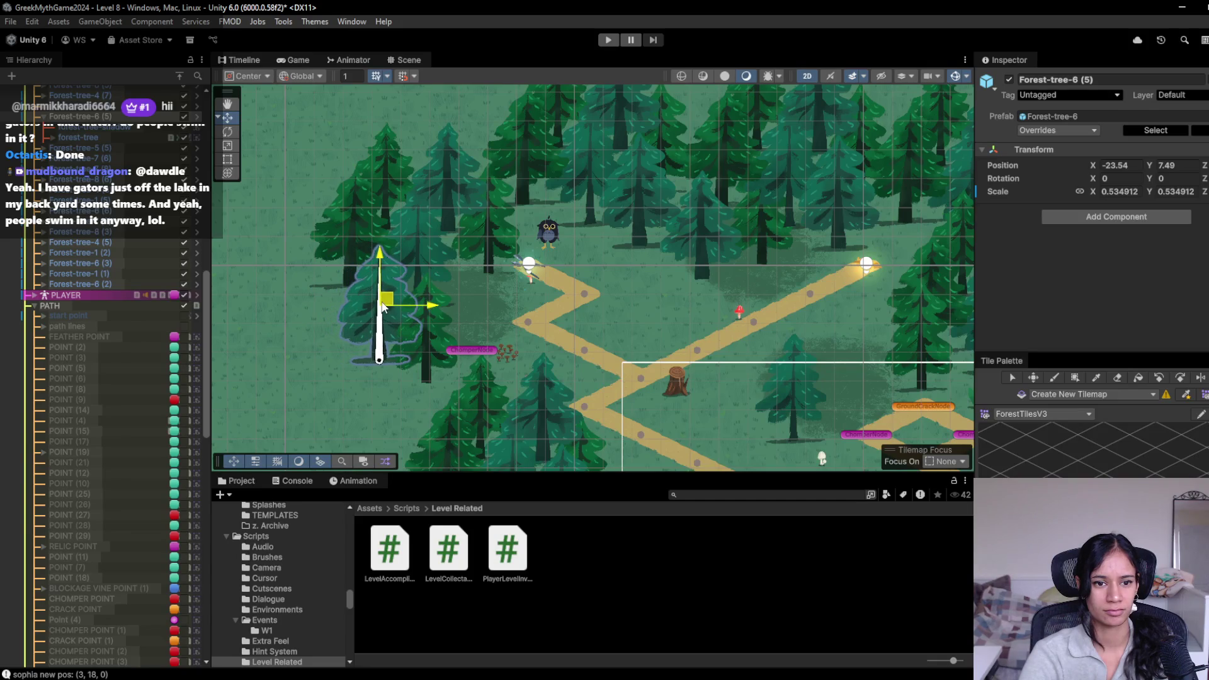
Step: Move Forest-tree-7 (5) above the path start down and to the left
left_click(512, 234)
left_click(488, 236)
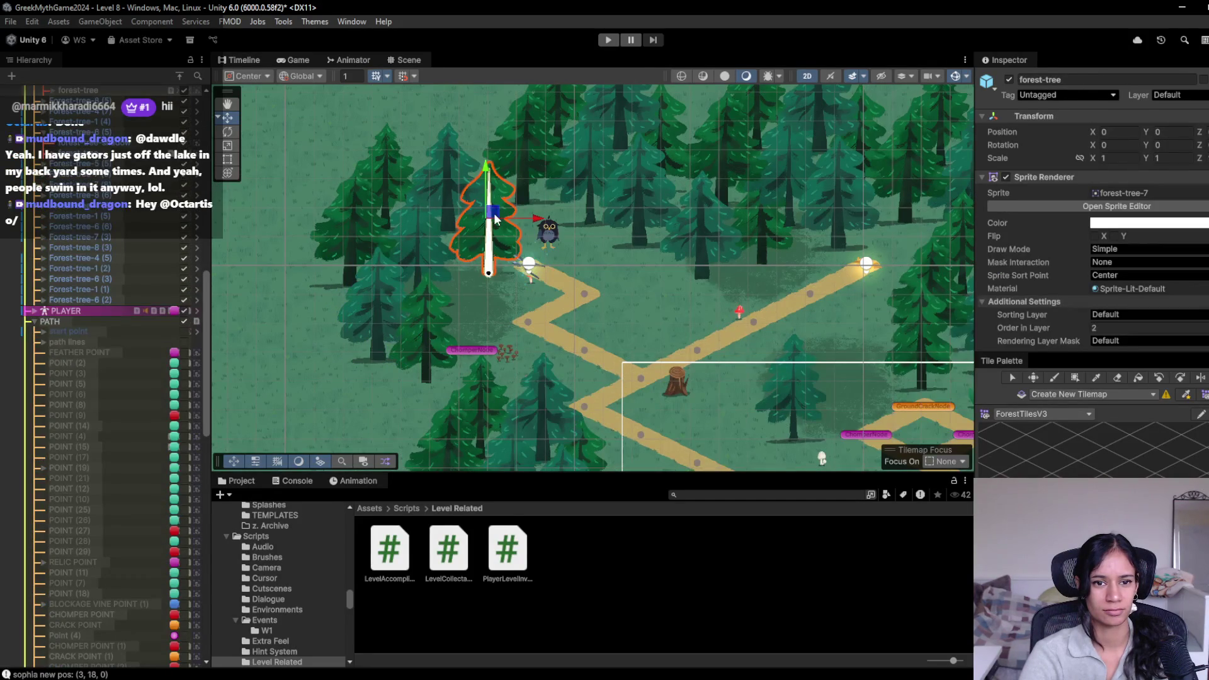
left_click(126, 211)
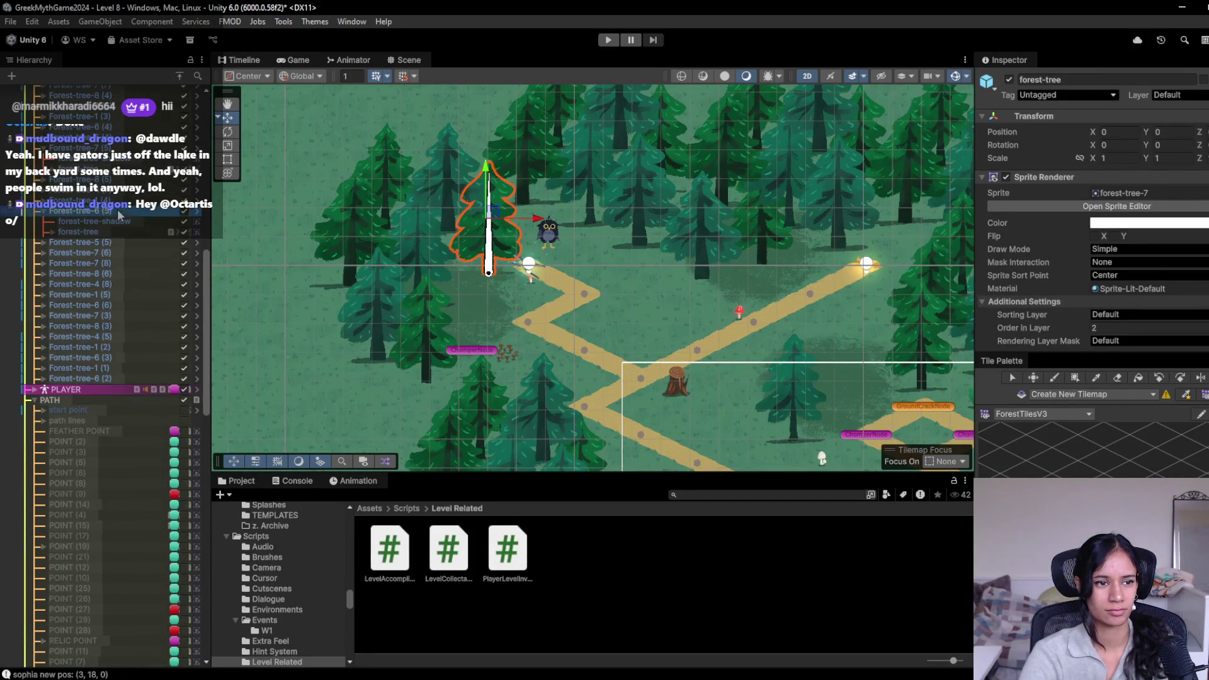
left_click(493, 235)
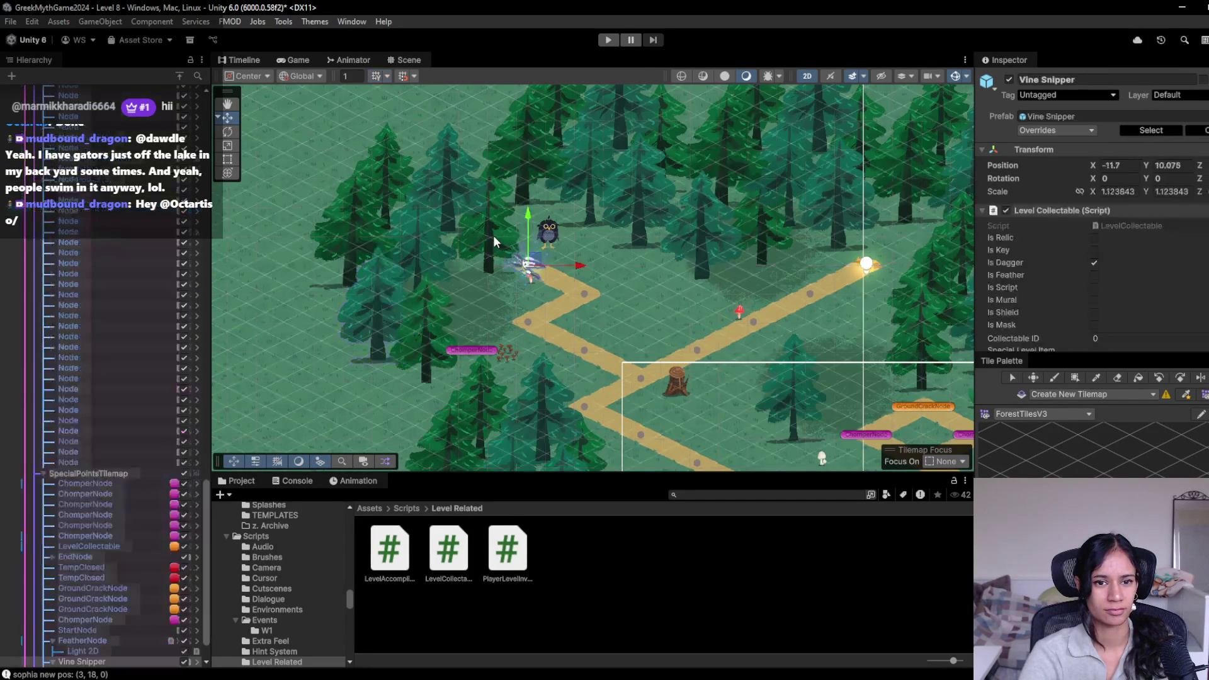
left_click(493, 236)
left_click(492, 236)
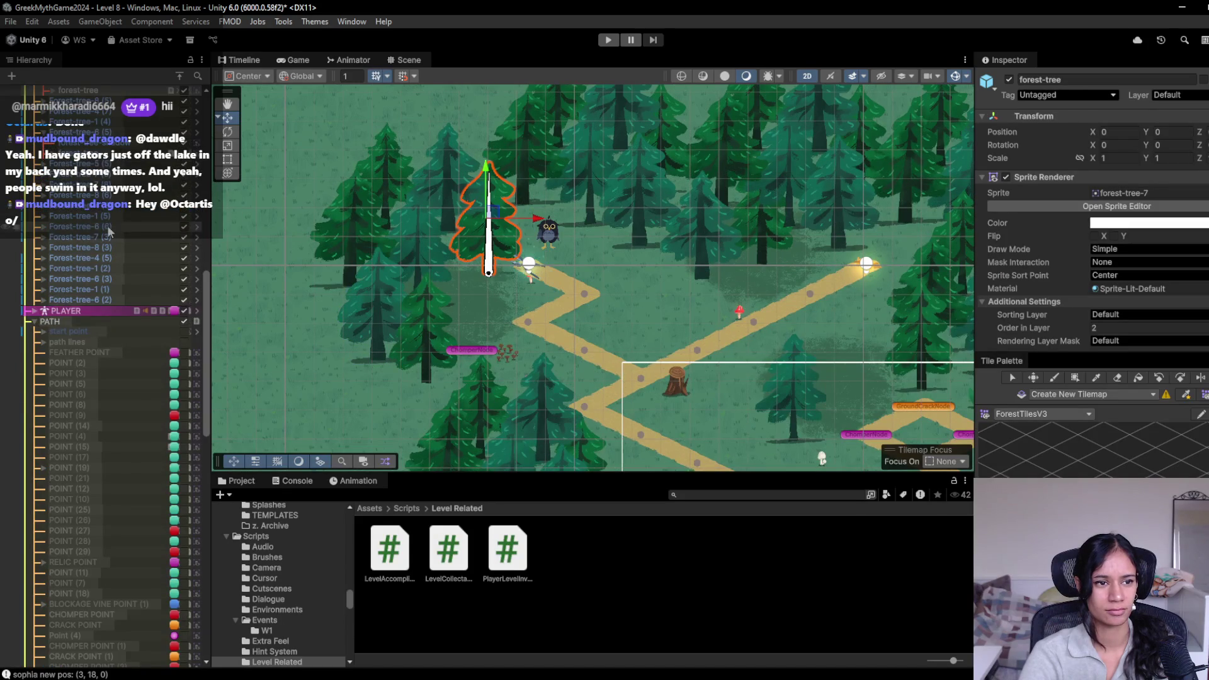
scroll(99, 228, "up", 2)
left_click(457, 218)
left_click_drag(498, 215, 476, 270)
Step: Move the owl up and to the left
left_click(553, 235)
left_click(552, 234)
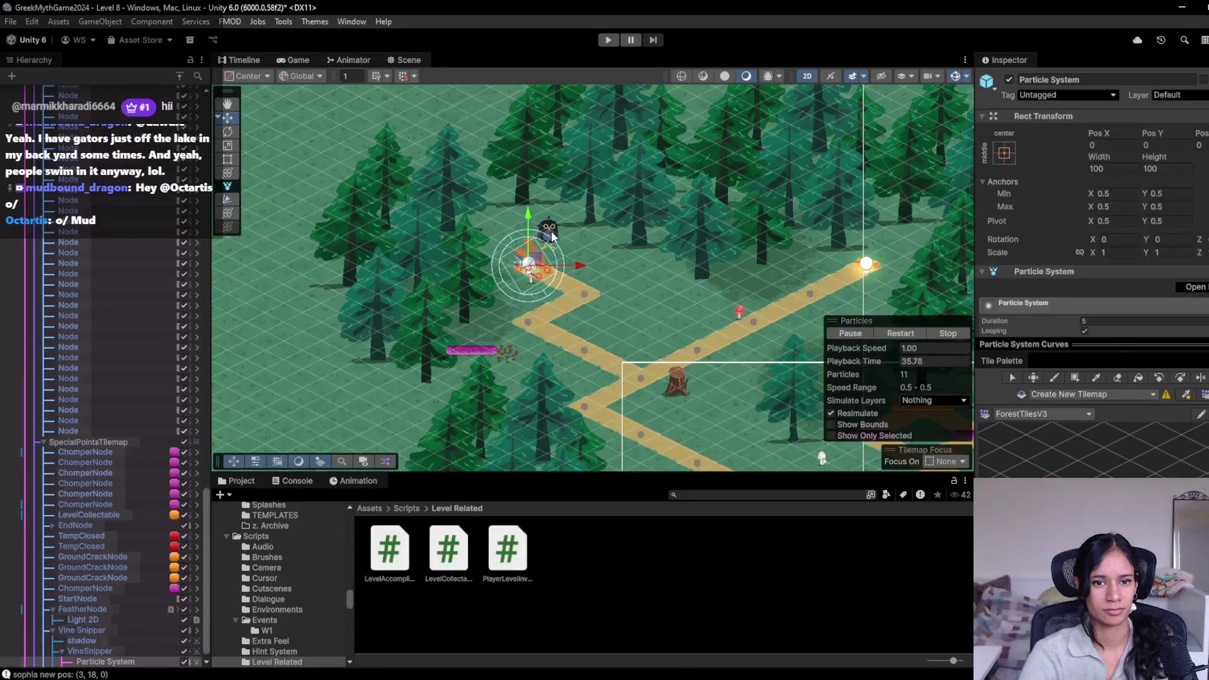
left_click(551, 235)
mouse_move(551, 234)
left_mouse_down()
mouse_move(515, 231)
mouse_move(523, 214)
left_mouse_up()
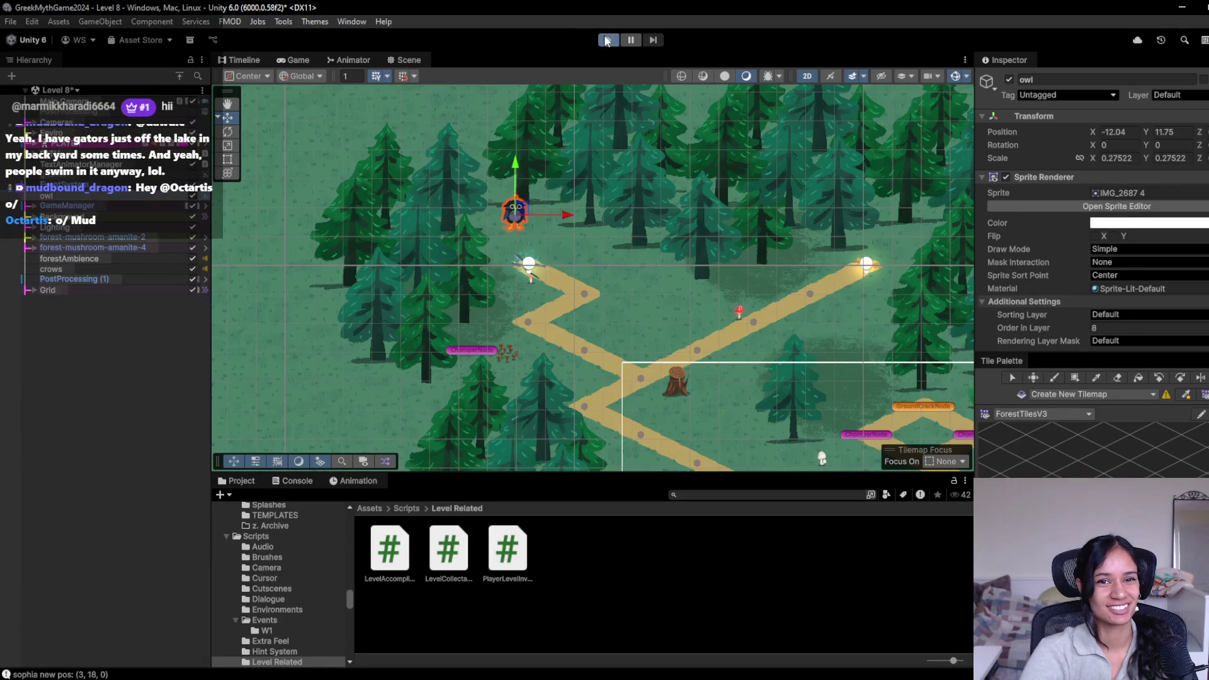
left_click(606, 41)
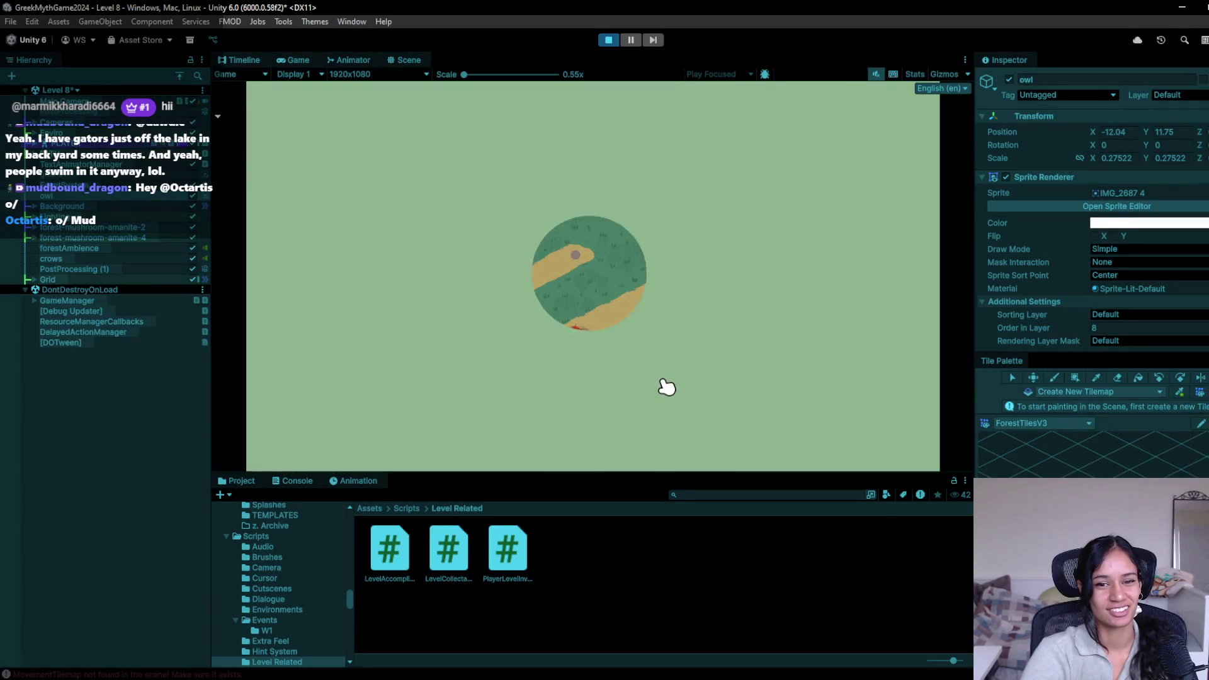
left_click(432, 410)
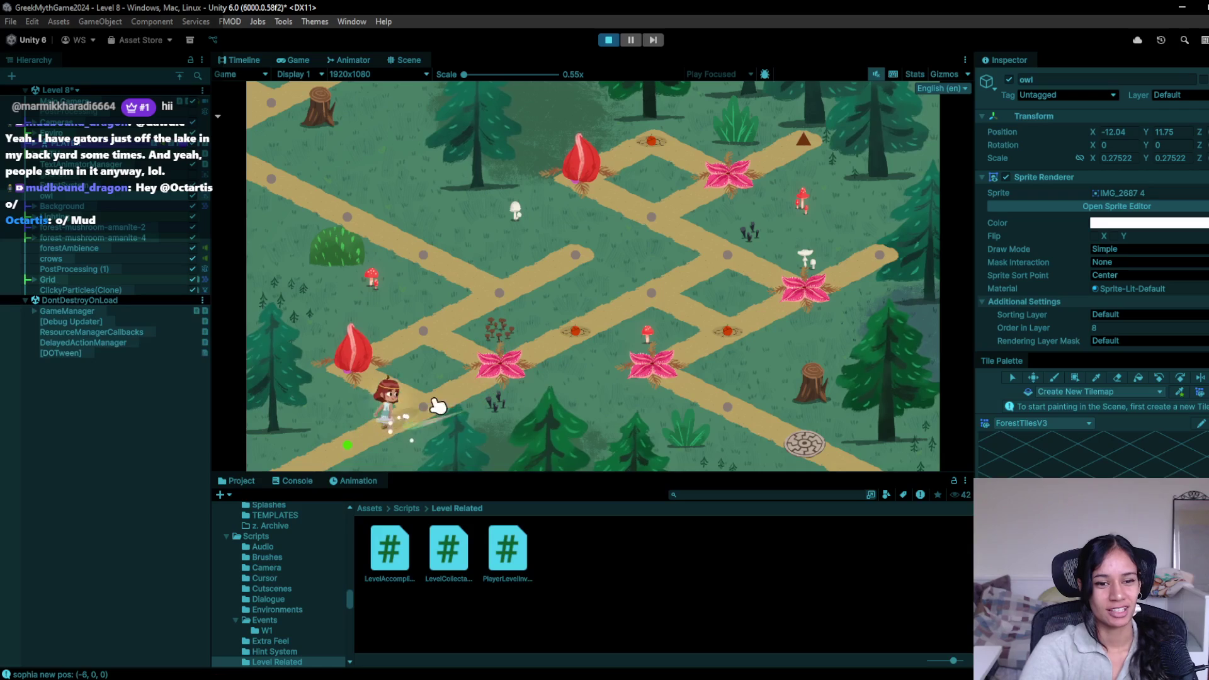
left_click(386, 378)
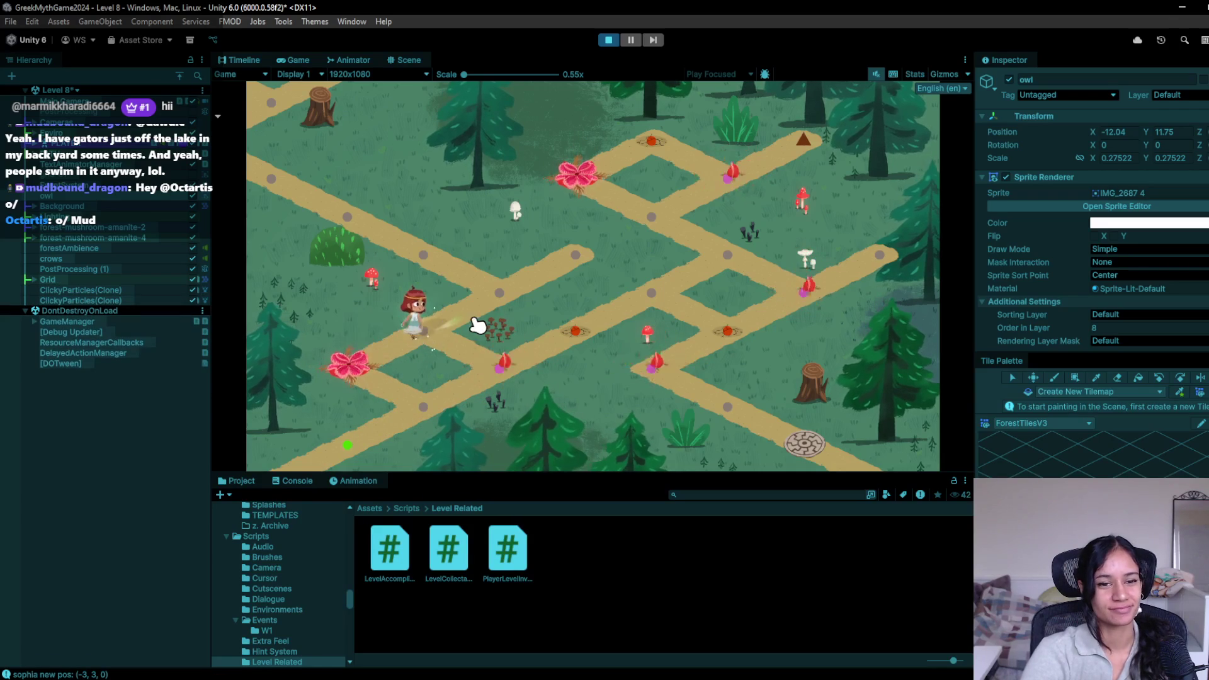
left_click(503, 291)
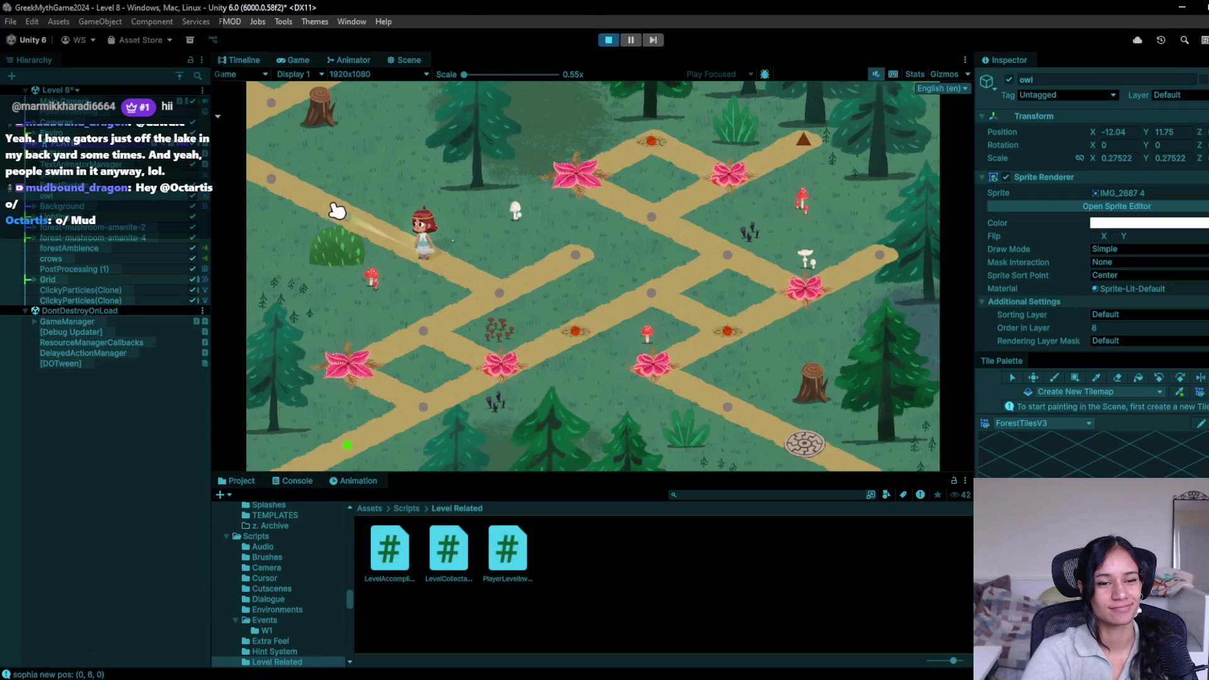
left_click(319, 248)
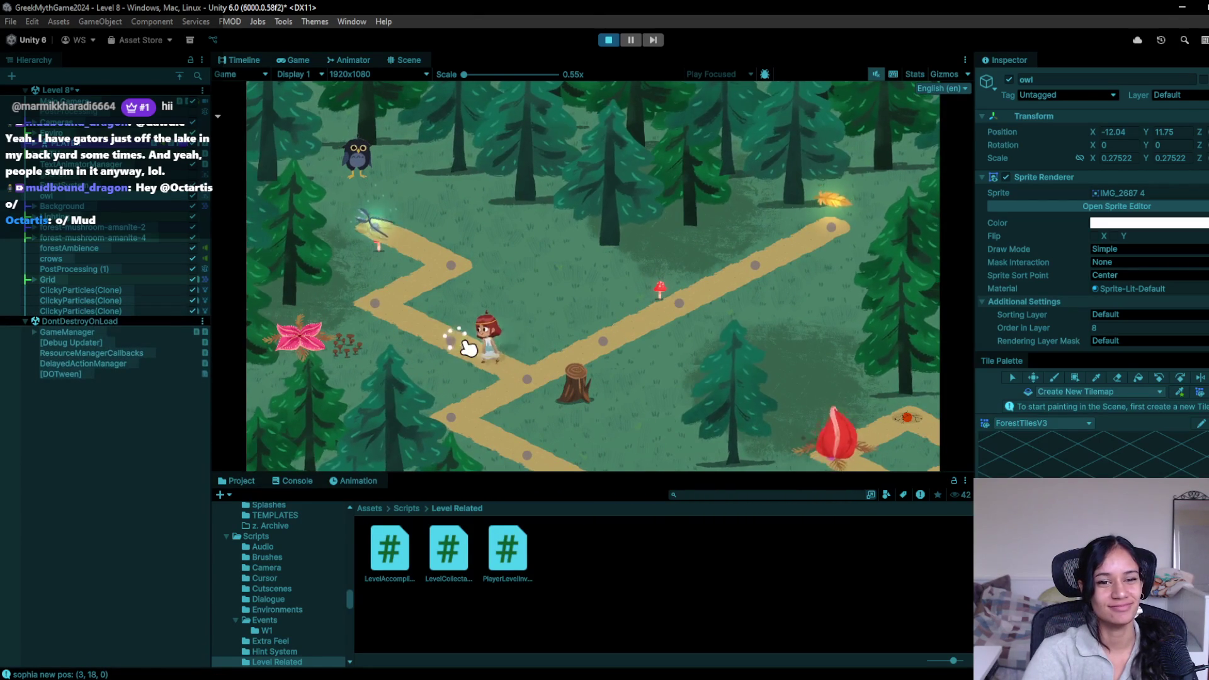
left_click(391, 289)
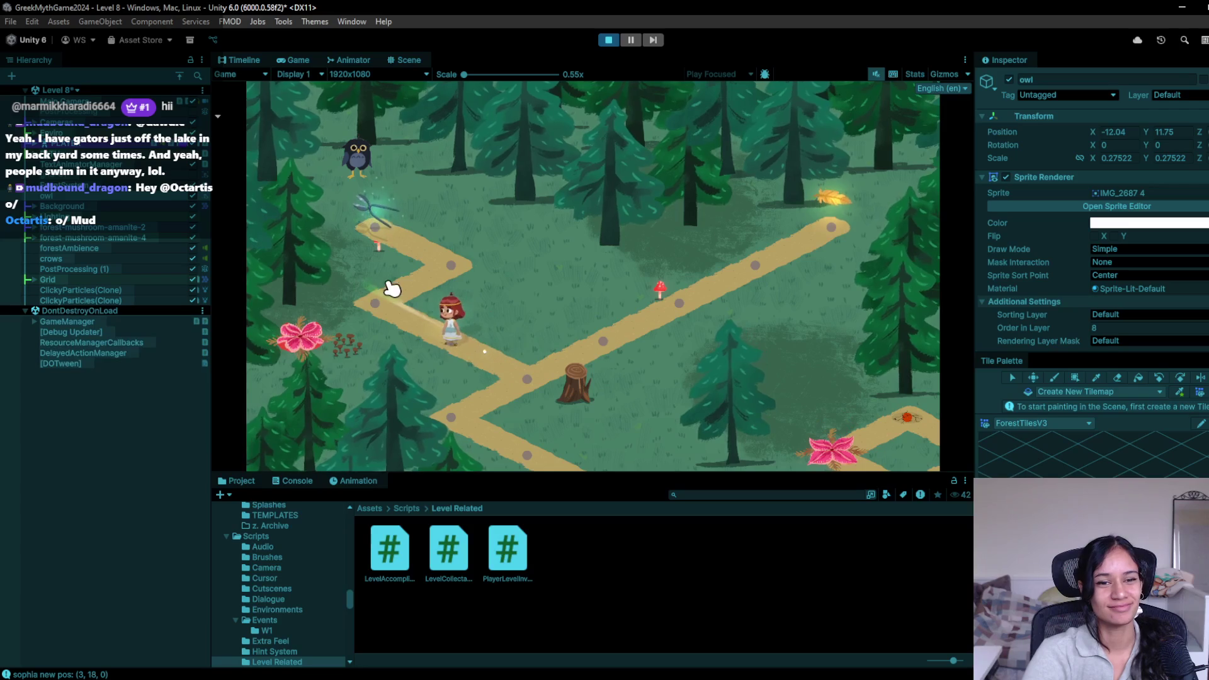
left_click(446, 275)
left_click(421, 302)
left_click(607, 40)
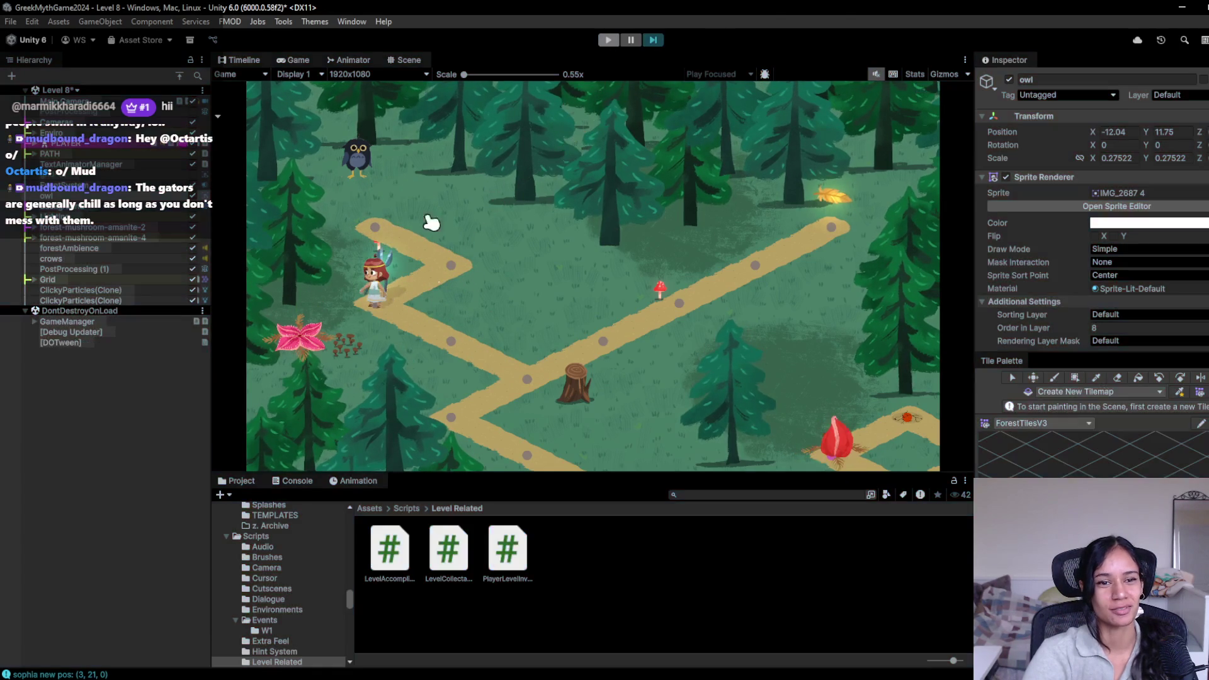
scroll(507, 306, "up", 3)
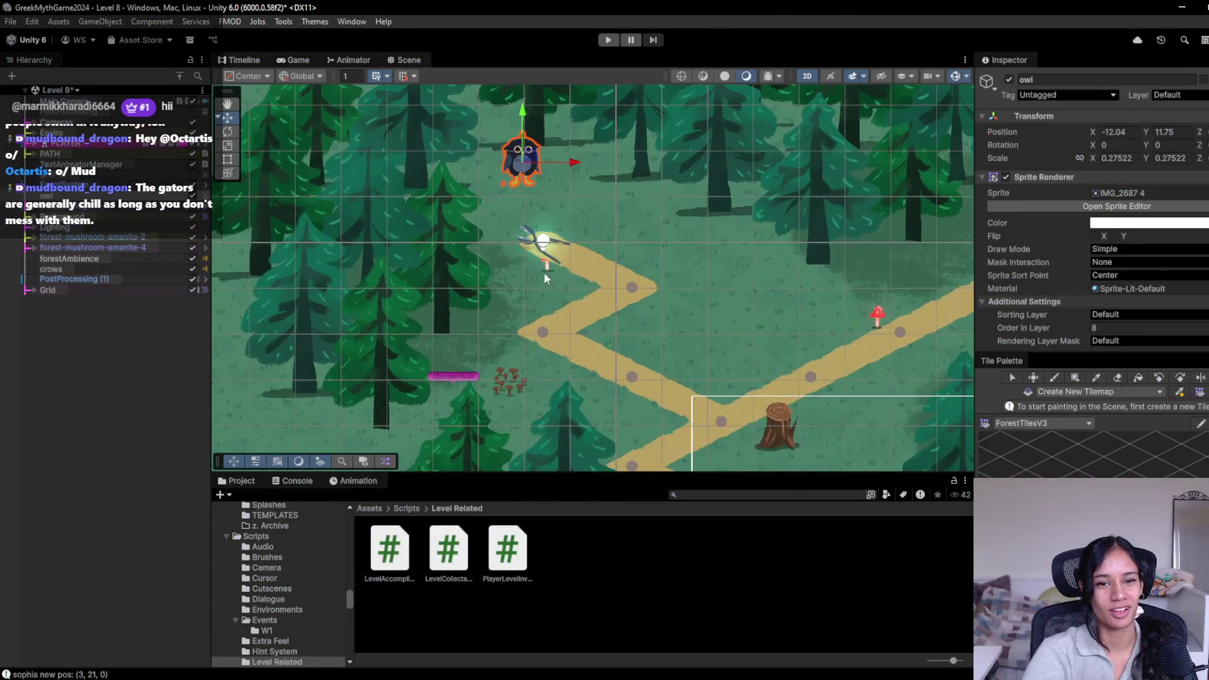
Step: Move the red mushroom forest-mushroom-amanite-4 at the path start up and to the right
left_click(545, 270)
left_click(546, 270)
left_click(547, 270)
left_click(547, 269)
left_click(546, 267)
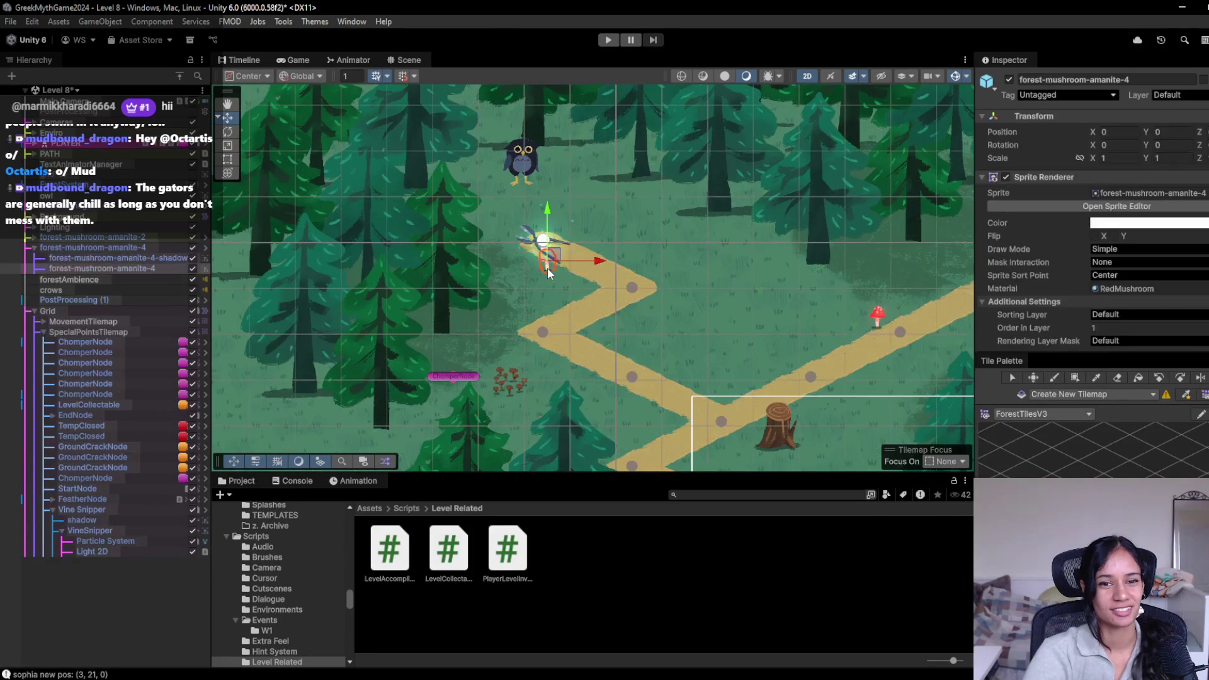
left_click(81, 247)
left_click_drag(550, 258, 617, 217)
Step: Nudge Forest-tree-6 (6) above the path slightly to the right
scroll(476, 290, "down", 3)
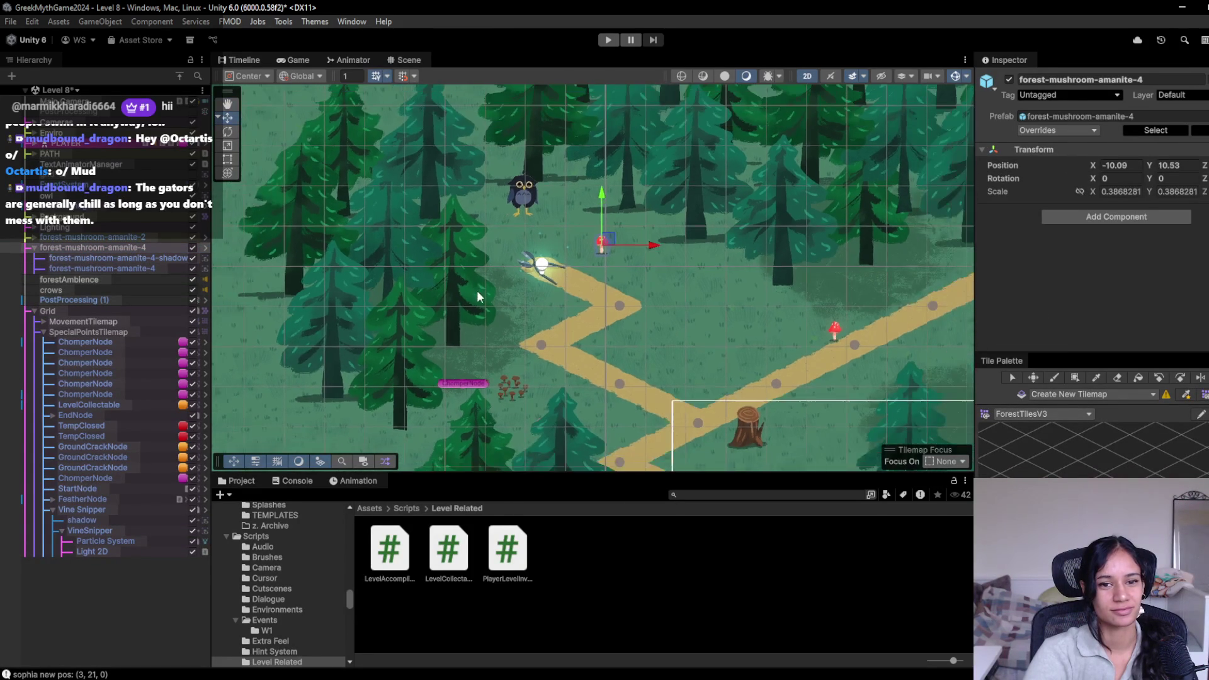
left_click(663, 214)
left_click(660, 222)
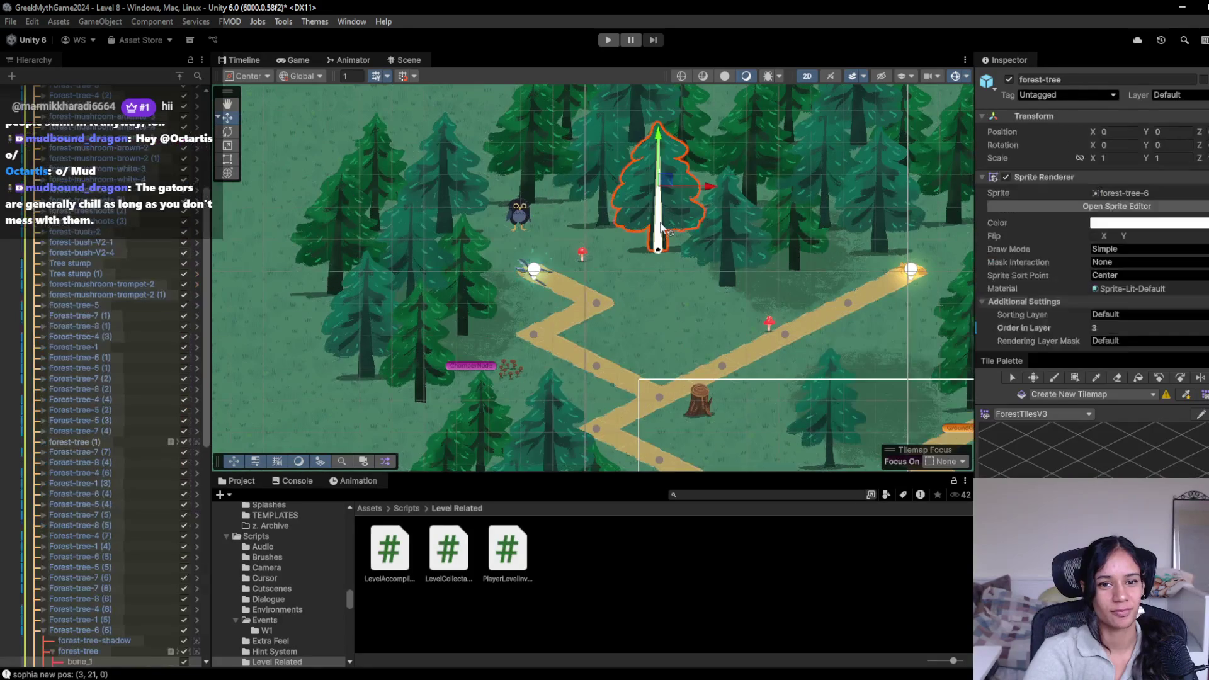
left_click(126, 630)
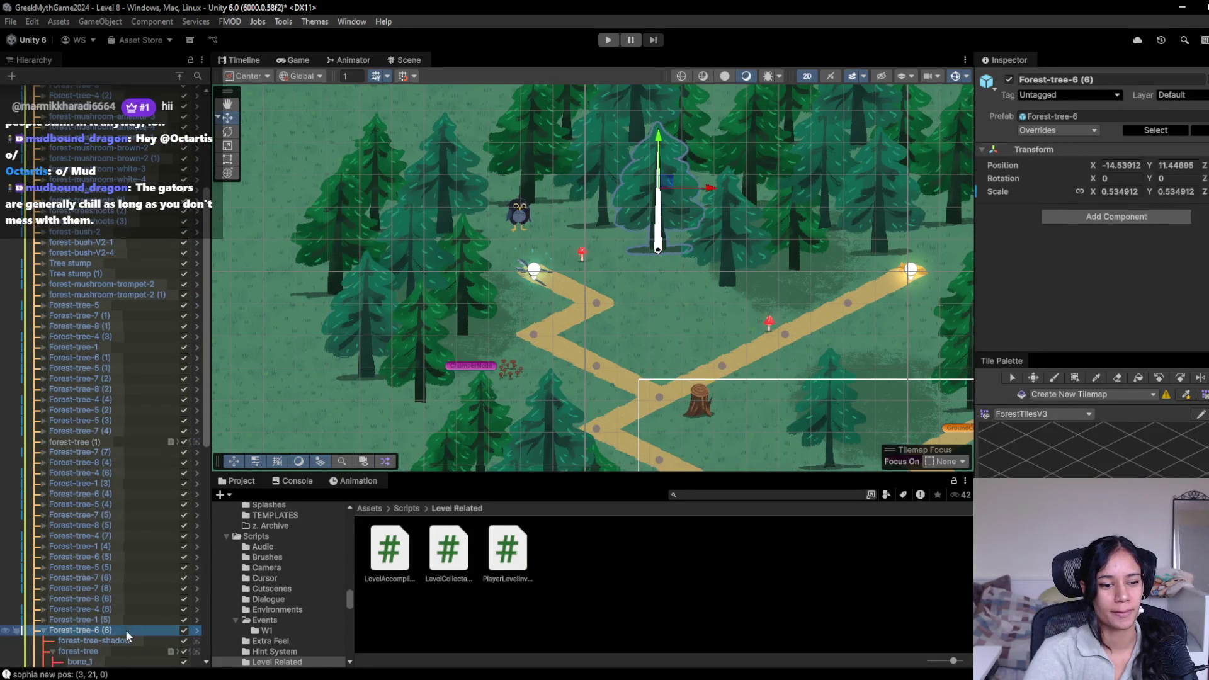
left_click_drag(650, 225, 654, 224)
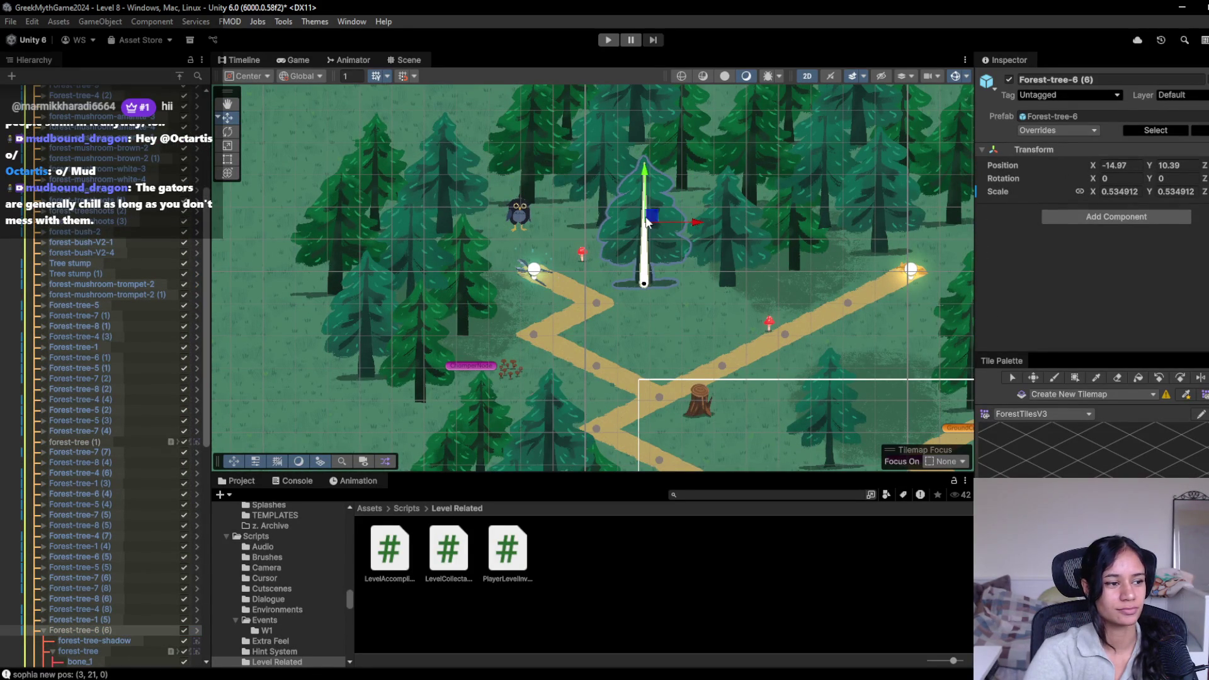
Step: Nudge Forest-tree-5 (3) right of the path left and down
left_click(729, 259)
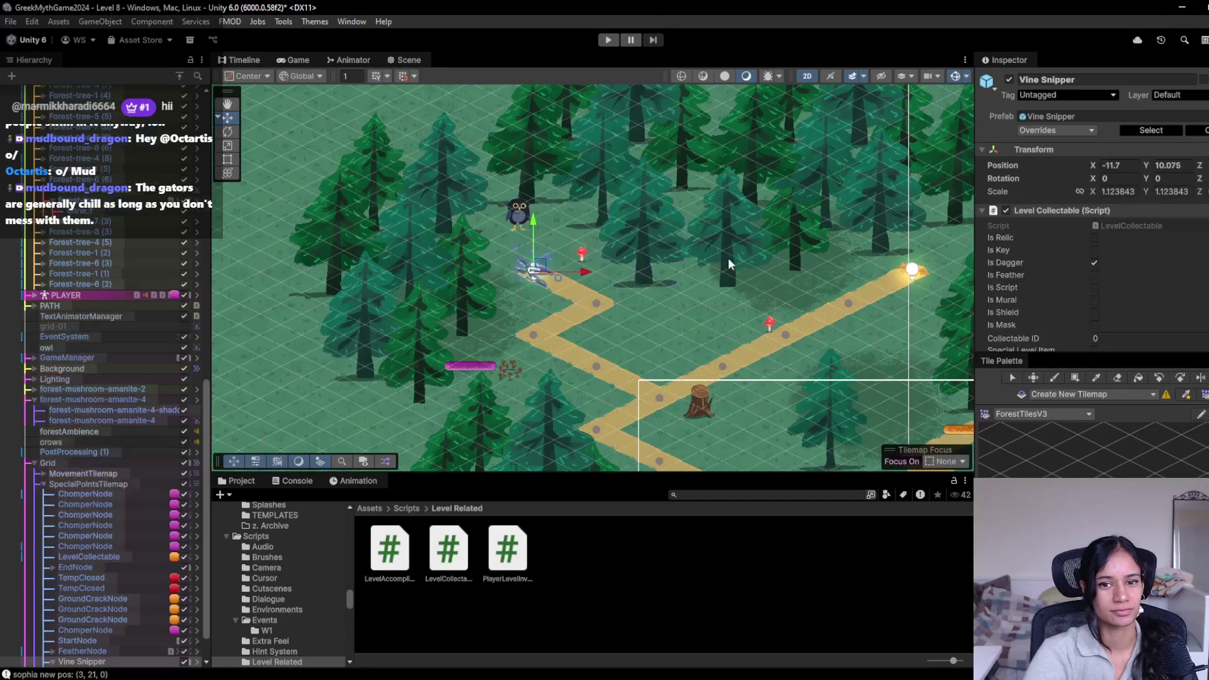
left_click(728, 258)
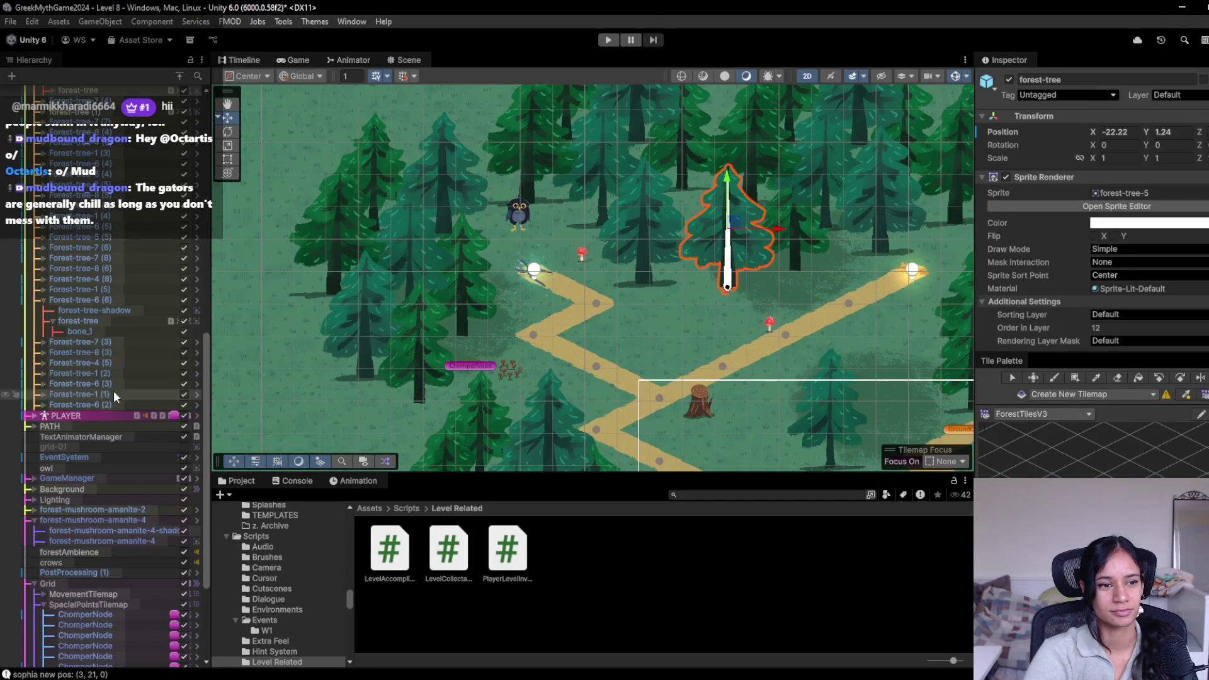
scroll(119, 236, "up", 3)
left_click(112, 149)
left_click_drag(739, 242, 690, 283)
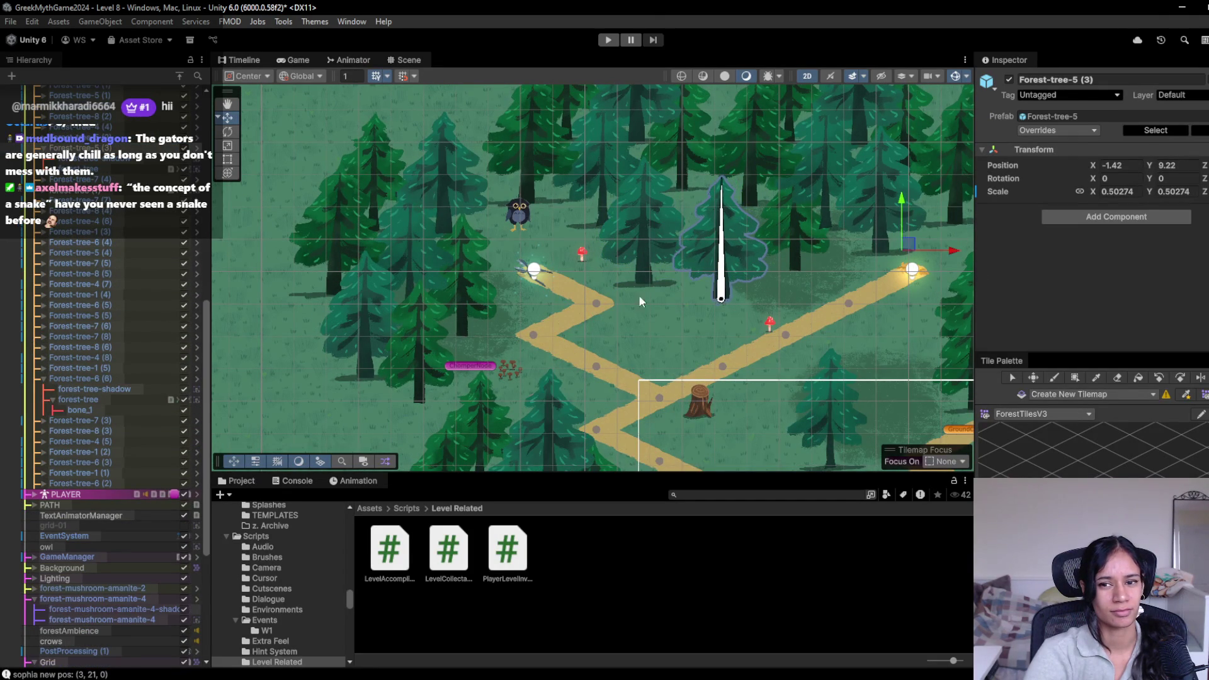
Step: Place forest-tree-shadow under the tall tree, then nudge that tree slightly right and down
left_click(125, 160)
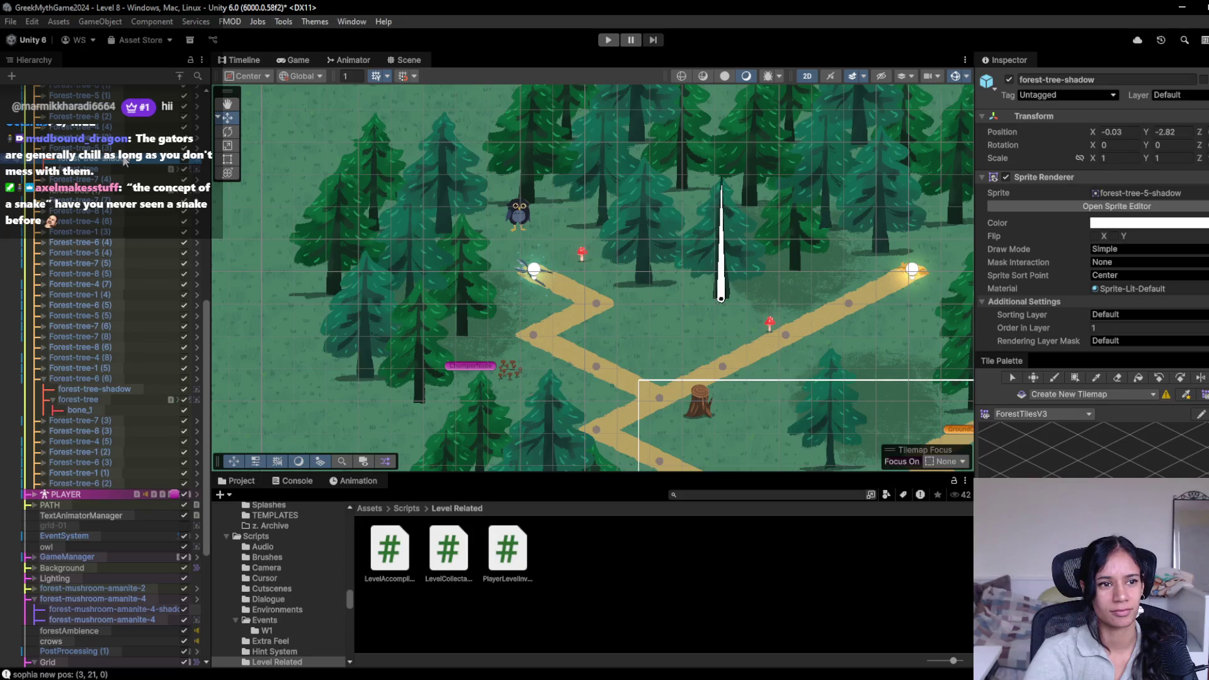
left_click_drag(758, 313, 563, 303)
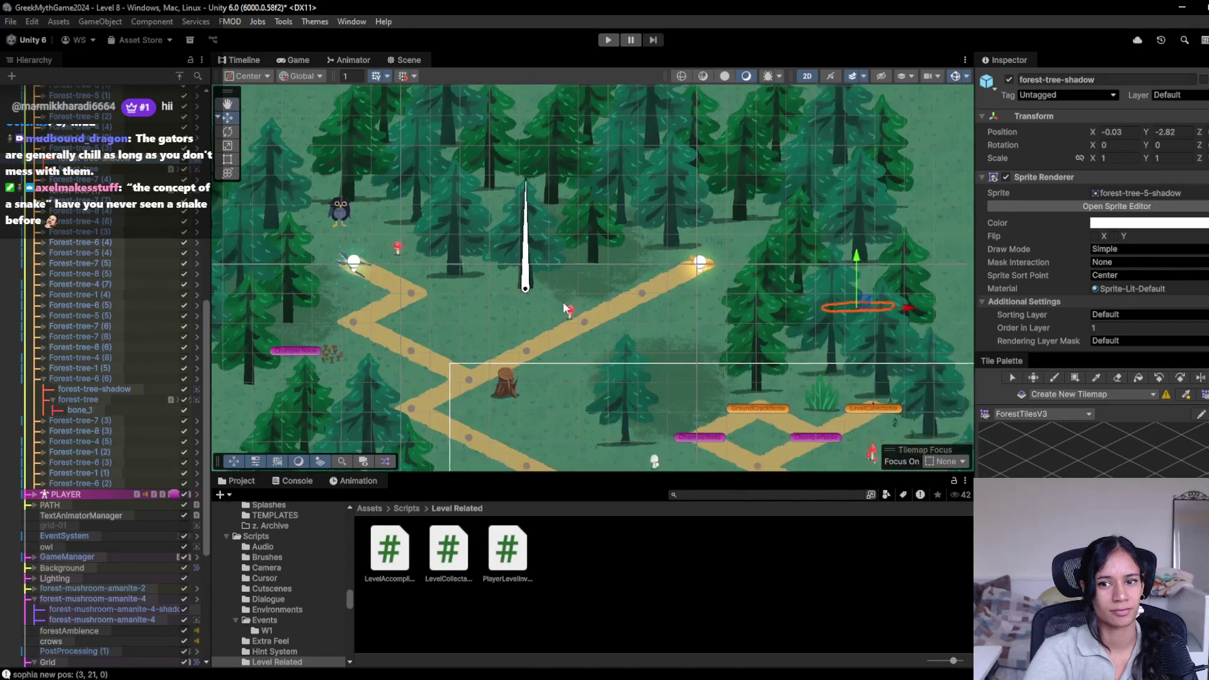
scroll(563, 303, "down", 1)
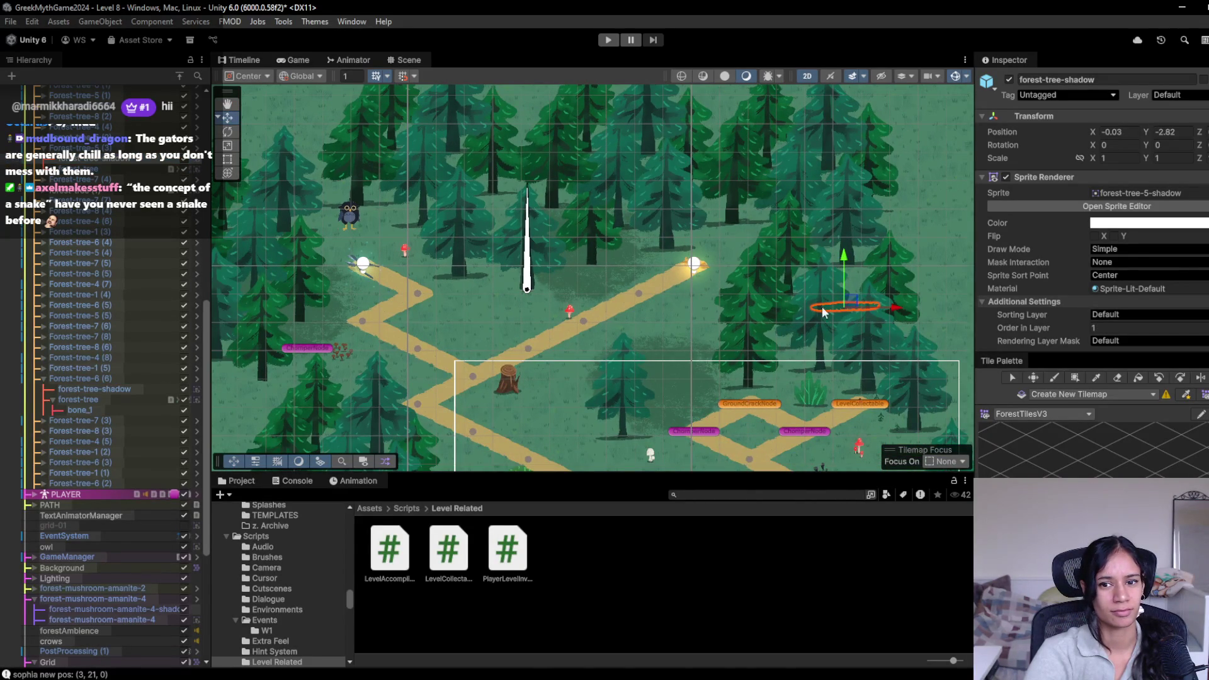
left_click_drag(818, 313, 537, 289)
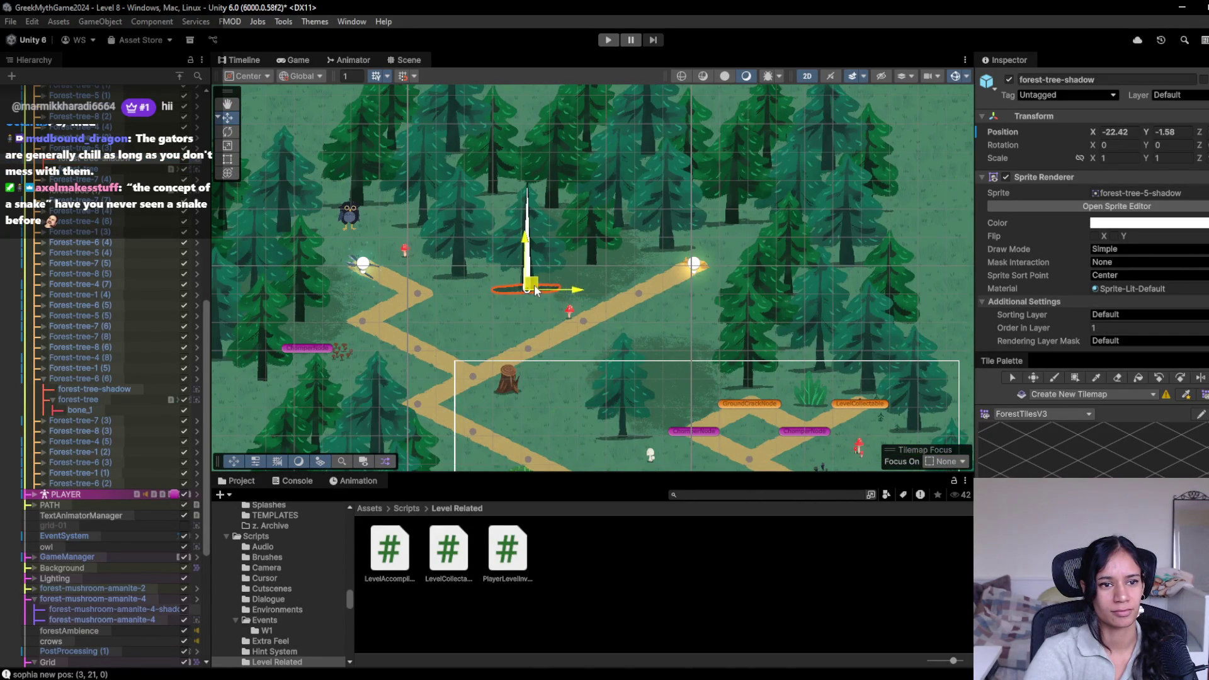
left_click(504, 247)
left_click_drag(527, 235, 532, 238)
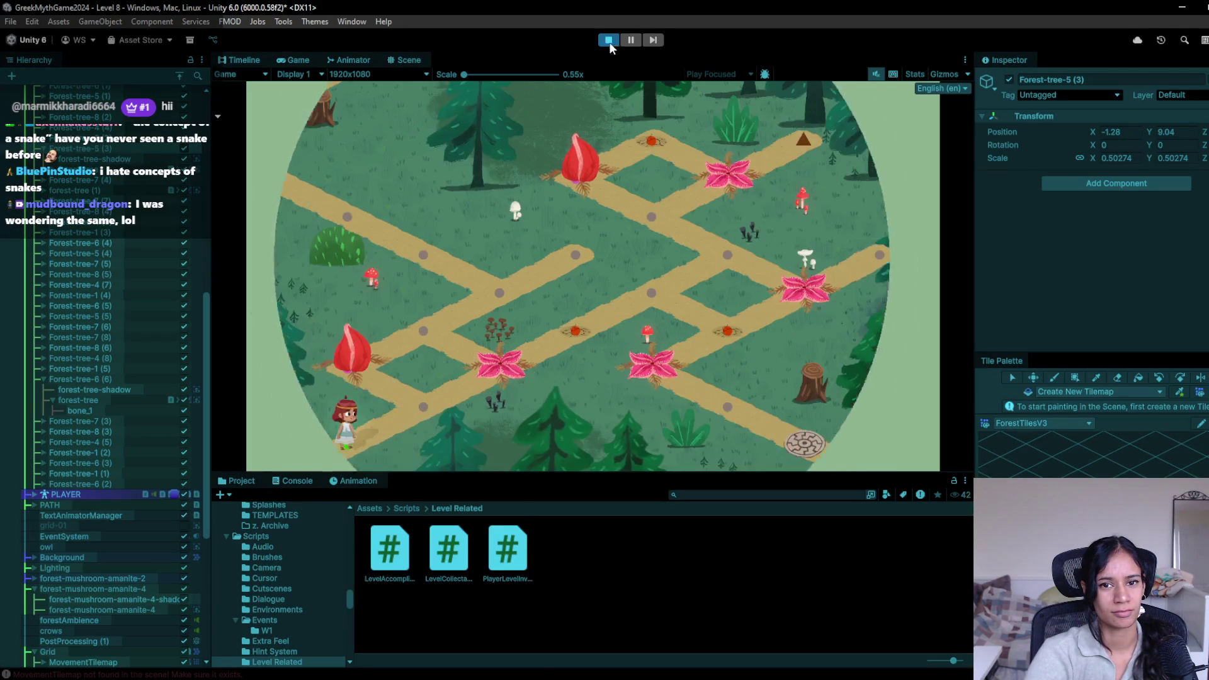
Step: Walk the character from the first bud up-left along the path to the upper-left node
left_click(431, 398)
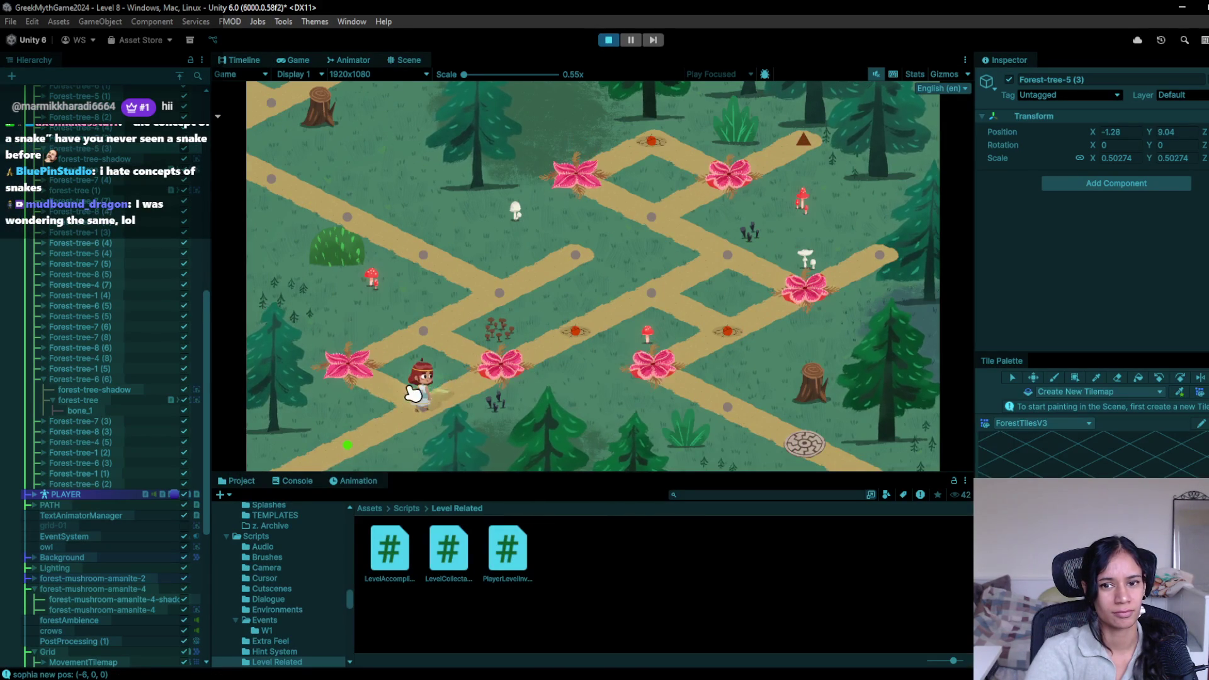
left_click(428, 334)
left_click(498, 291)
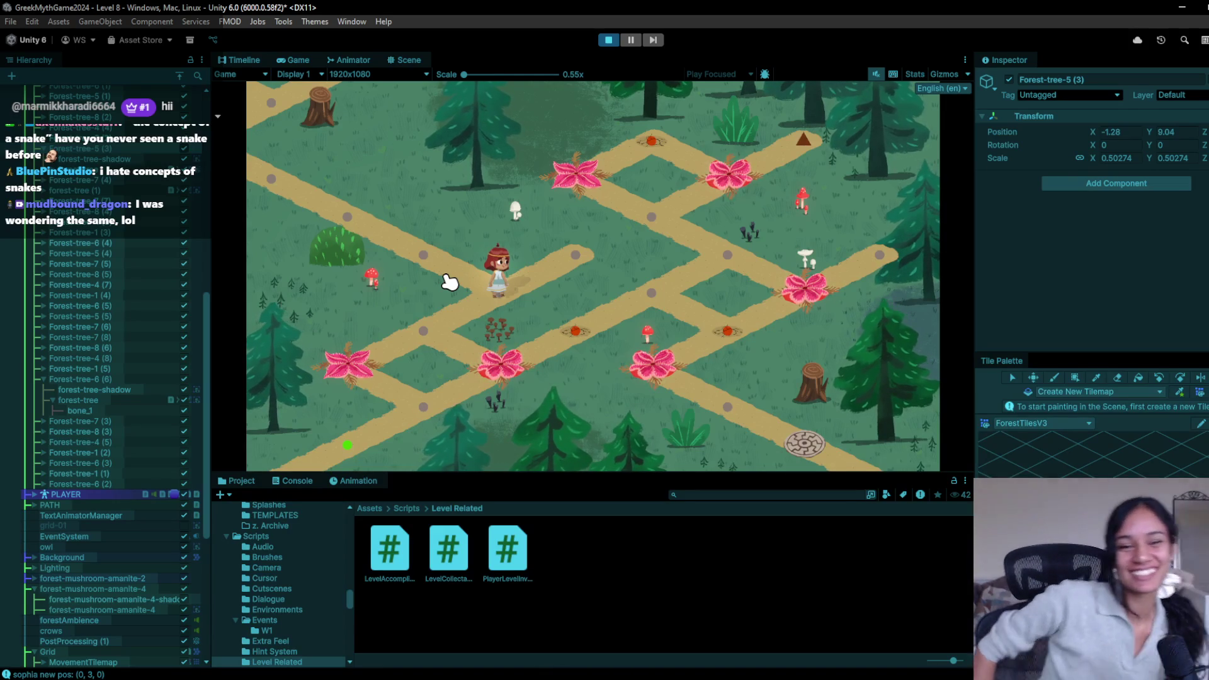
left_click(449, 283)
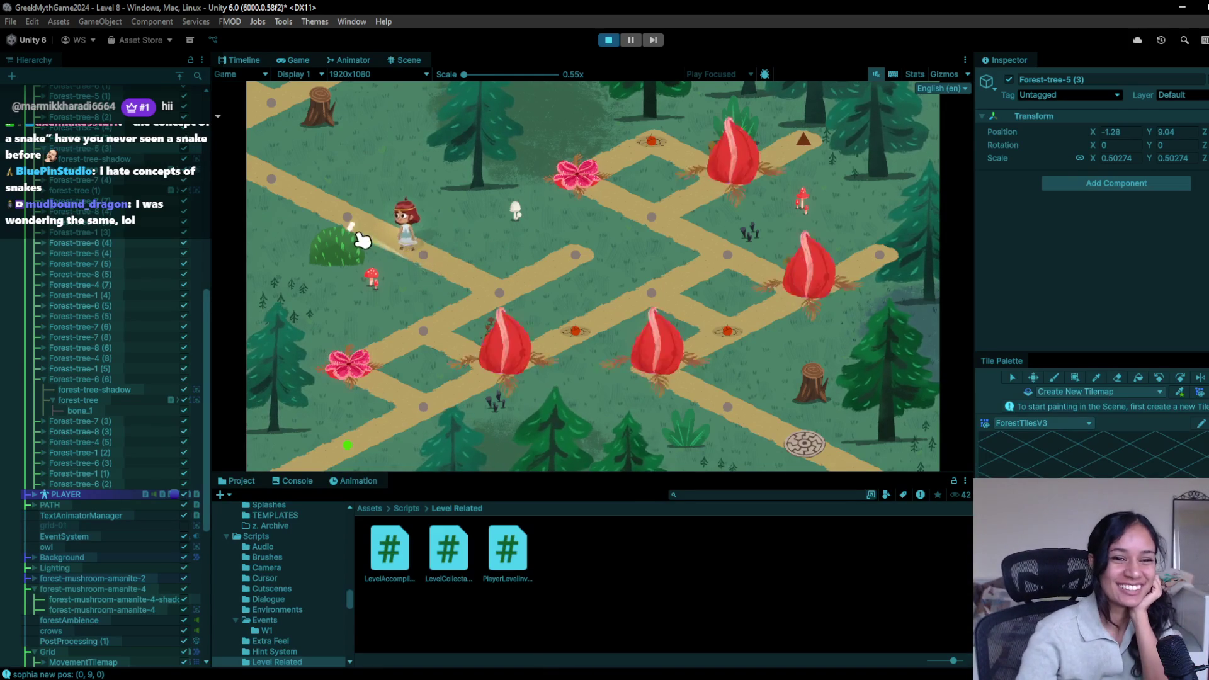
left_click(312, 189)
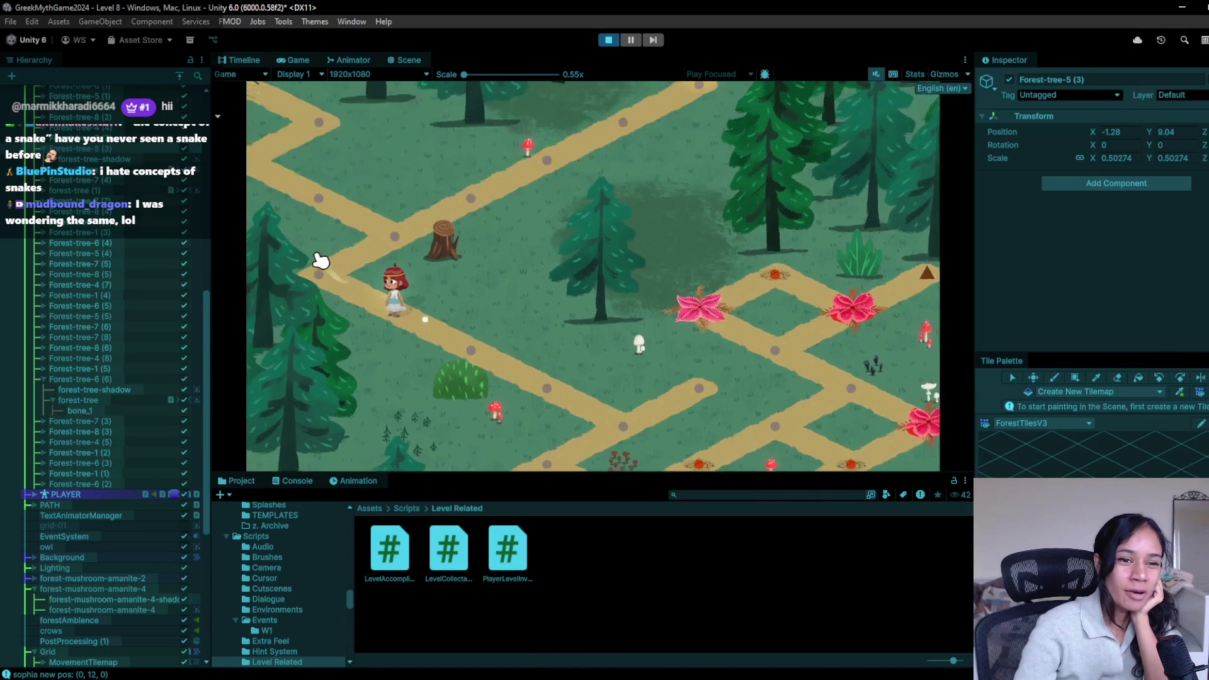
left_click(432, 334)
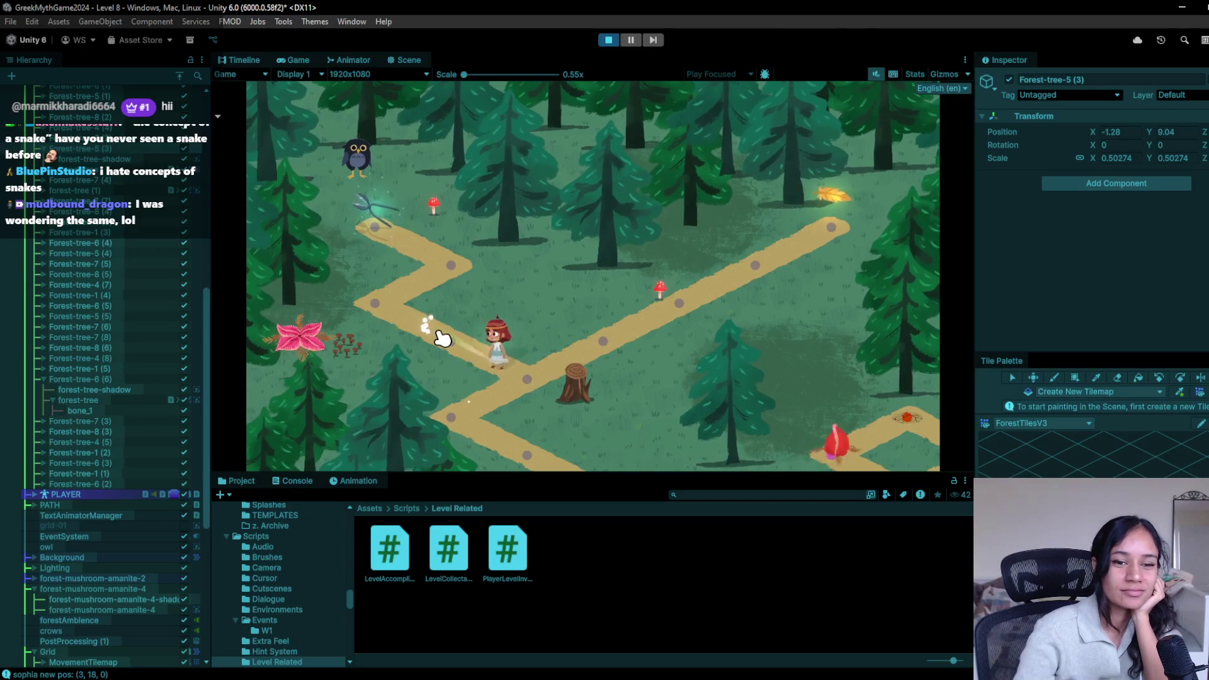
left_click(390, 308)
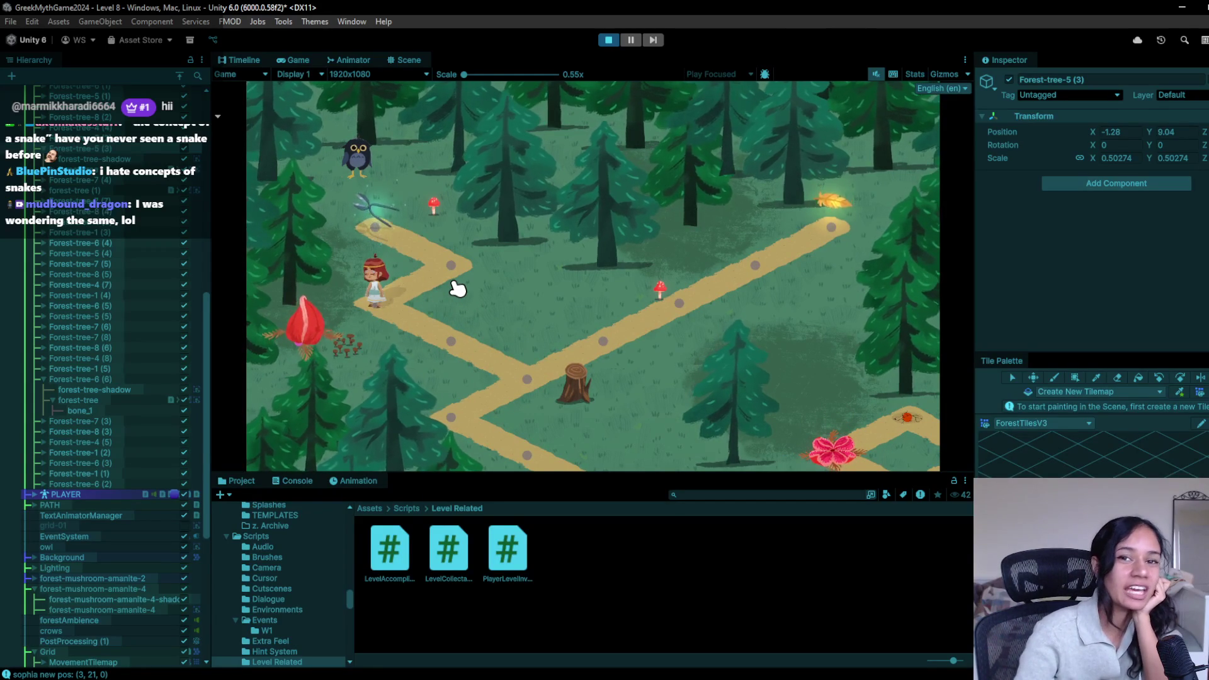
Step: Walk the character down-right past the stump toward the end node and back to the lower node
left_click(452, 346)
left_click(595, 352)
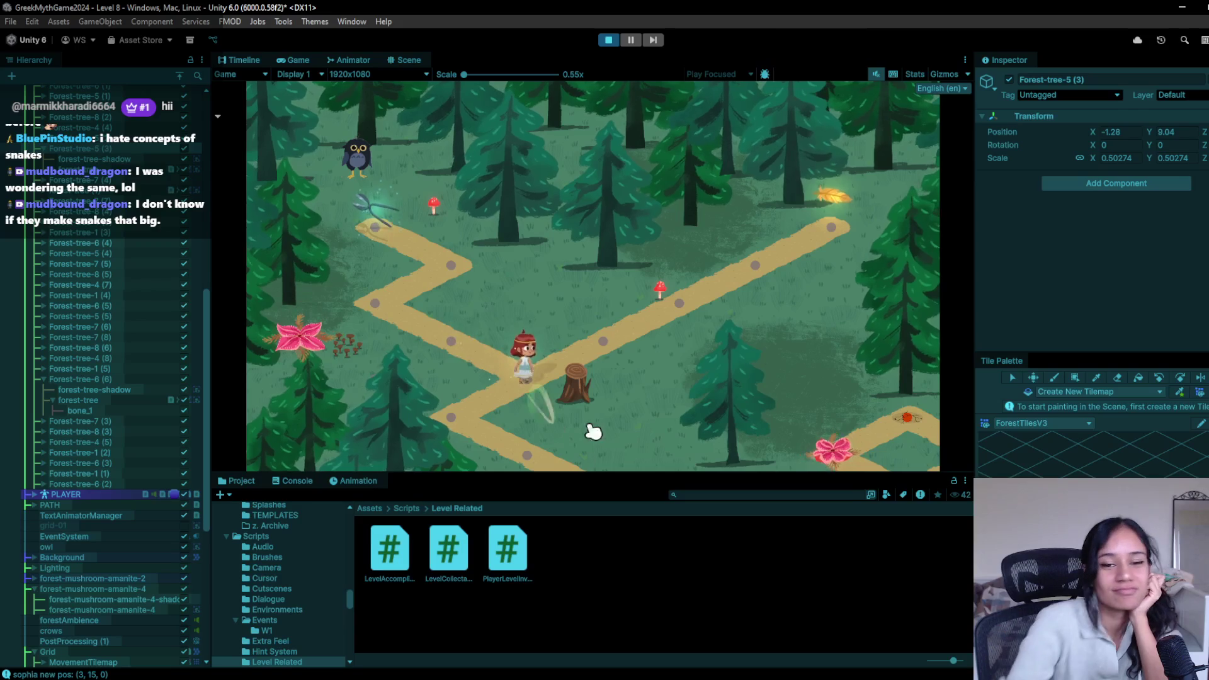
left_click(656, 327)
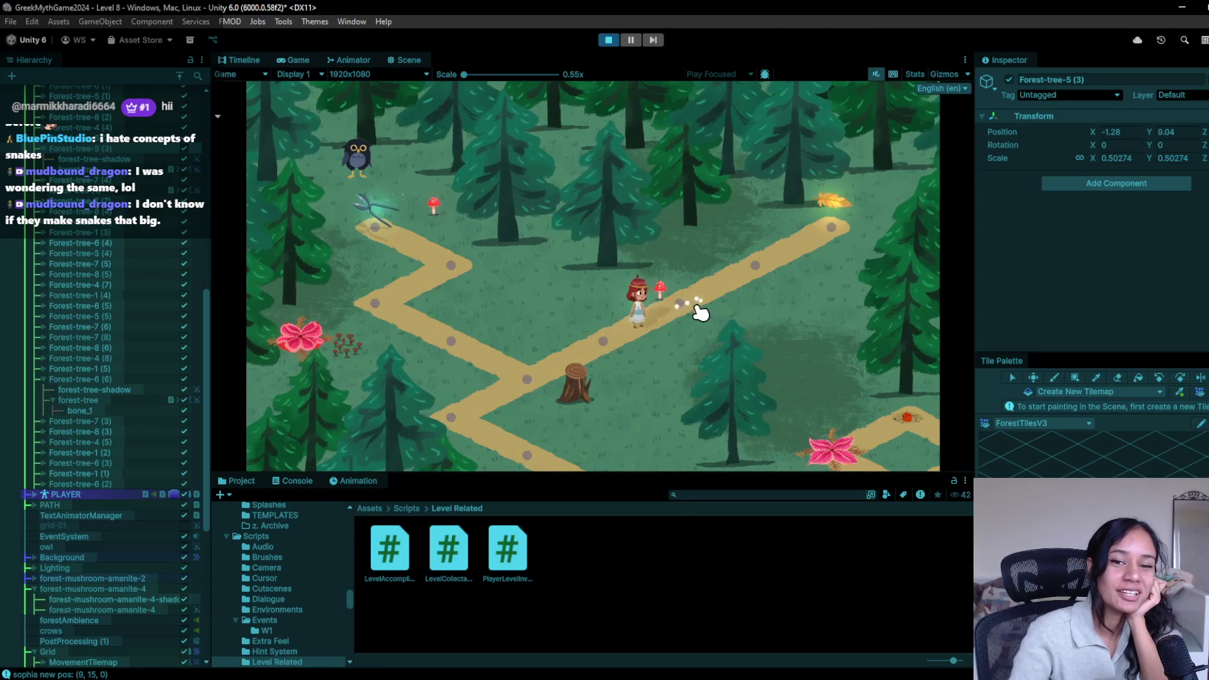
left_click(742, 284)
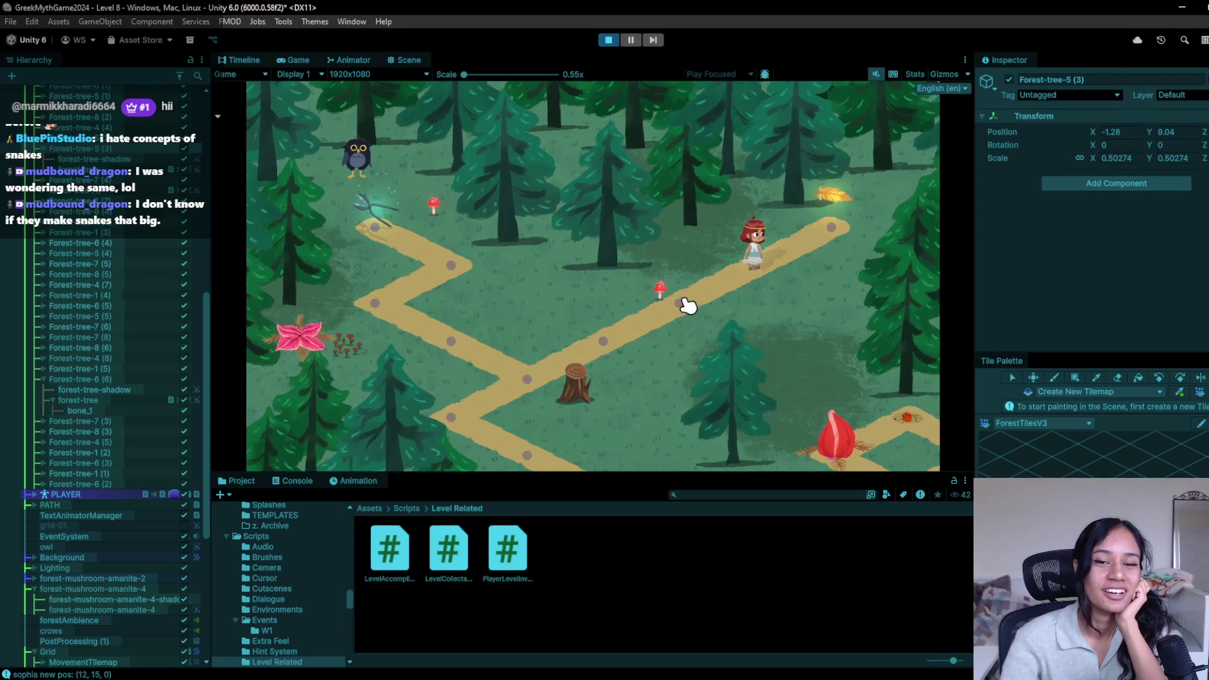
left_click(687, 311)
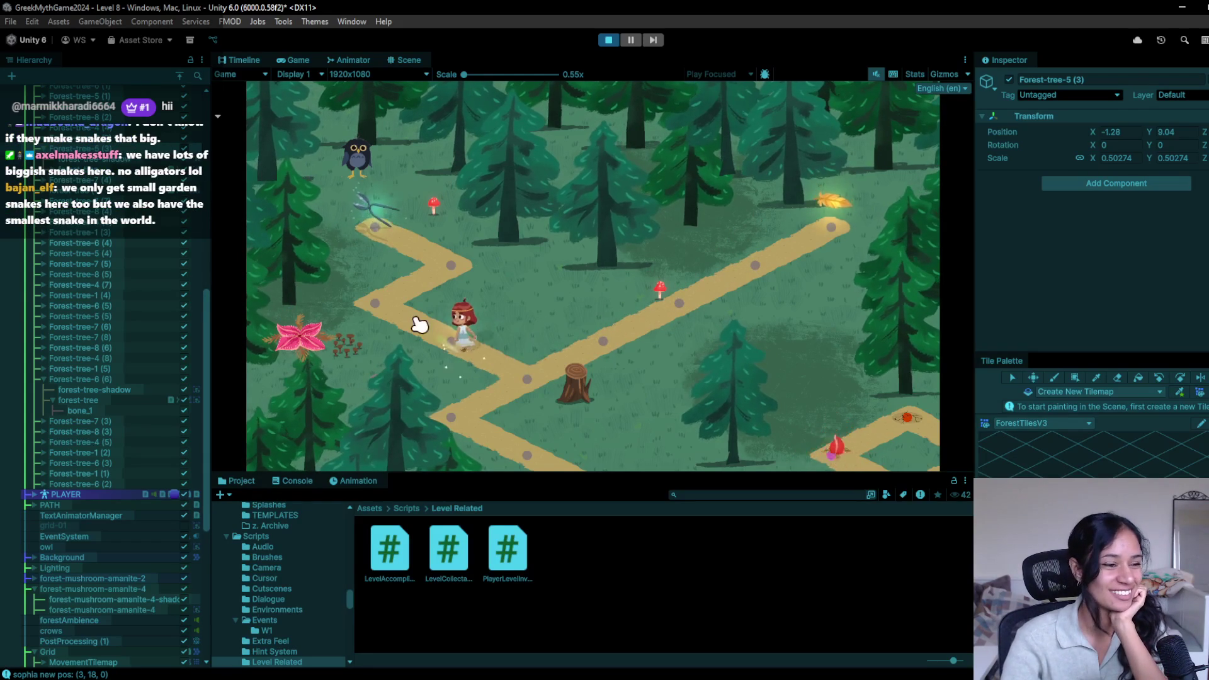
left_click(393, 242)
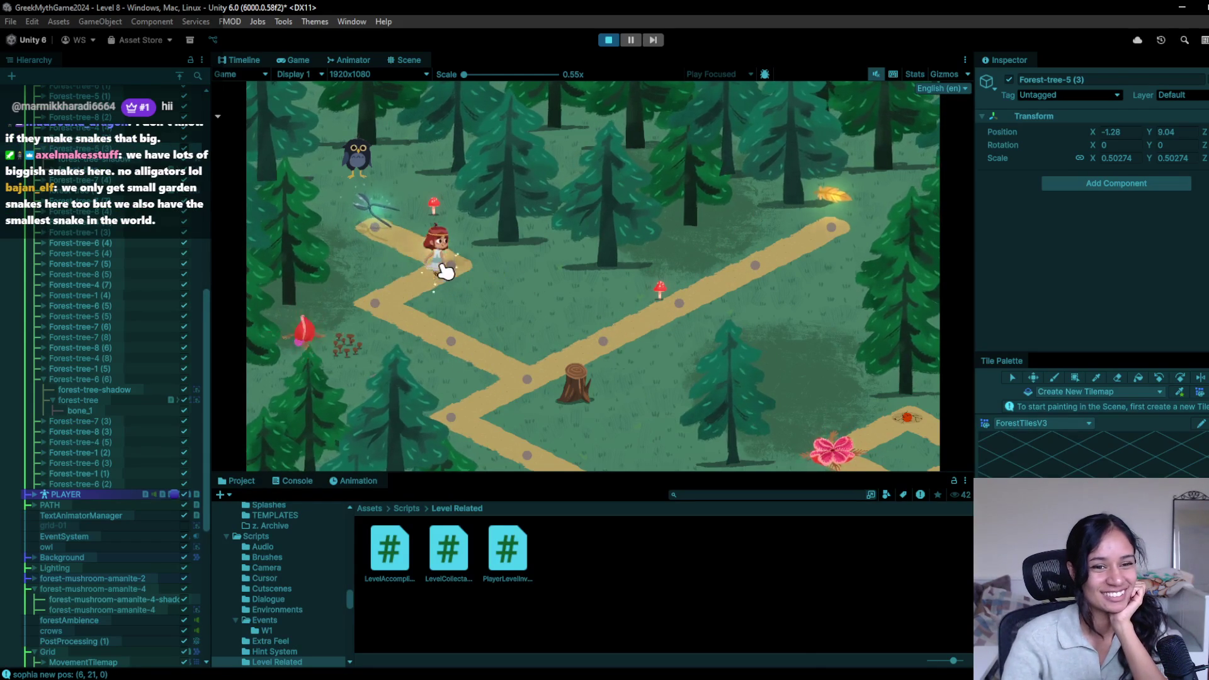
left_click(460, 274)
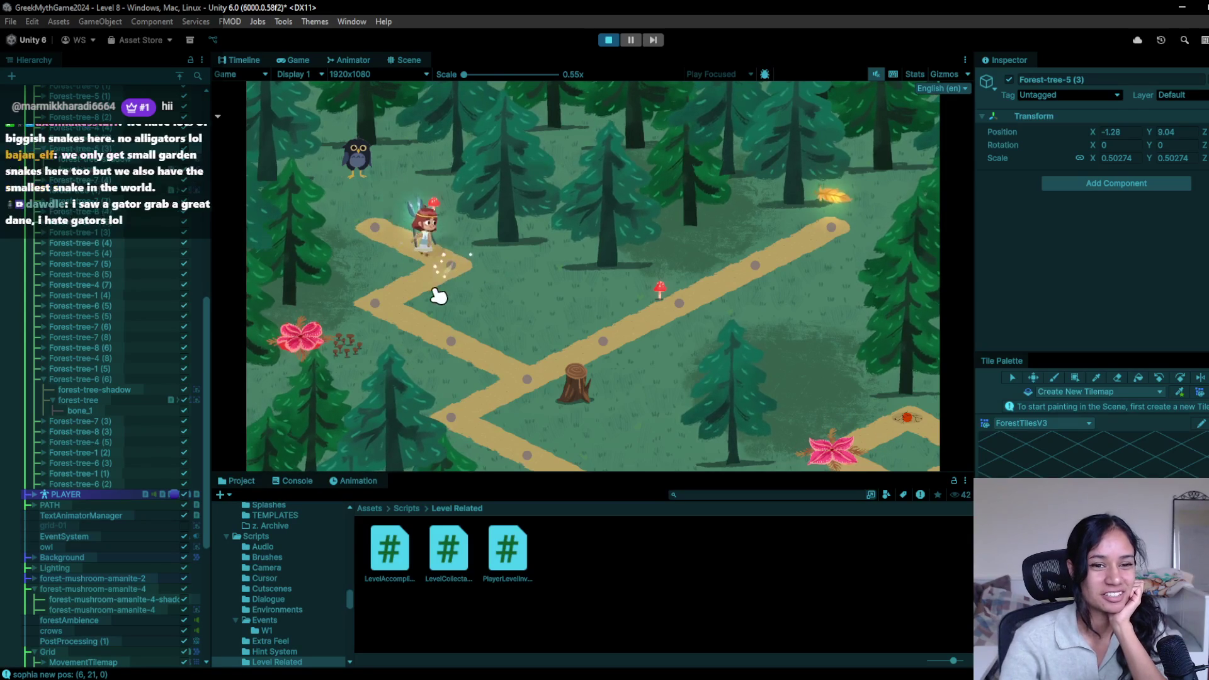
left_click(511, 376)
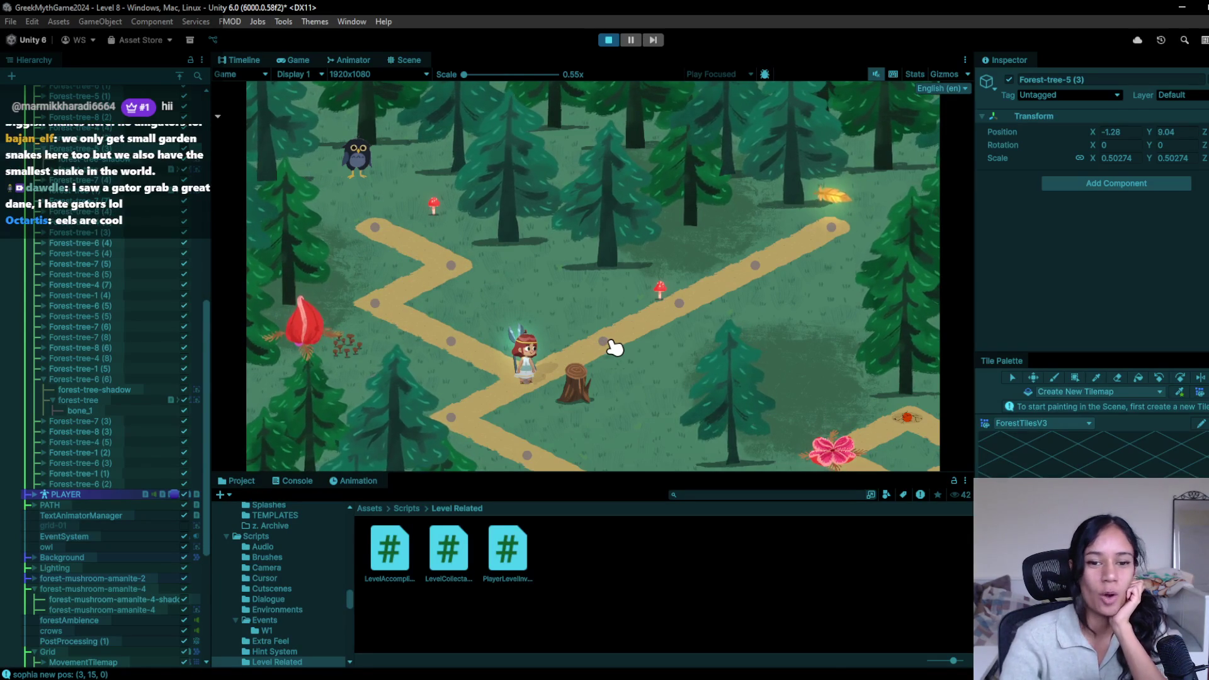
left_click(608, 347)
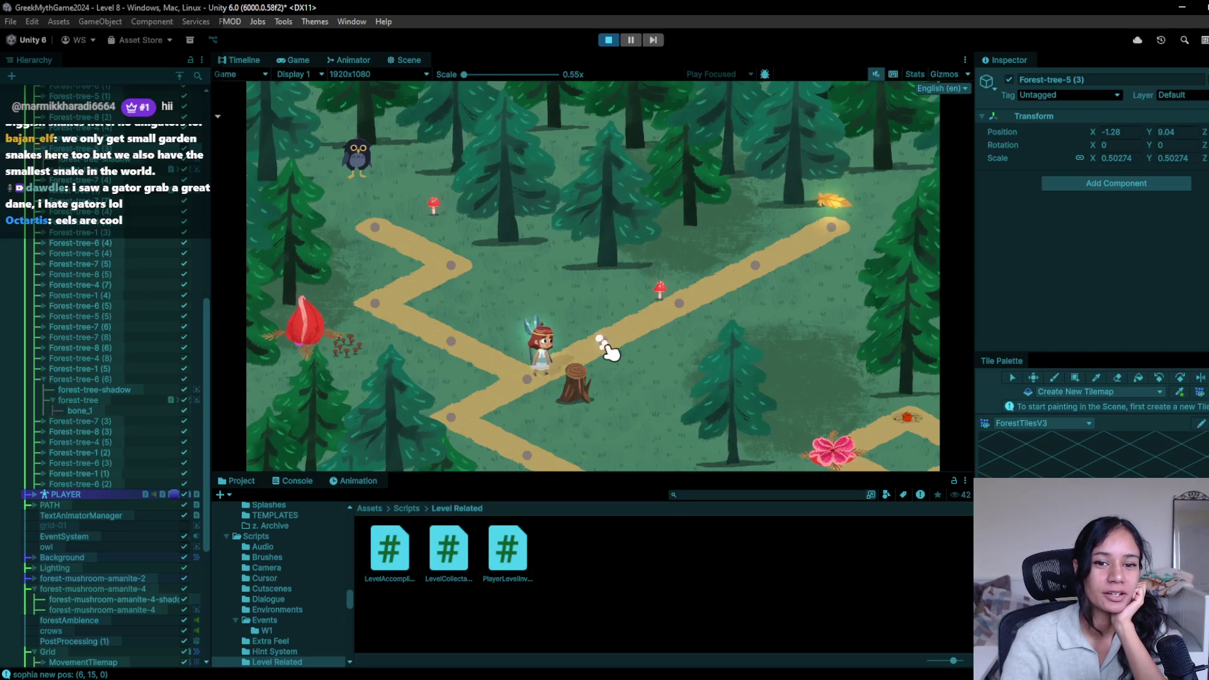
left_click(837, 235)
left_click(769, 275)
left_click(677, 317)
left_click(489, 413)
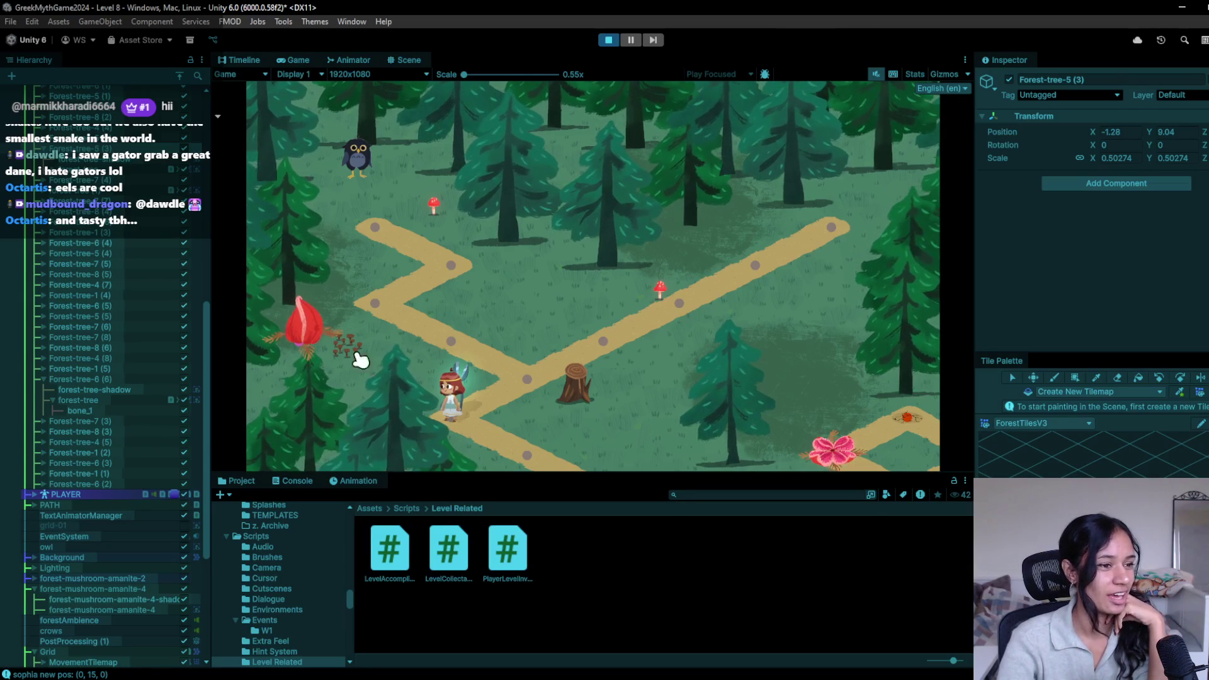
Step: Walk the character up-left to the top-left path node, then stop play mode
left_click(497, 356)
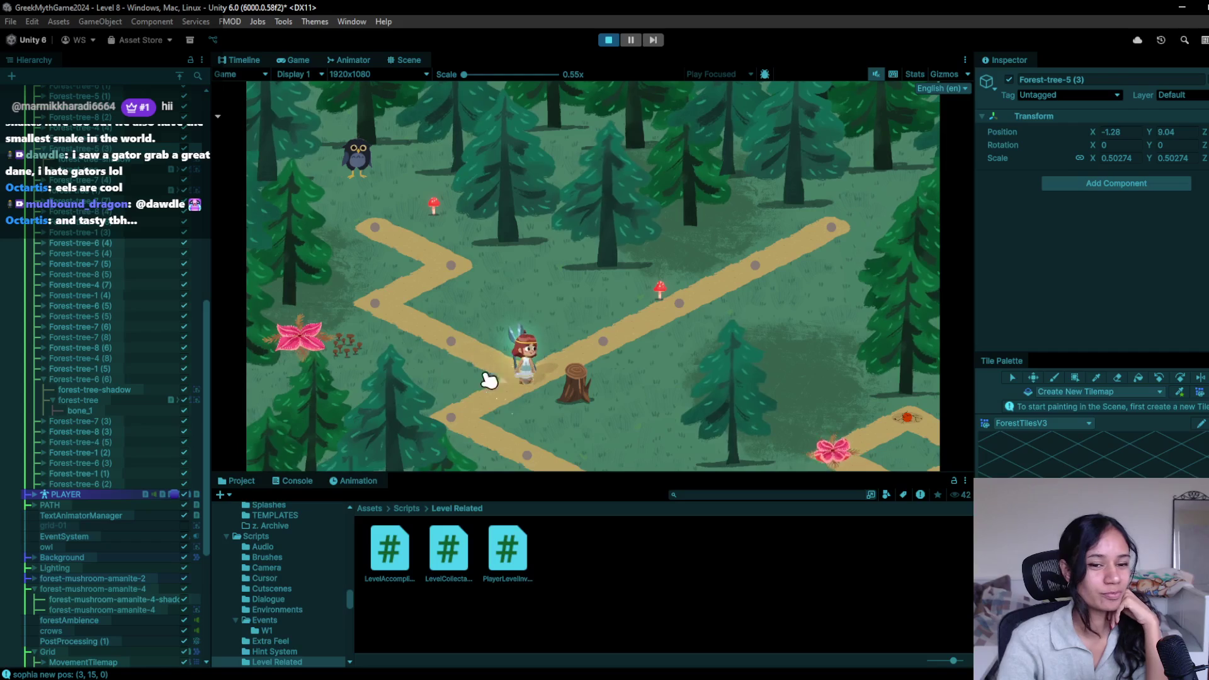
left_click(362, 310)
left_click(453, 281)
left_click(369, 232)
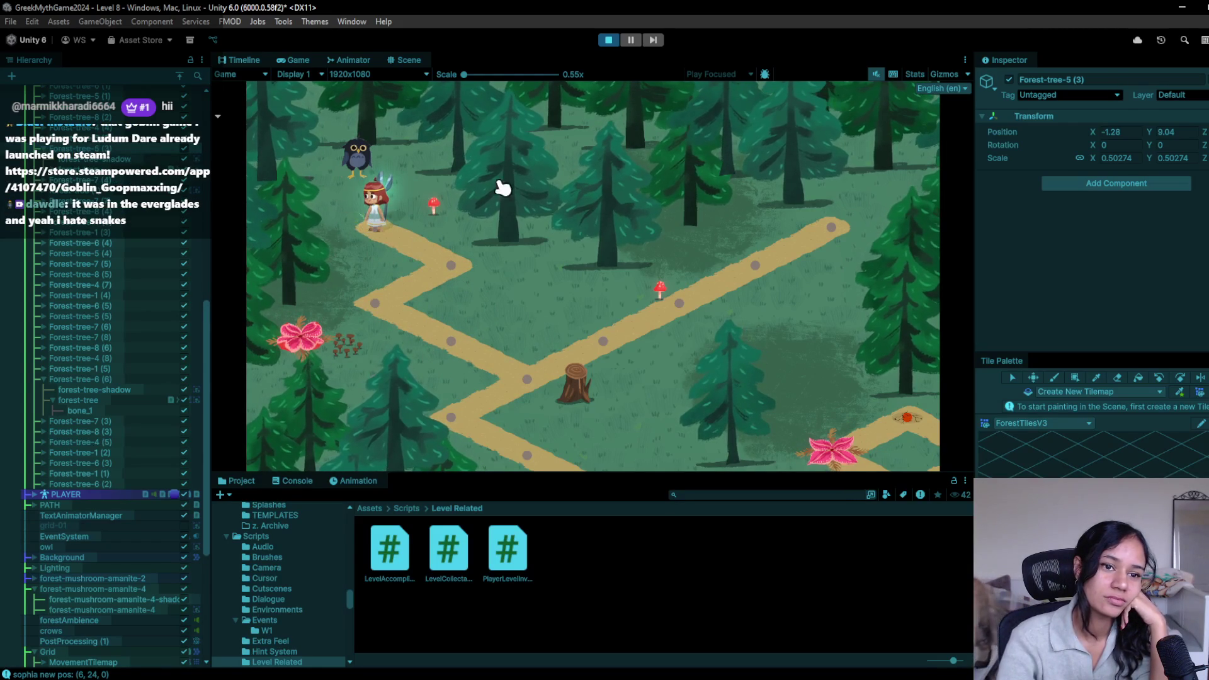
left_click(611, 40)
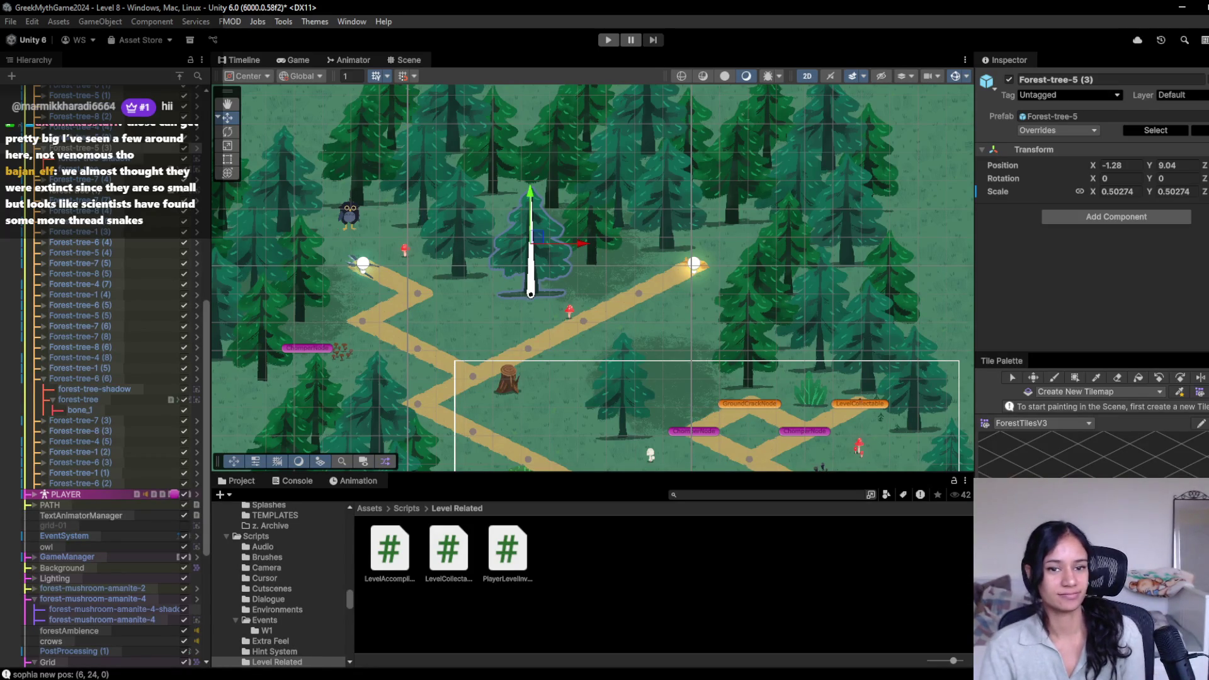
Step: Delete the ChomperNode by the left path end, pan to the left forest, and start a playtest
left_click(299, 350)
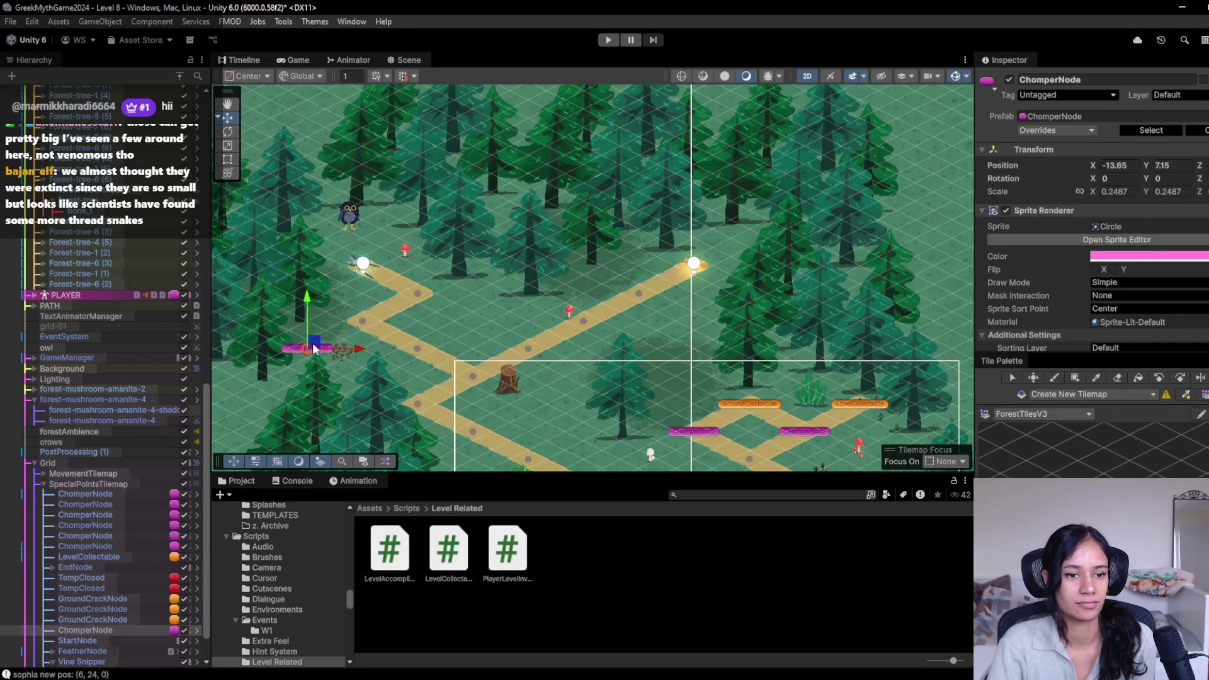
key("Delete")
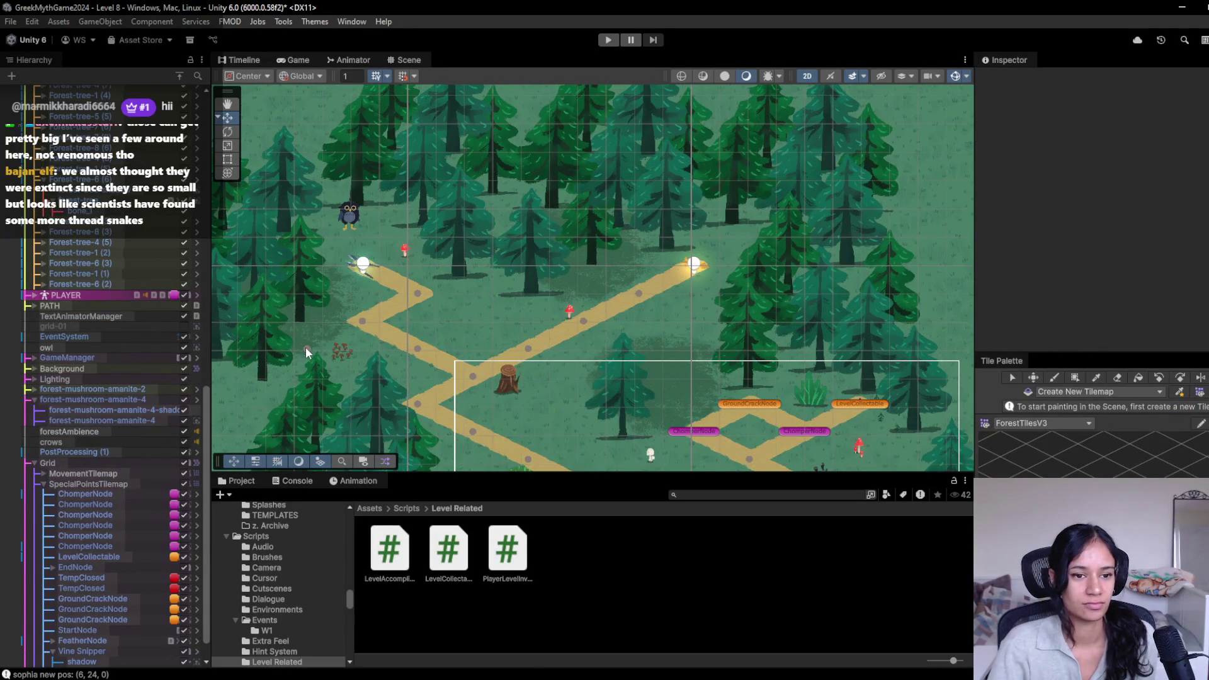
left_click(306, 347)
left_click(307, 348)
left_click(310, 350)
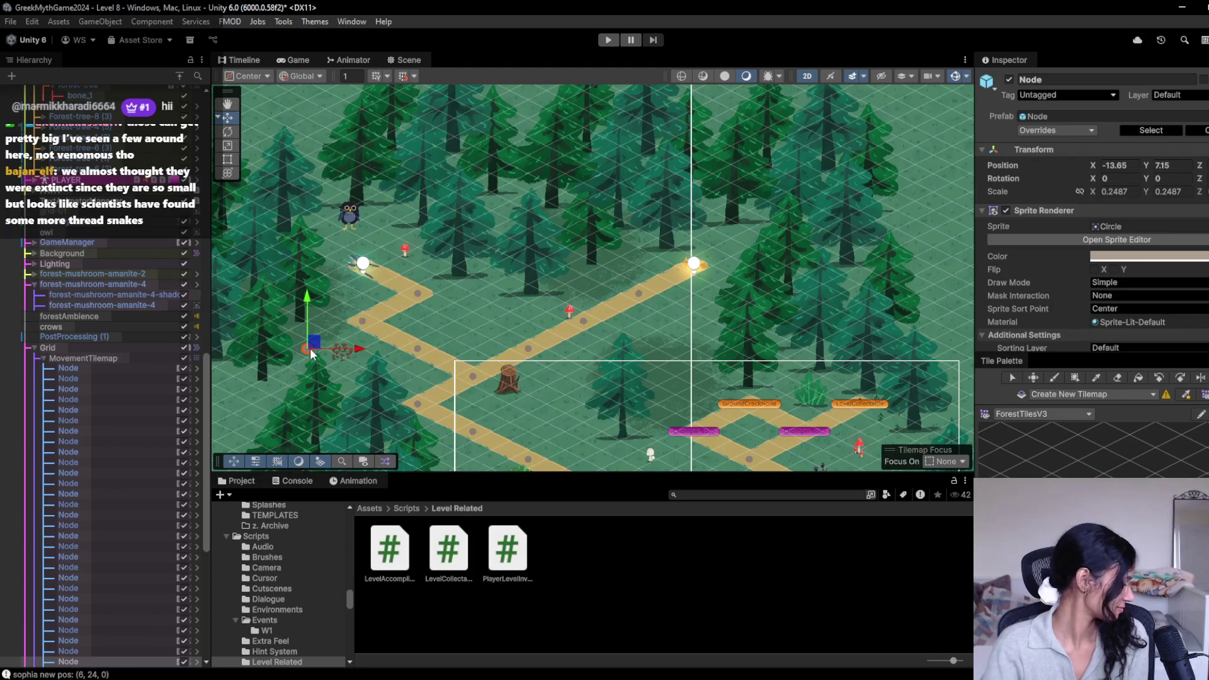
left_click(318, 357)
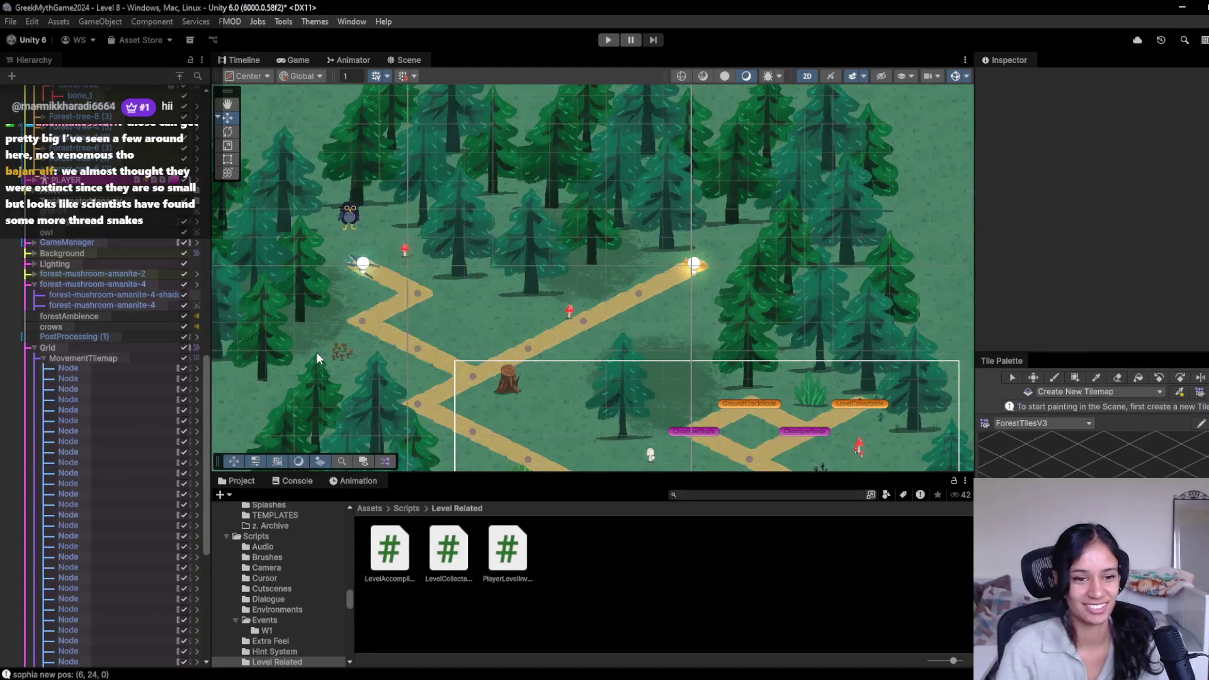
left_click_drag(374, 342, 496, 347)
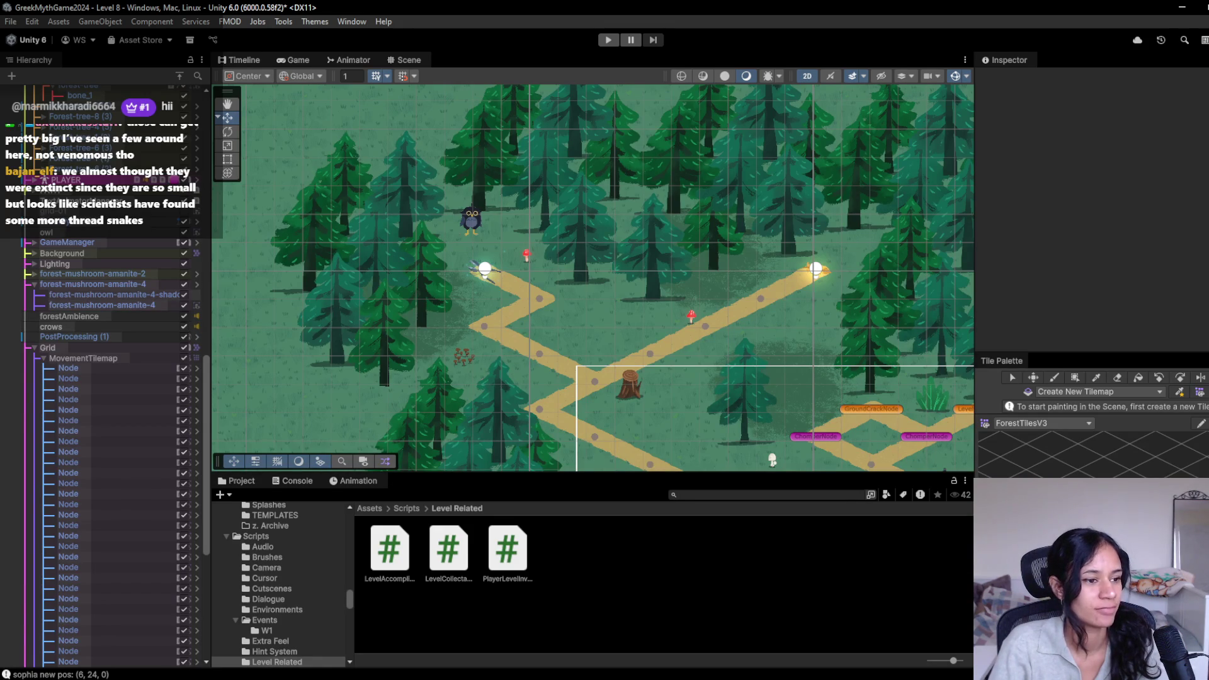
left_click(608, 39)
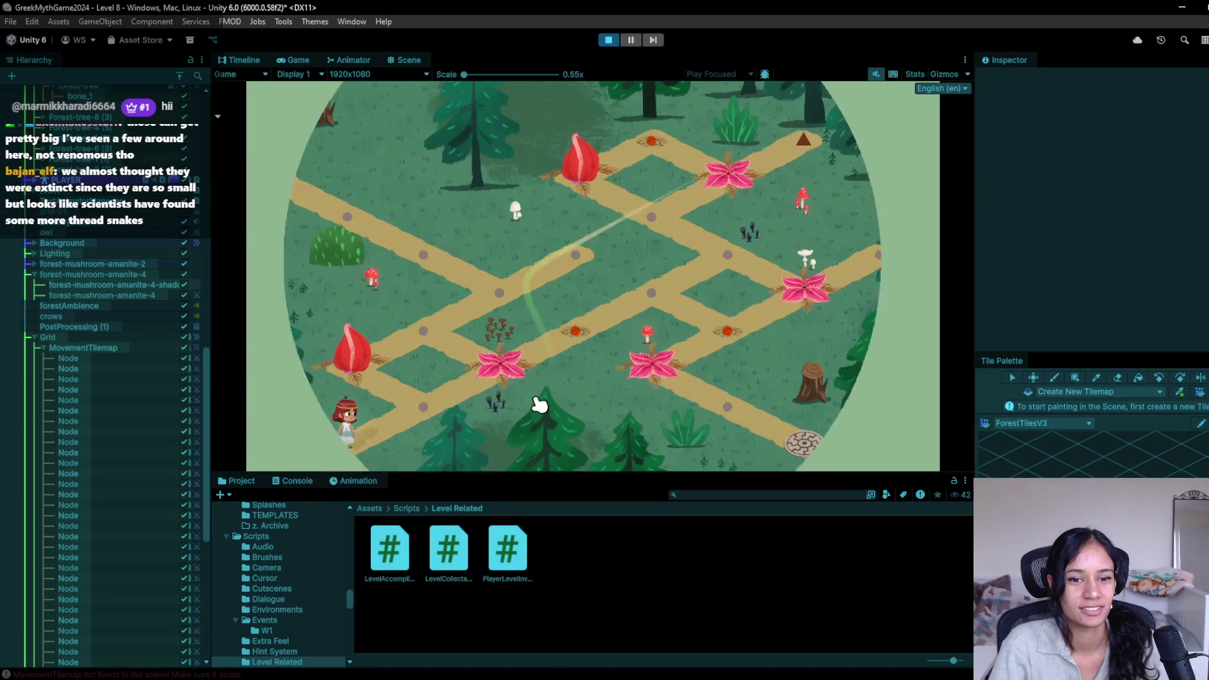
Step: Walk the character up past the first junction to the upper-left, then stop the game
left_click(494, 291)
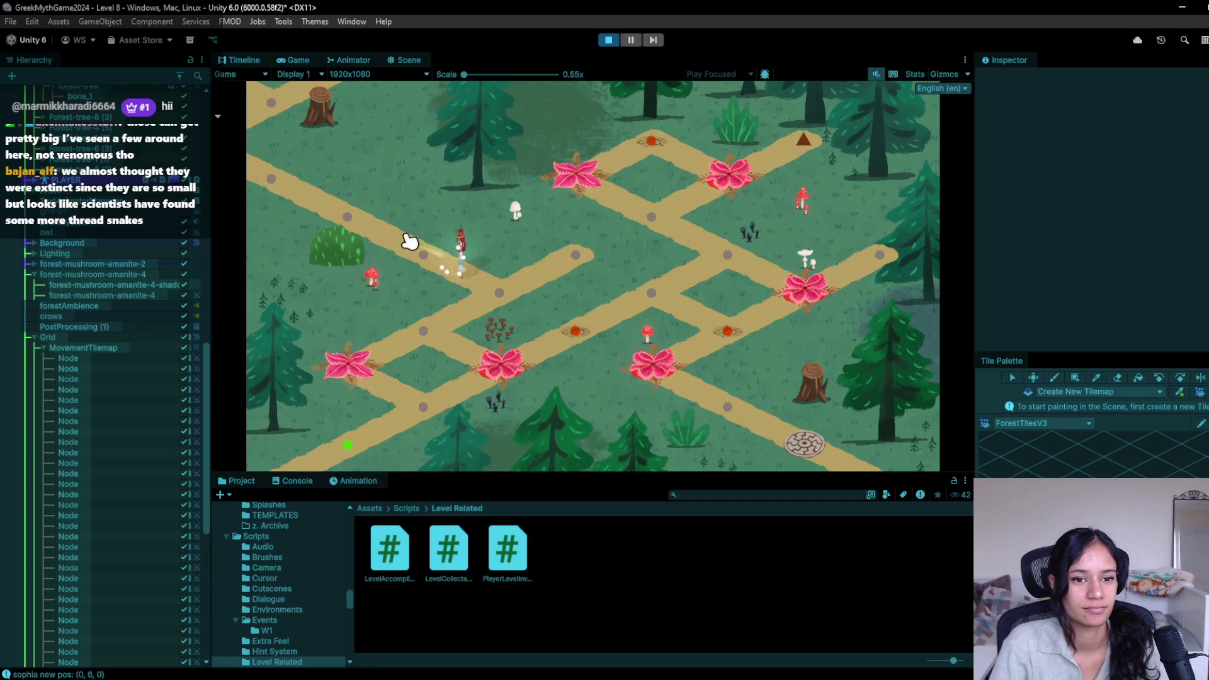
left_click(293, 178)
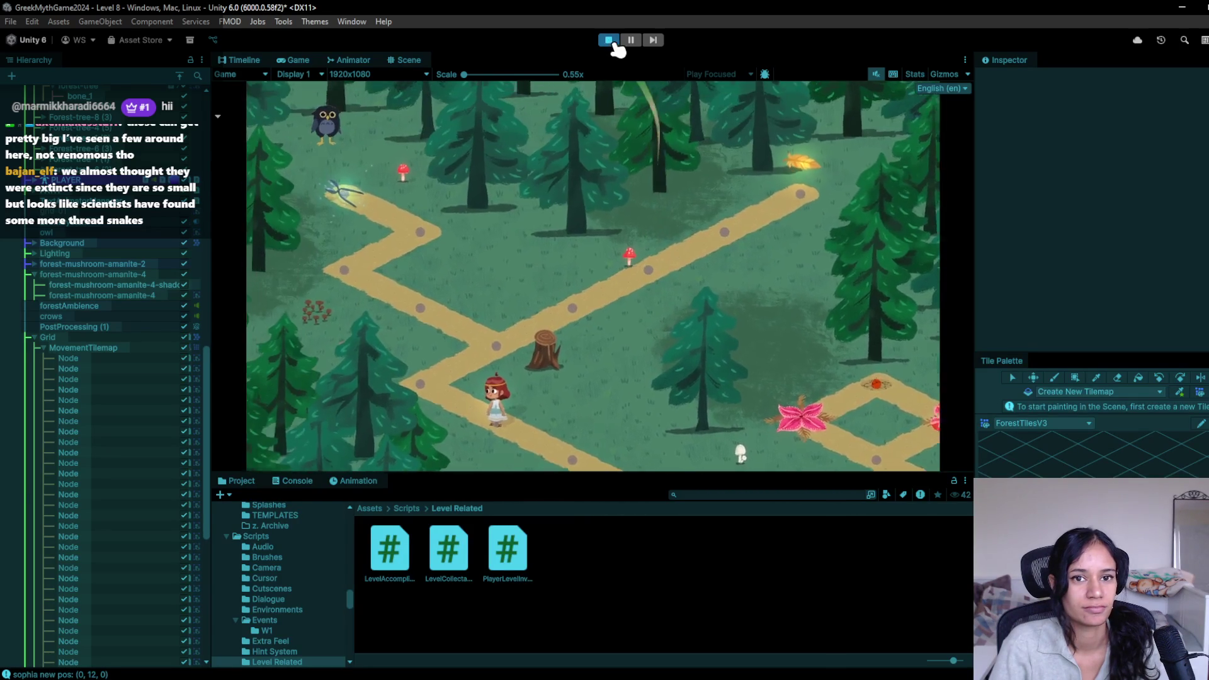
left_click(609, 40)
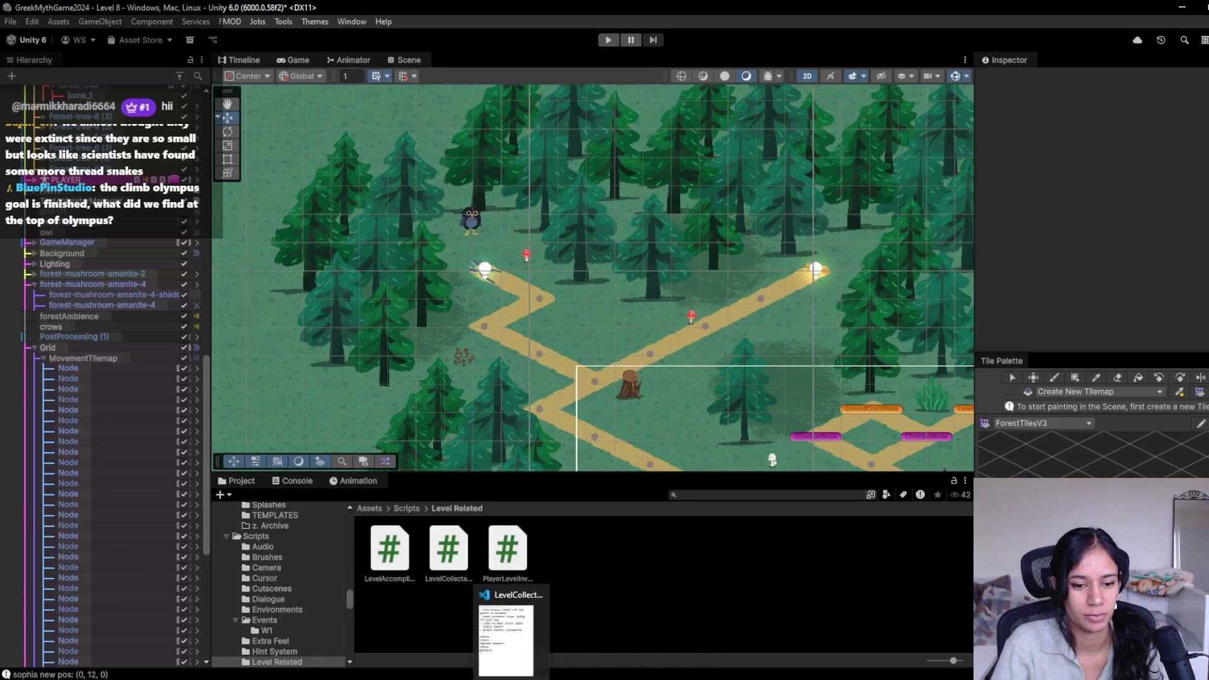
Step: In SophiasPathSaveData.json, change level 9's completion value on line 77 from true to false
mouse_move(398, 679)
left_click(397, 633)
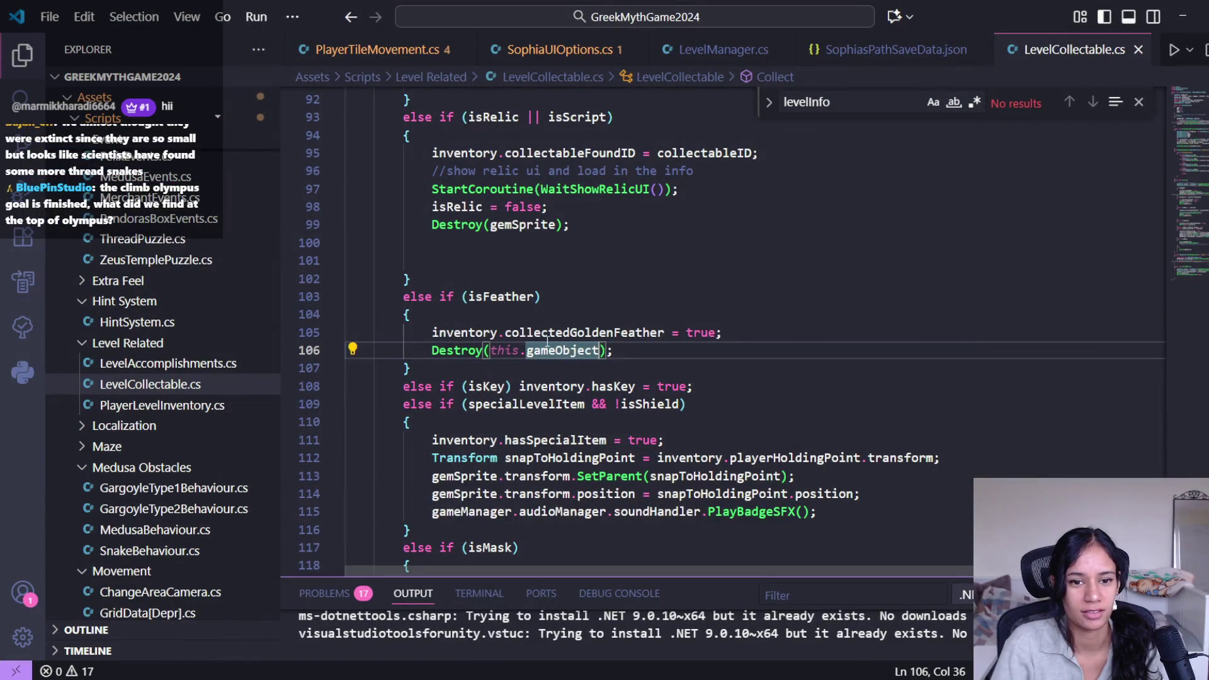
left_click(844, 49)
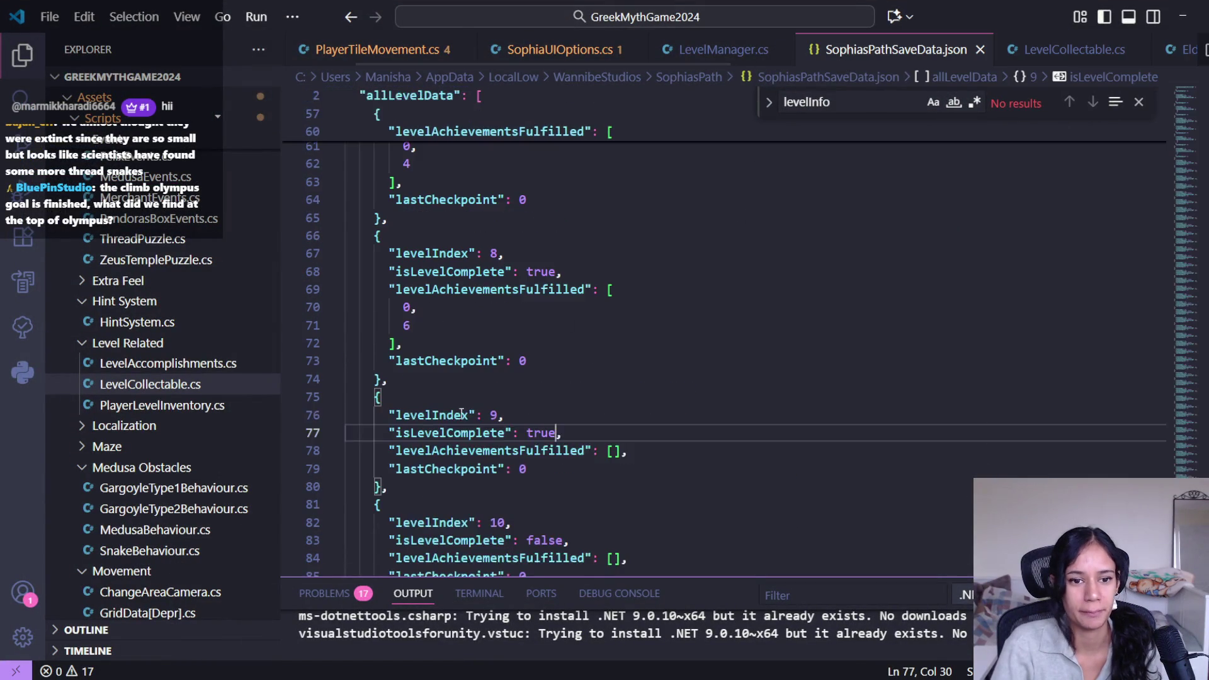
double_click(543, 366)
type("false")
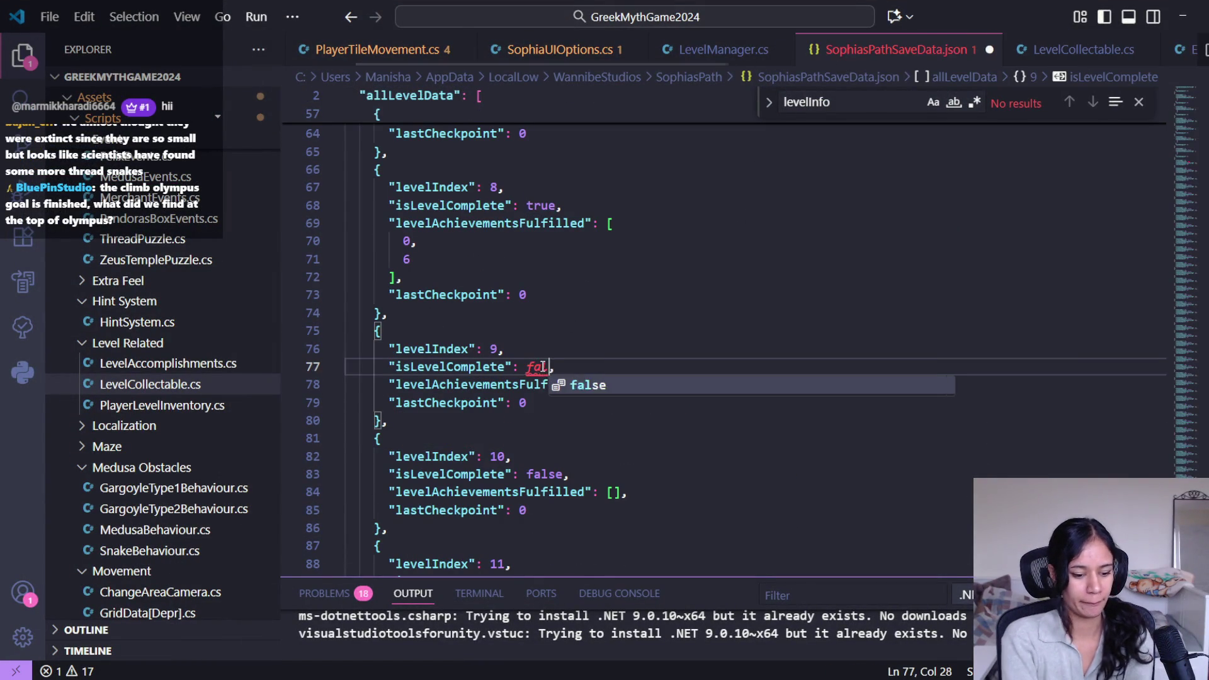
left_click(1183, 17)
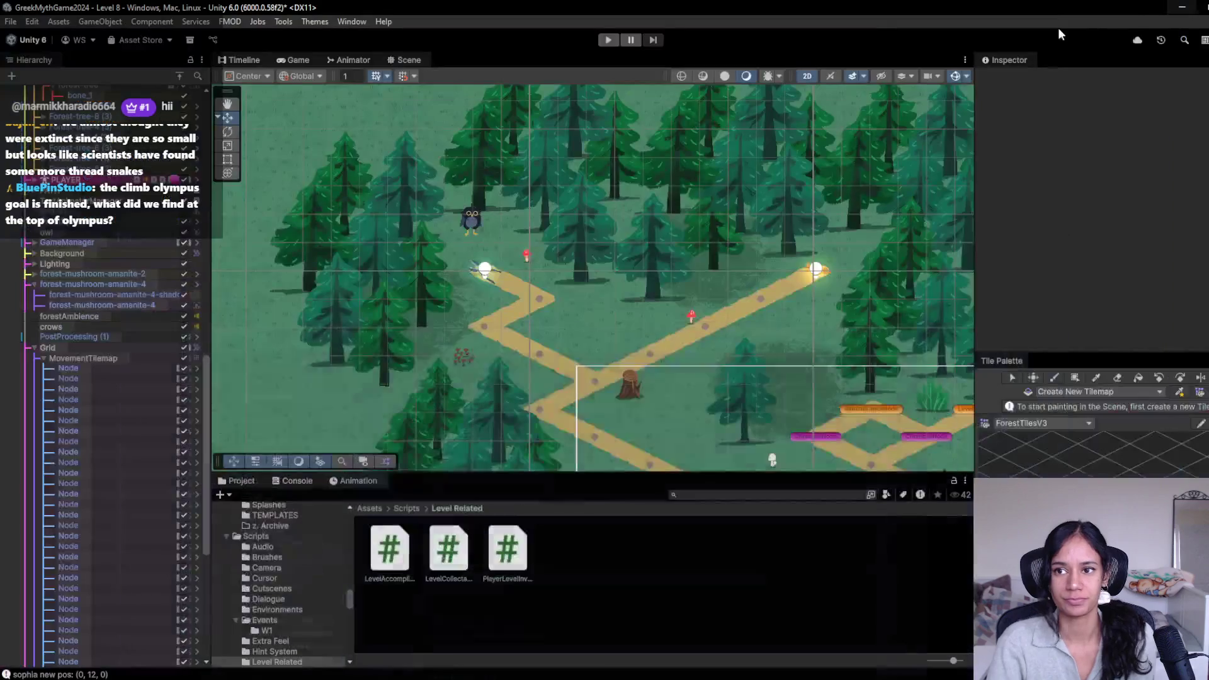
Step: Start play mode with the Play button in the Unity toolbar
left_click(608, 40)
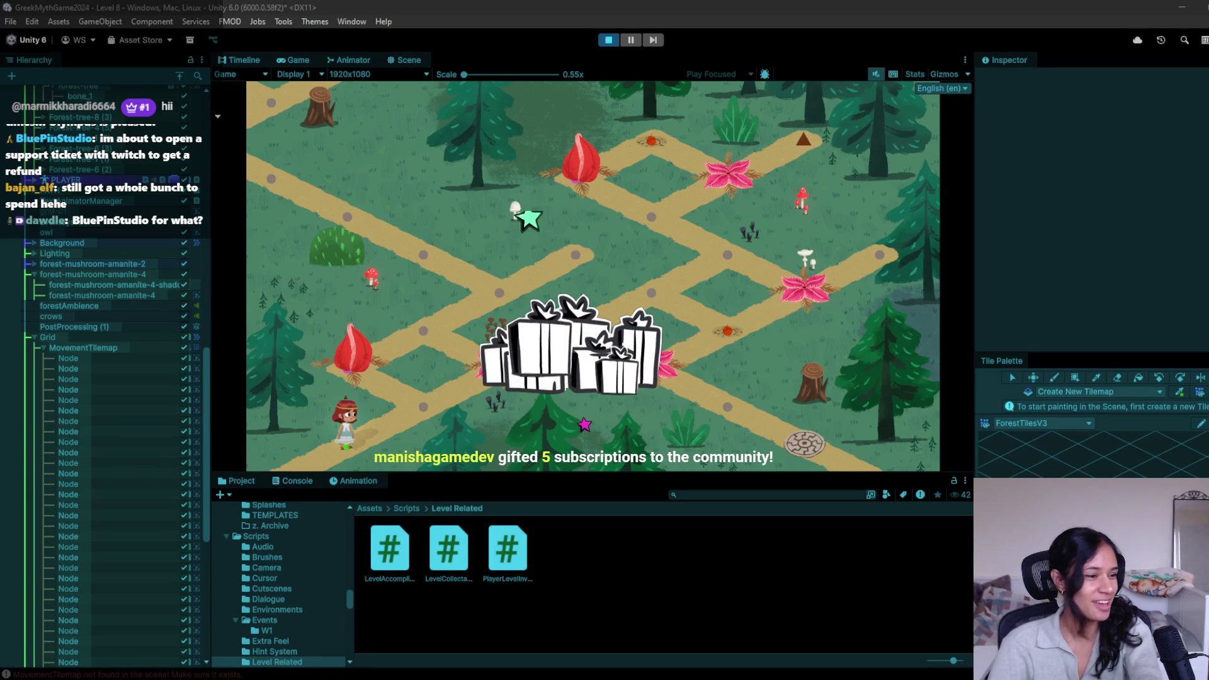
key("alt+Tab")
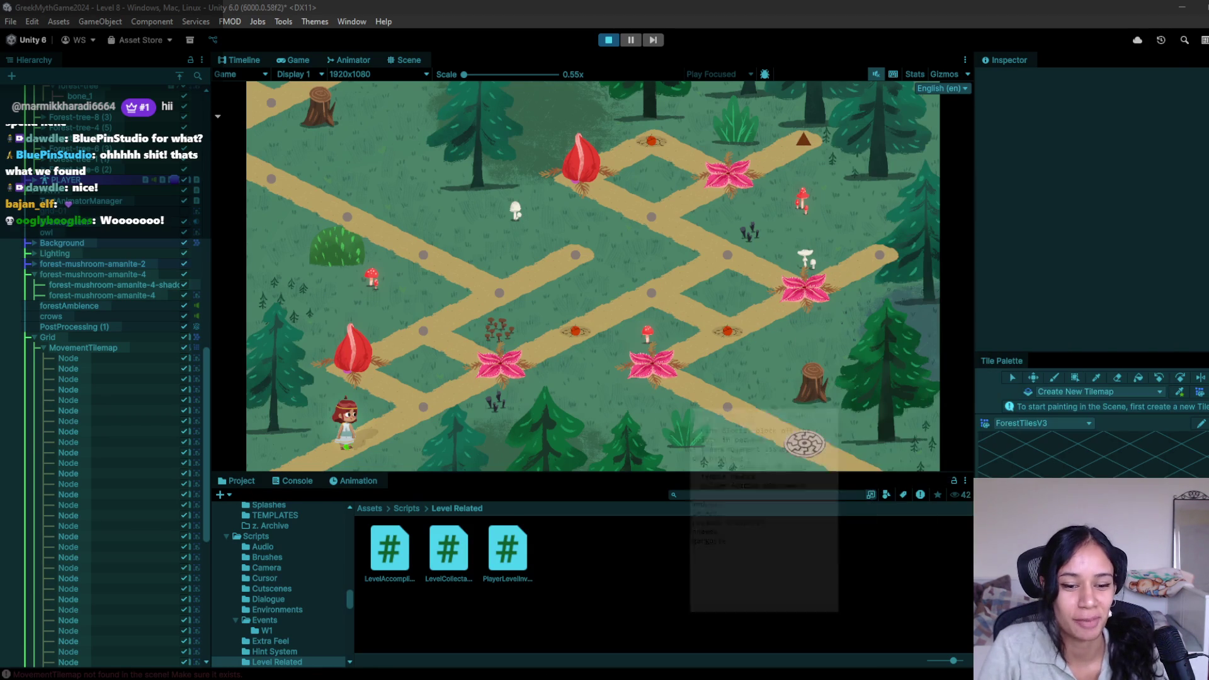
mouse_move(526, 678)
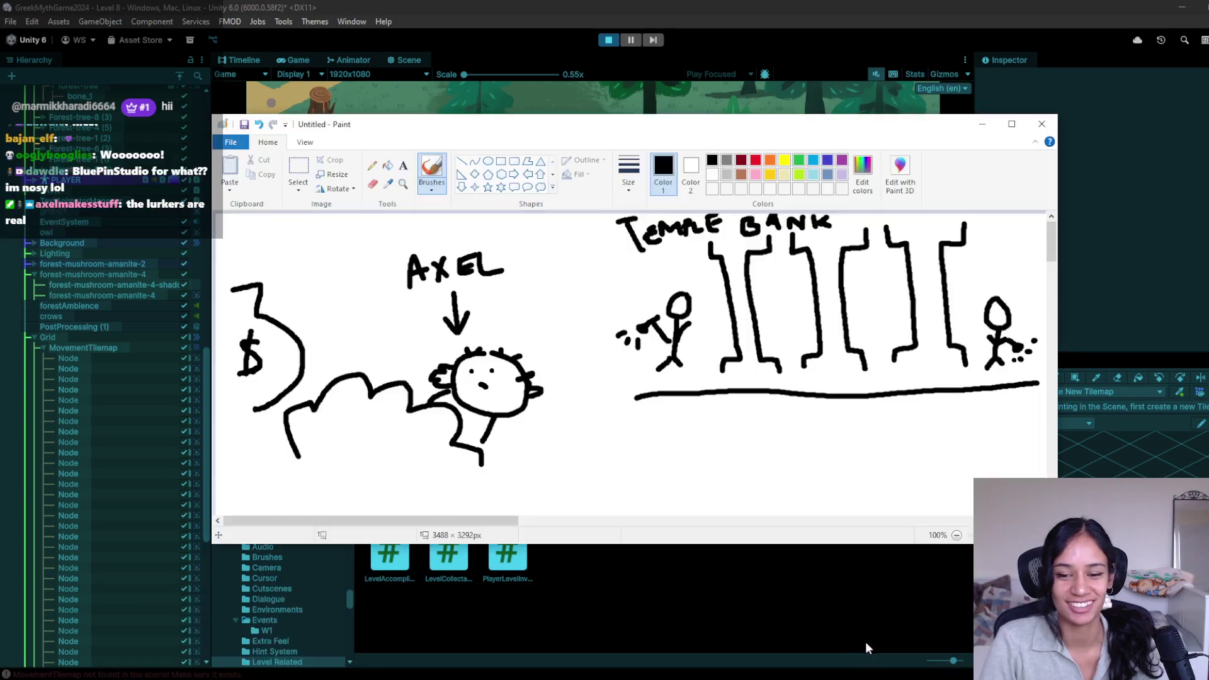
Step: Bring up the Paint window with the AXEL drawing, shift it slightly, then minimize it
left_click(864, 651)
scroll(660, 359, "down", 1)
scroll(666, 358, "up", 1)
mouse_move(473, 527)
left_mouse_down()
mouse_move(513, 520)
mouse_move(495, 520)
left_mouse_up()
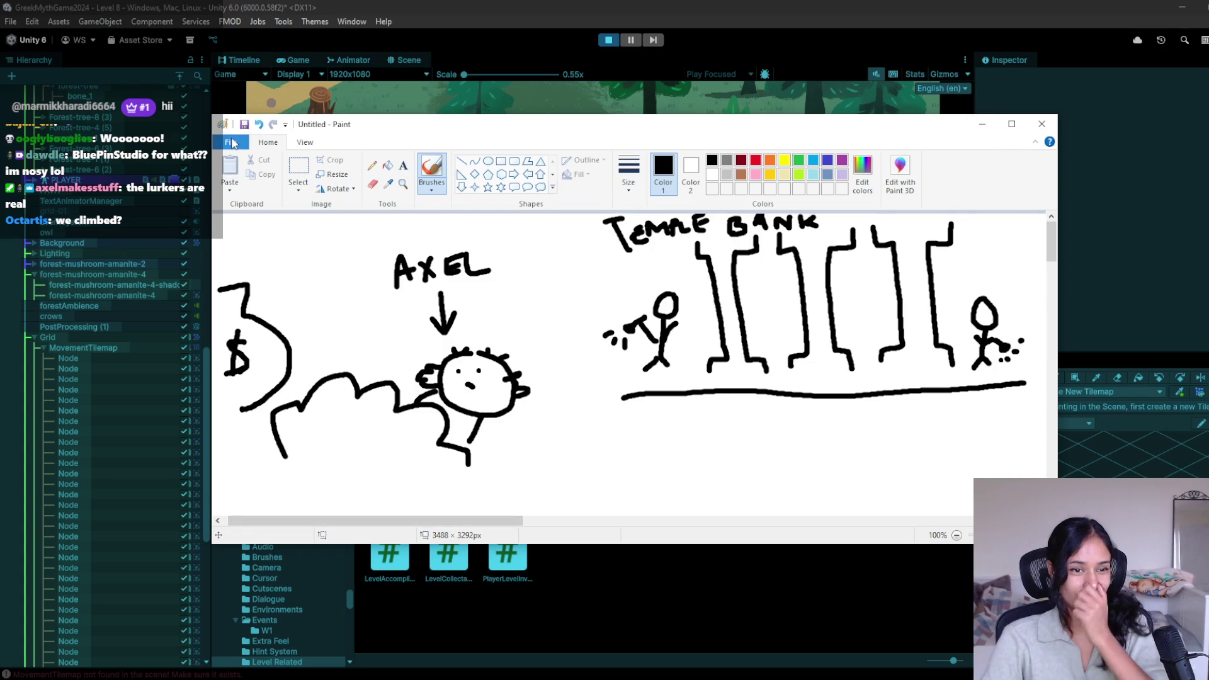
left_click_drag(399, 126, 425, 142)
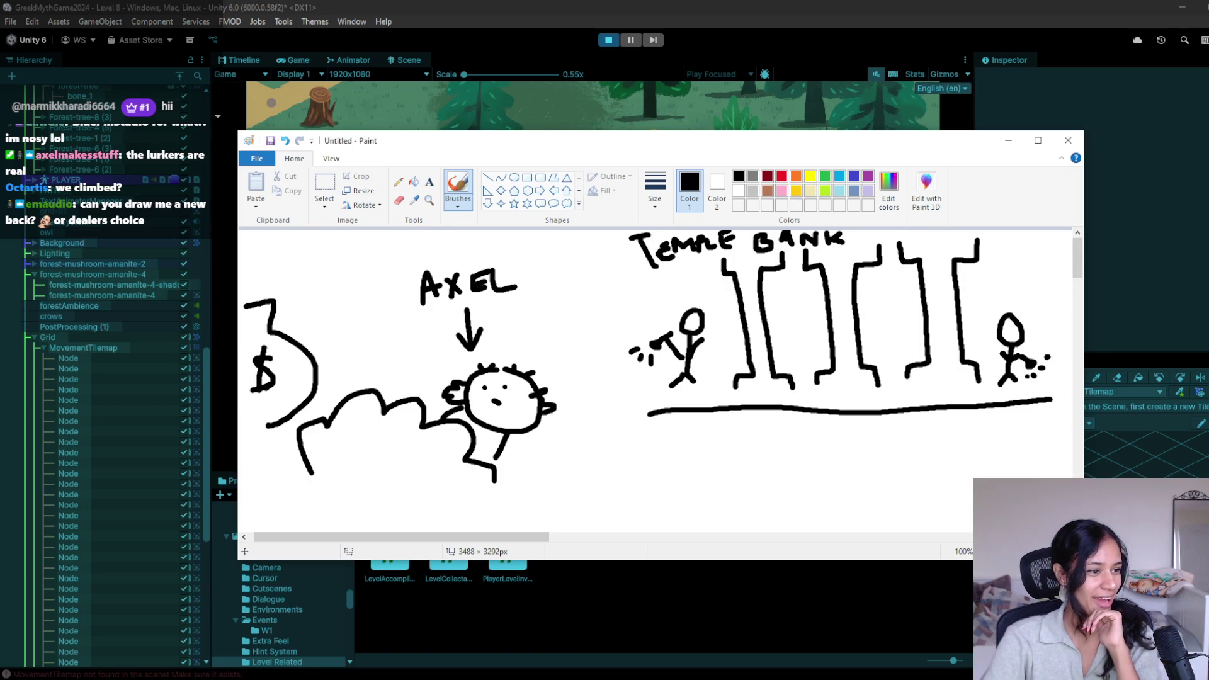
left_click(1009, 144)
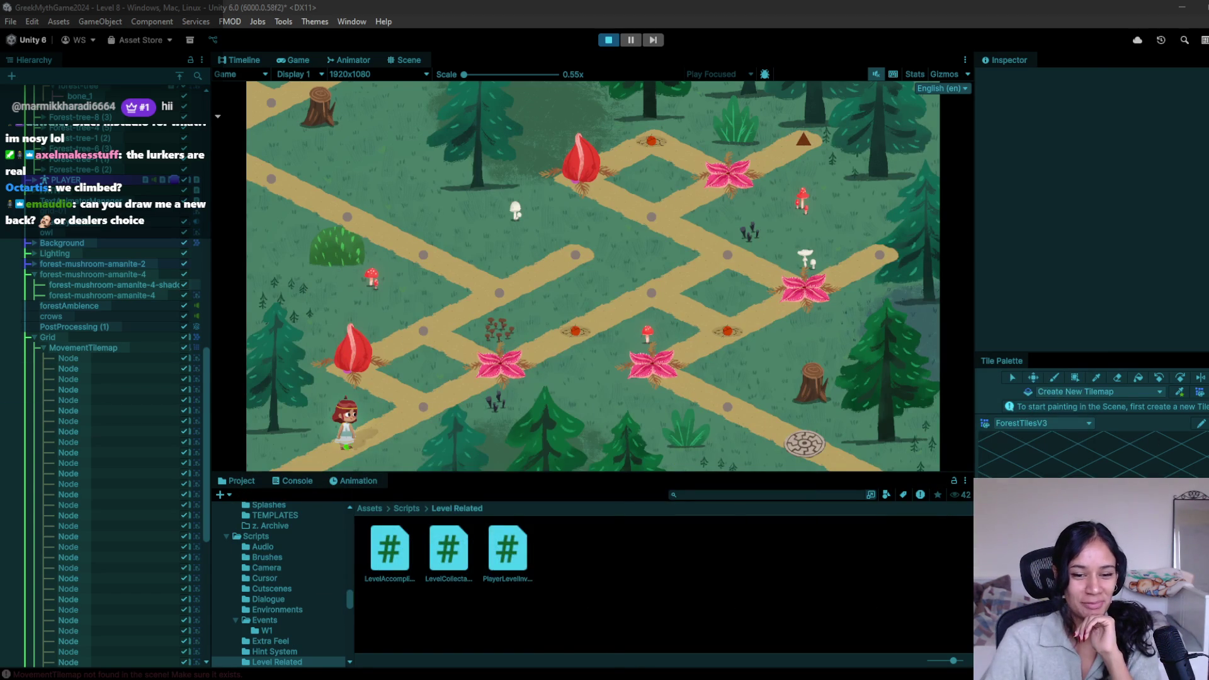
Step: Restore the blank Paint window, make it narrower and taller, and choose the thickest brush size
right_click(555, 640)
left_click(610, 260)
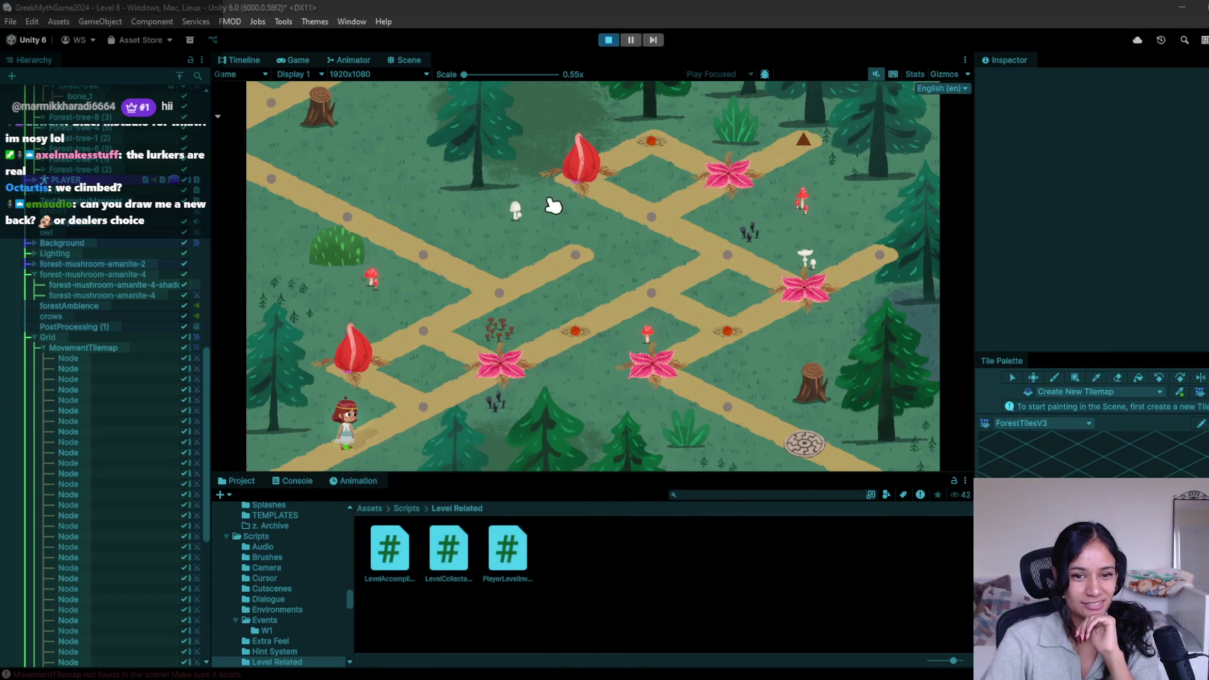
left_click(555, 641)
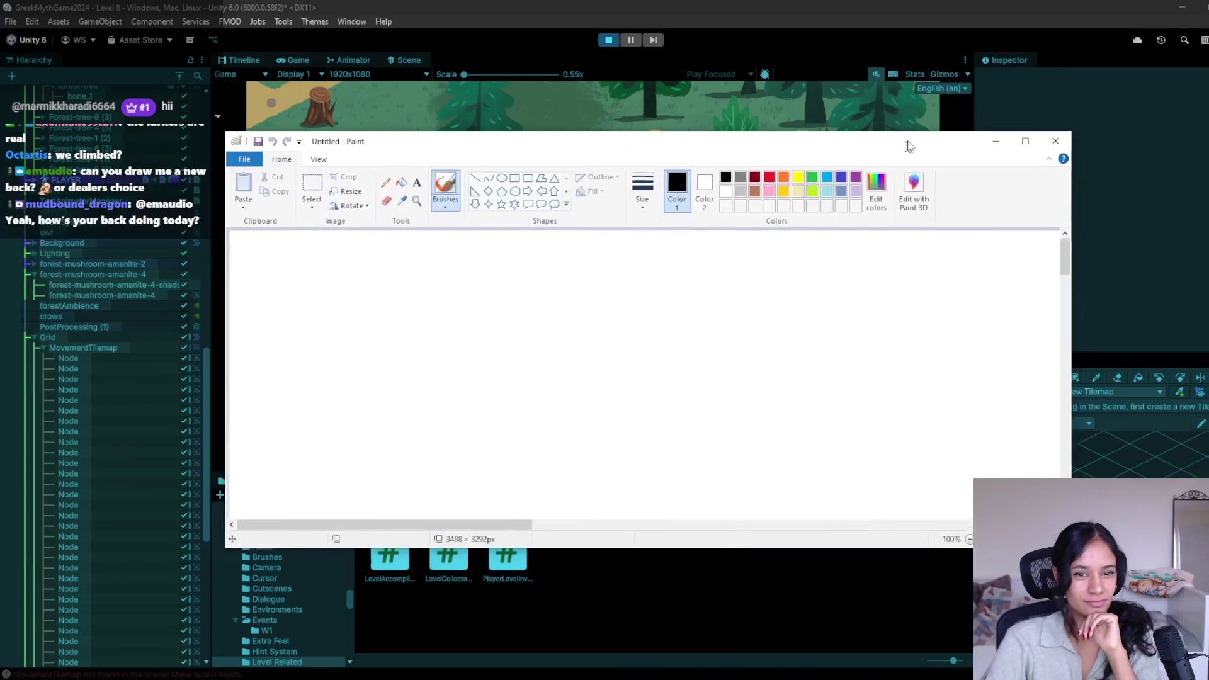
left_click_drag(905, 147, 918, 143)
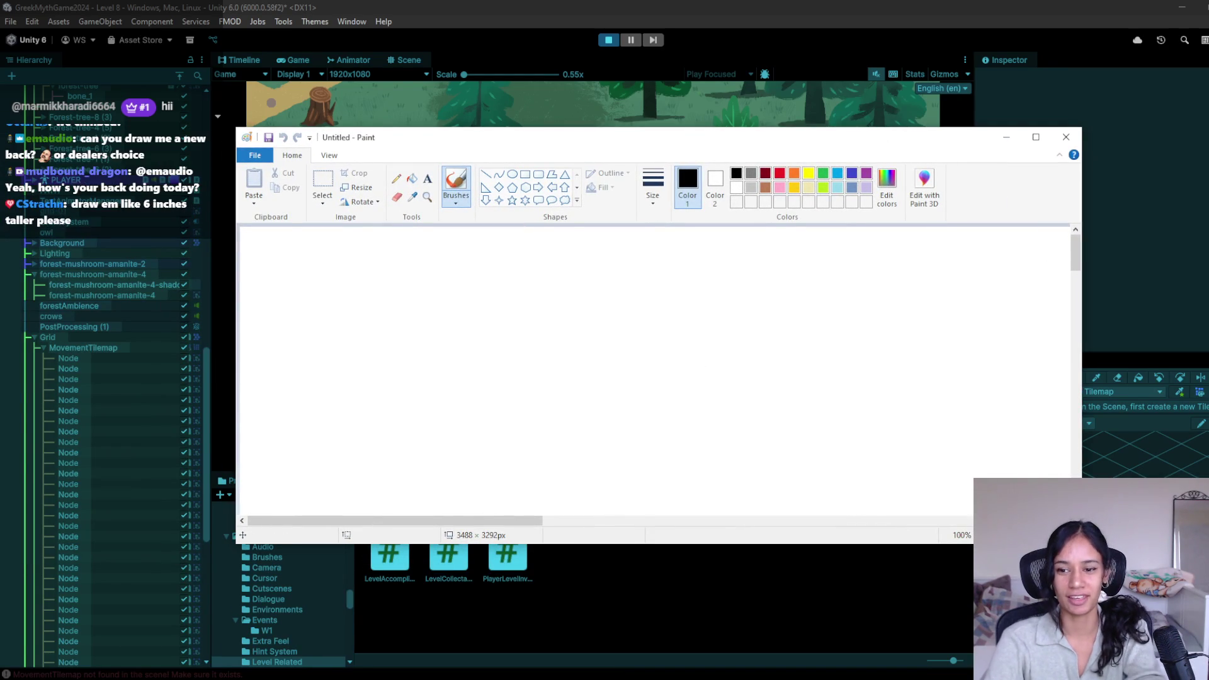
mouse_move(1081, 542)
left_mouse_down()
mouse_move(912, 607)
mouse_move(931, 618)
left_mouse_up()
left_click_drag(780, 140, 844, 95)
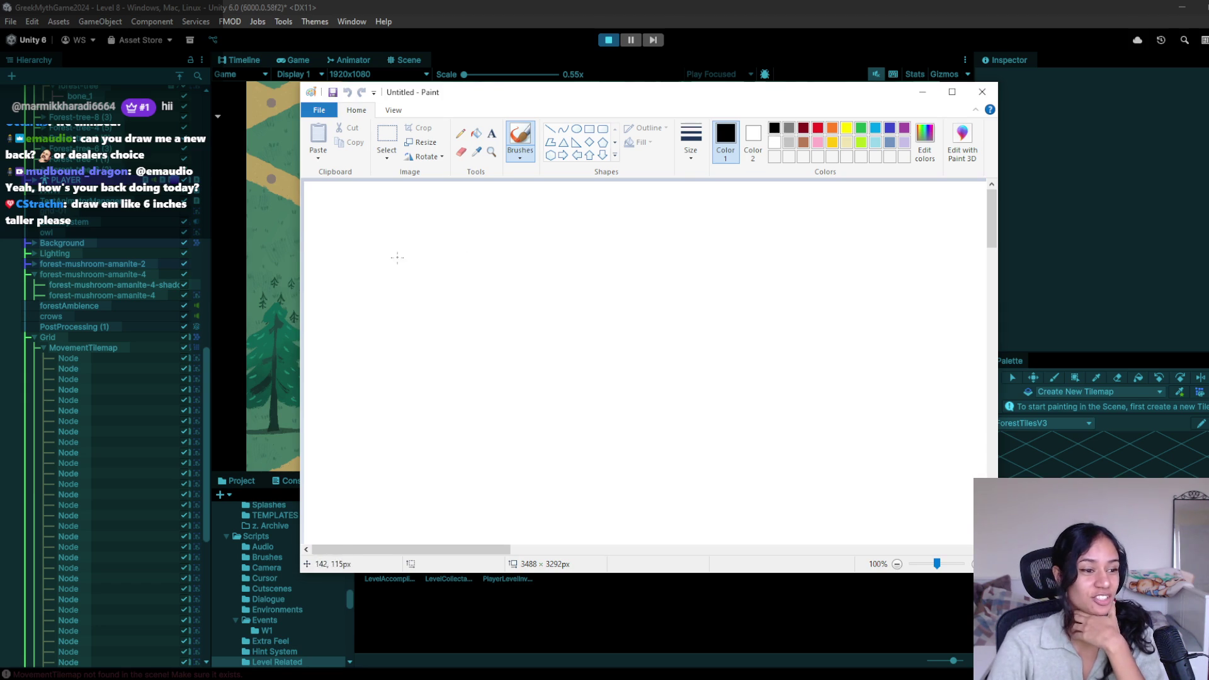
left_click(691, 144)
left_click(728, 255)
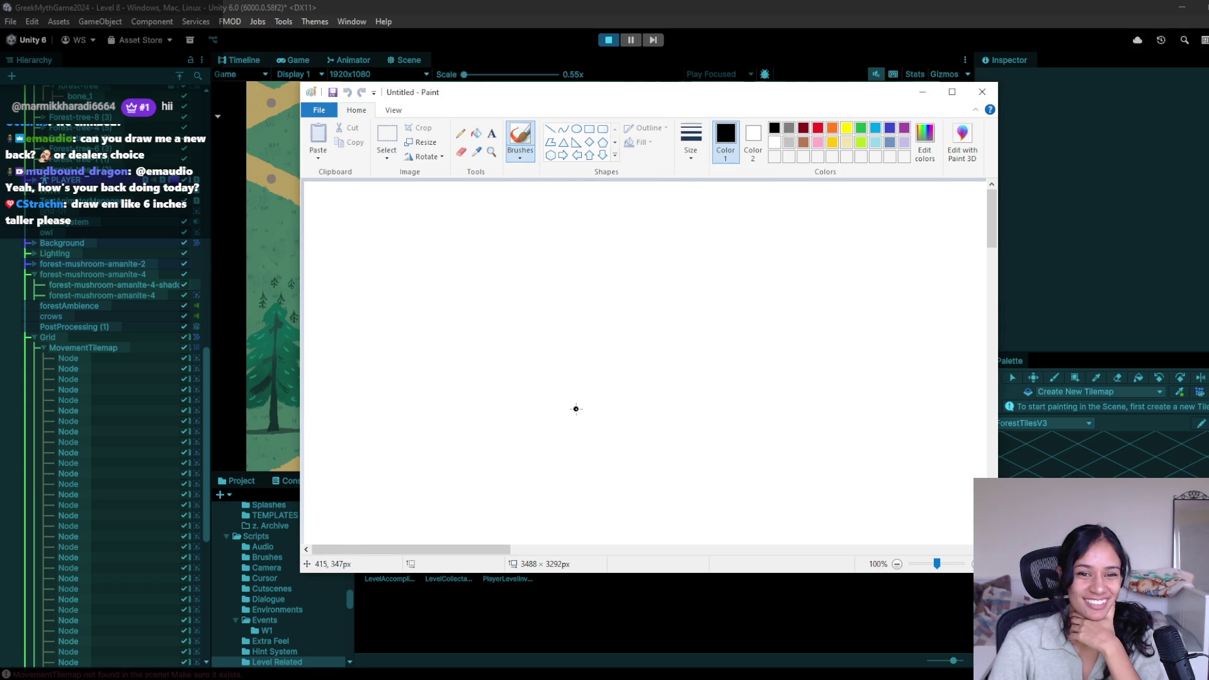
Step: Draw the black outline of a round head on the canvas
left_click(462, 335)
key("ctrl+z")
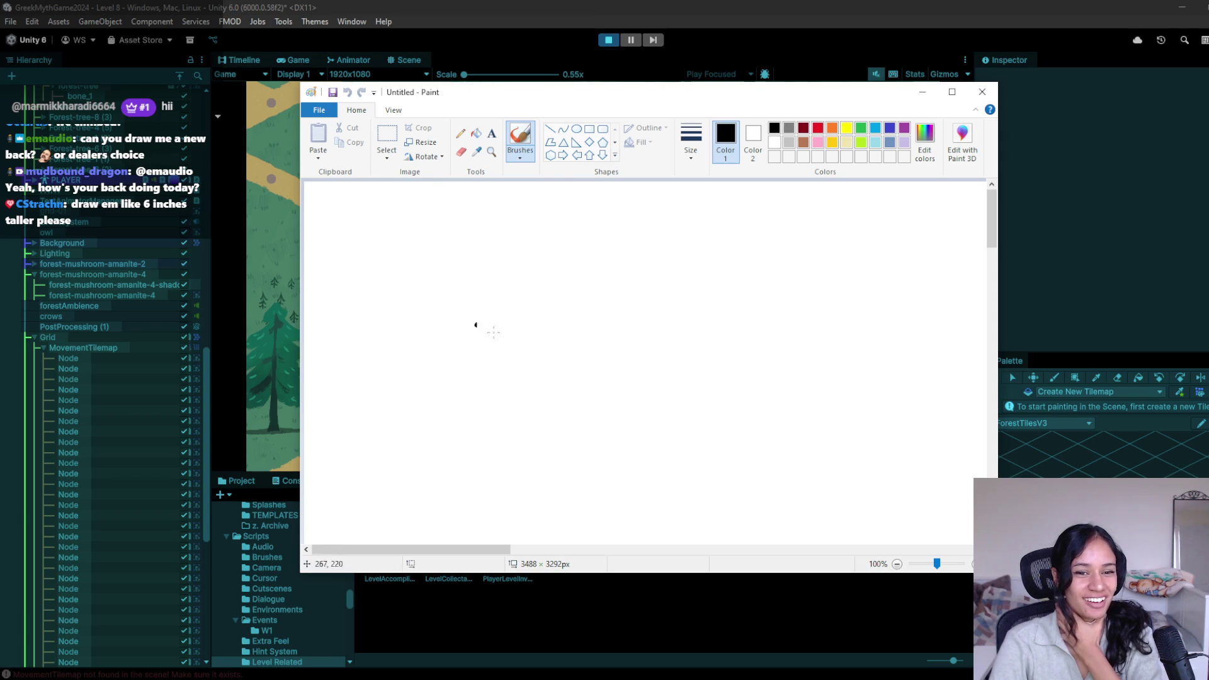
left_click(803, 142)
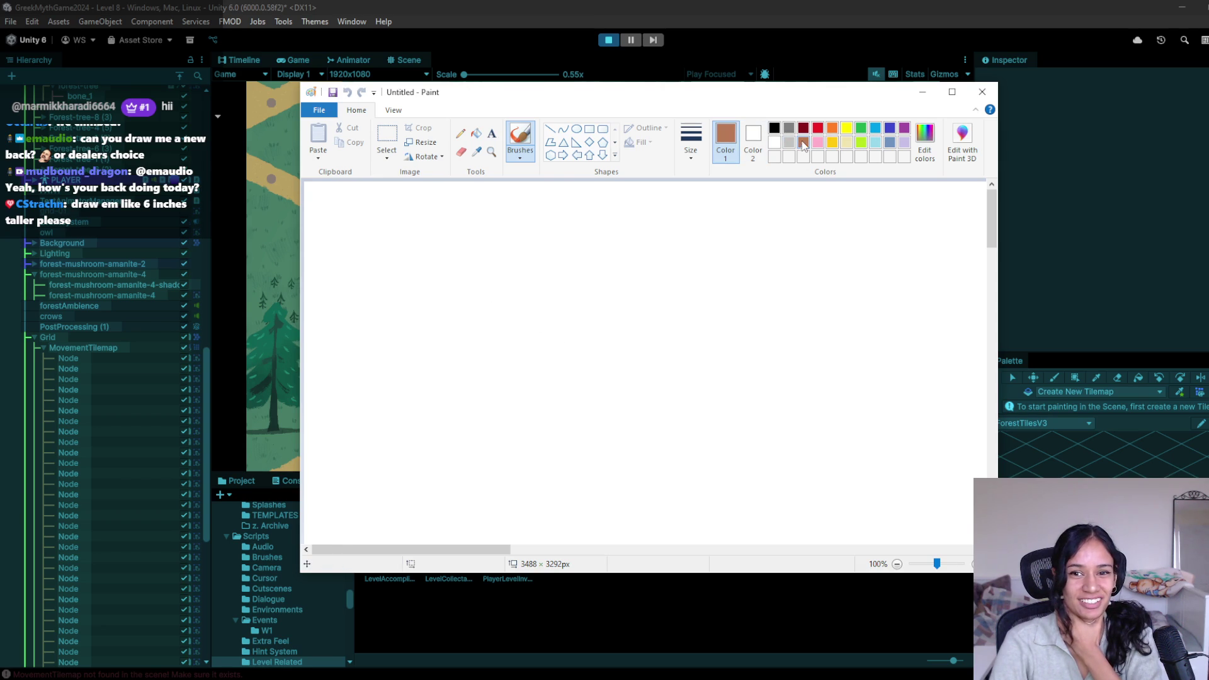
left_click(775, 128)
mouse_move(499, 285)
left_mouse_down()
mouse_move(472, 285)
mouse_move(469, 355)
mouse_move(528, 332)
mouse_move(502, 285)
mouse_move(505, 315)
left_mouse_up()
left_click(506, 311)
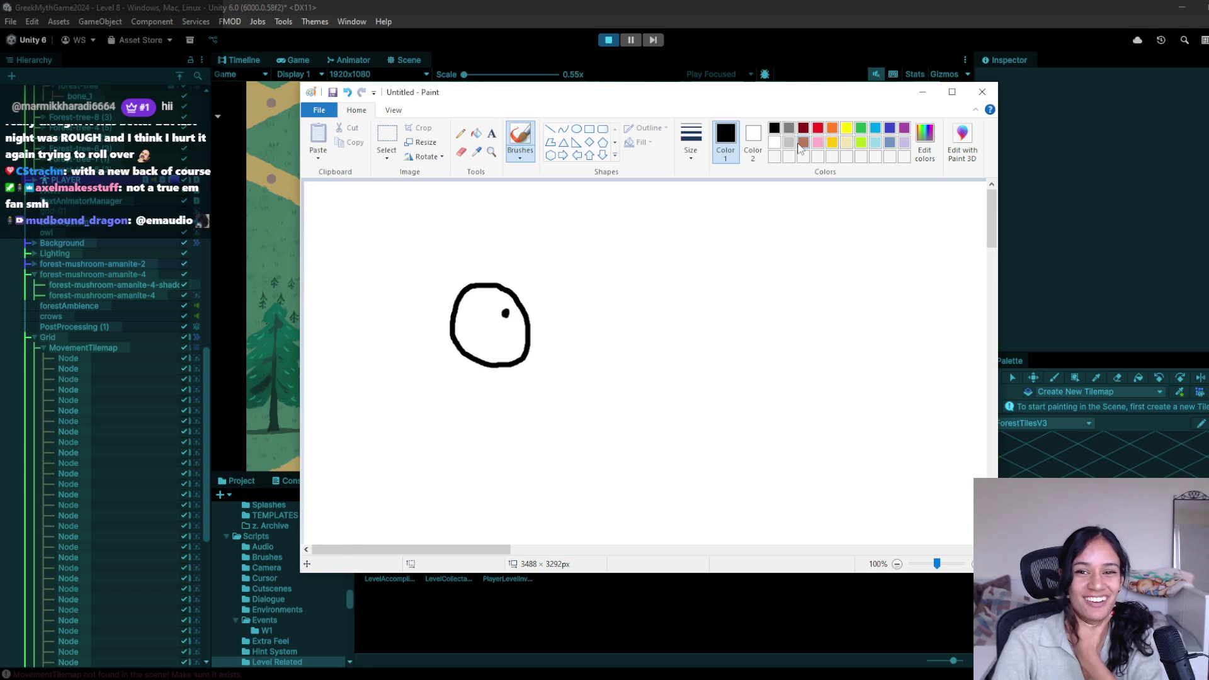
Step: Paint brown hair across the top and down the left side of the head
left_click(803, 143)
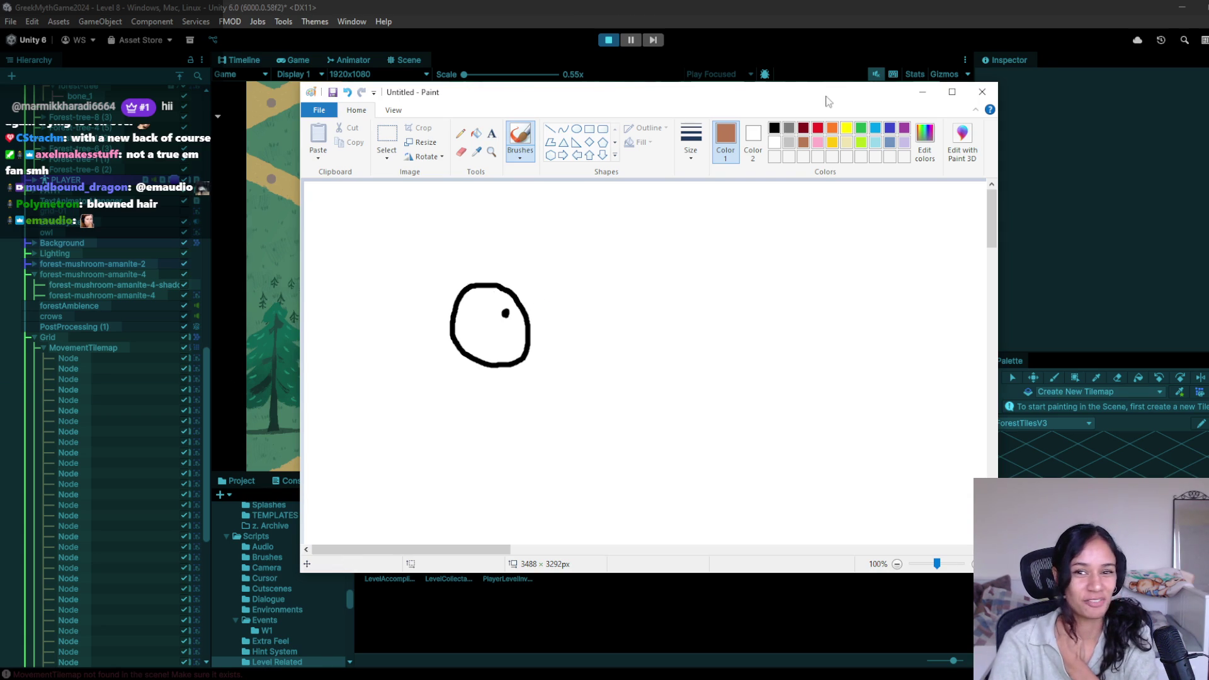
left_click(774, 128)
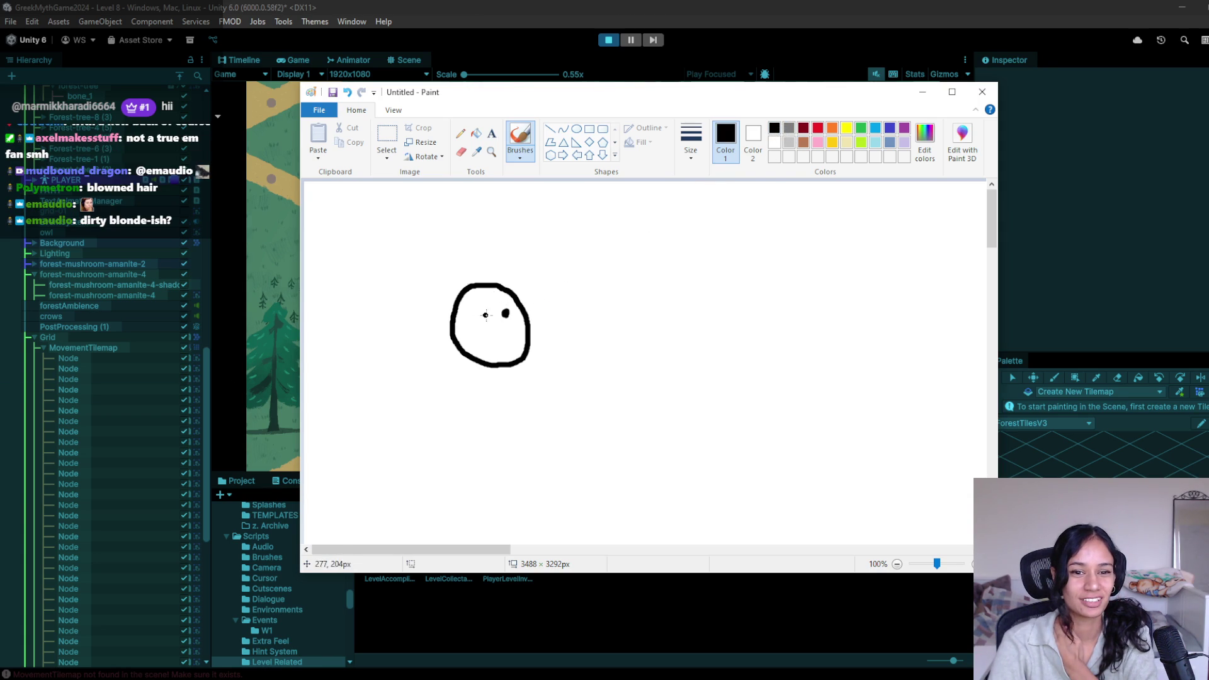
left_click(803, 143)
mouse_move(507, 287)
left_mouse_down()
mouse_move(471, 302)
mouse_move(465, 391)
left_mouse_up()
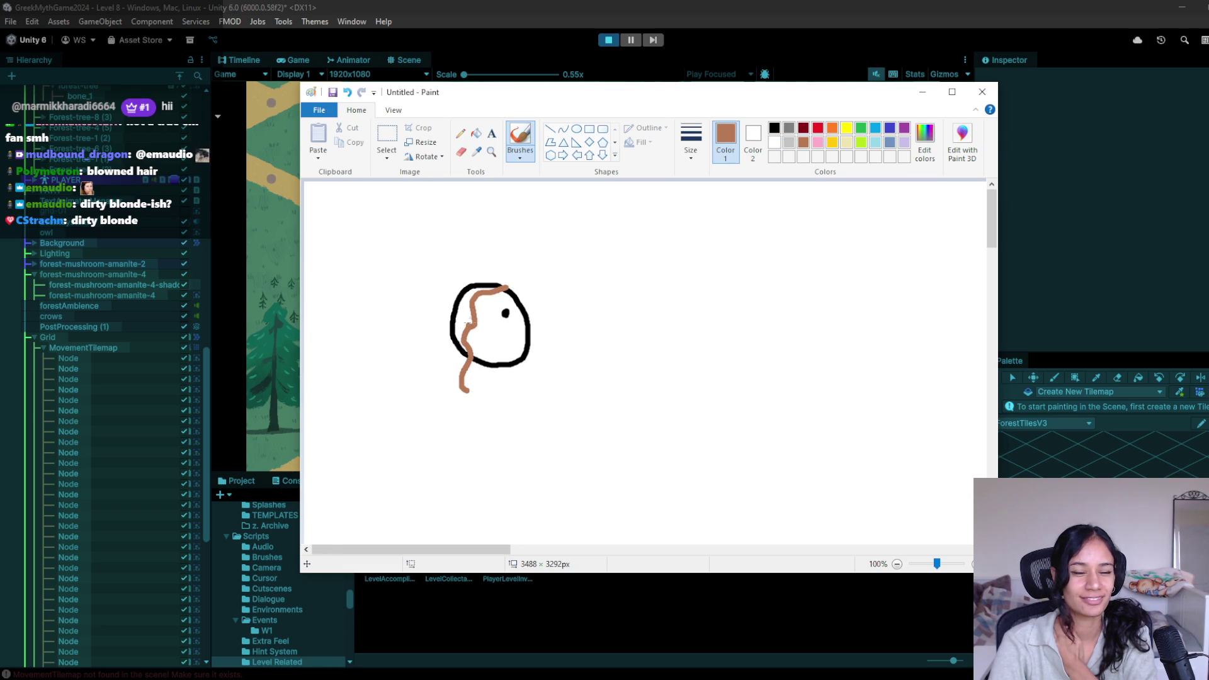
mouse_move(504, 284)
left_mouse_down()
mouse_move(478, 281)
mouse_move(455, 303)
mouse_move(449, 384)
left_mouse_up()
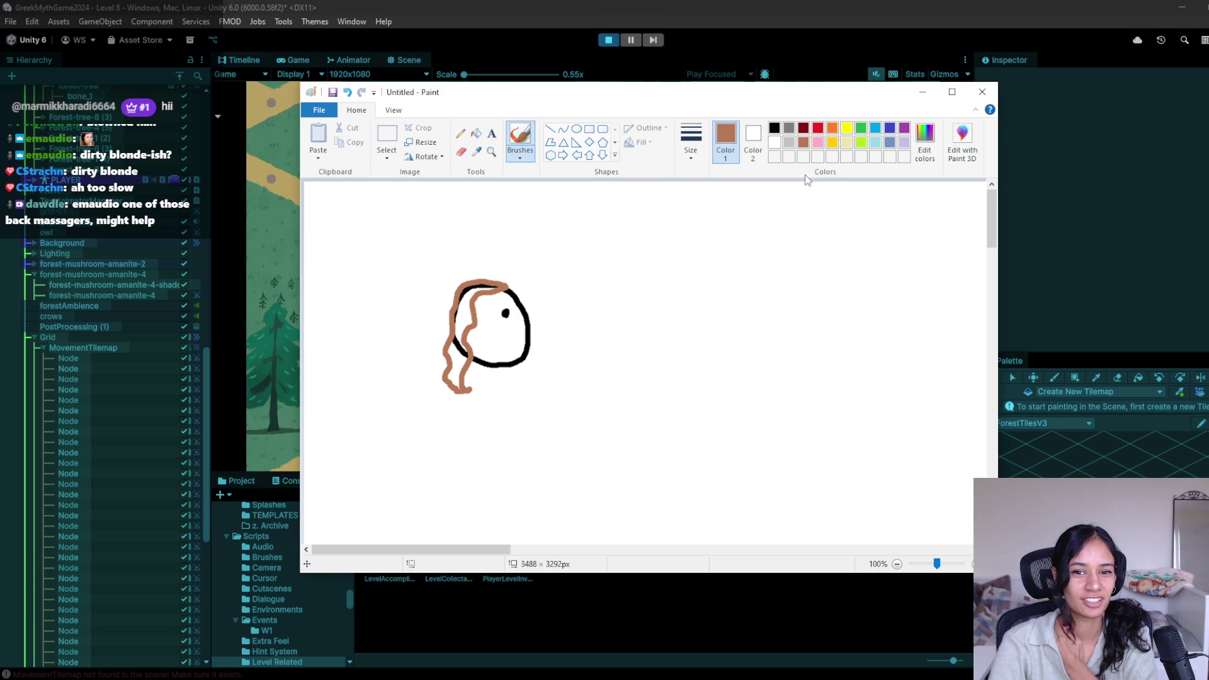
Step: Draw two black eyes on the face, adding and then undoing a nose blob
left_click(773, 127)
left_click(560, 296)
mouse_move(478, 311)
left_mouse_down()
mouse_move(493, 318)
mouse_move(478, 329)
mouse_move(478, 306)
left_mouse_up()
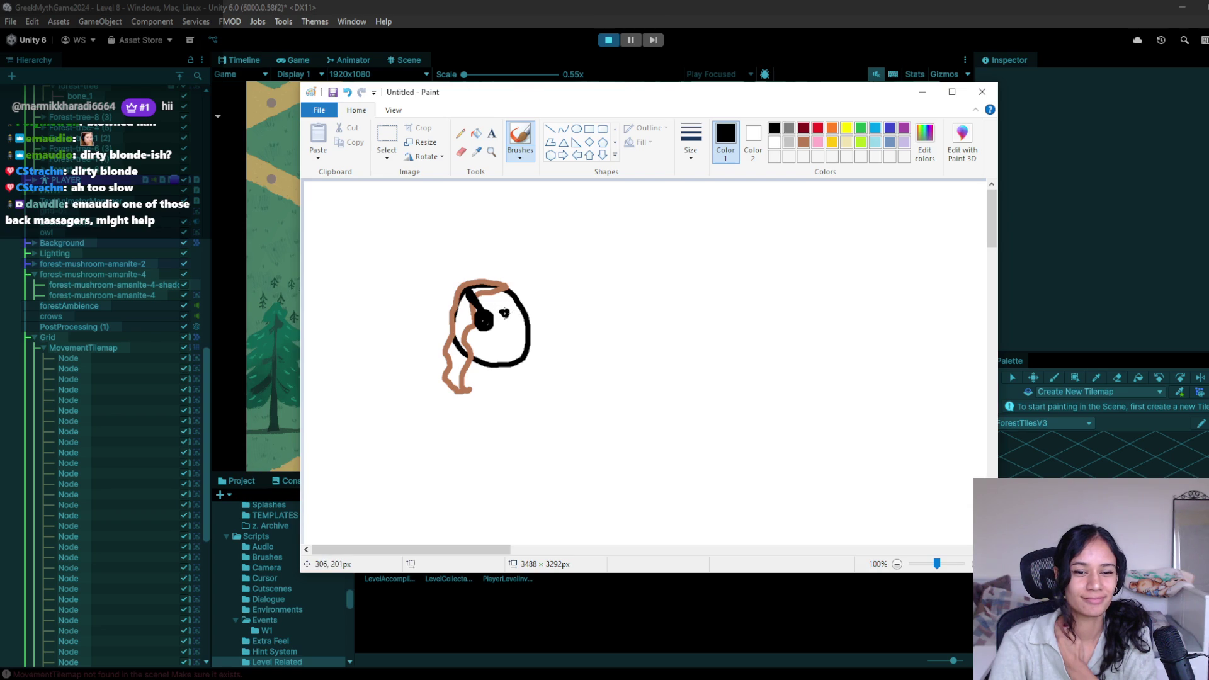
left_click_drag(503, 313, 505, 319)
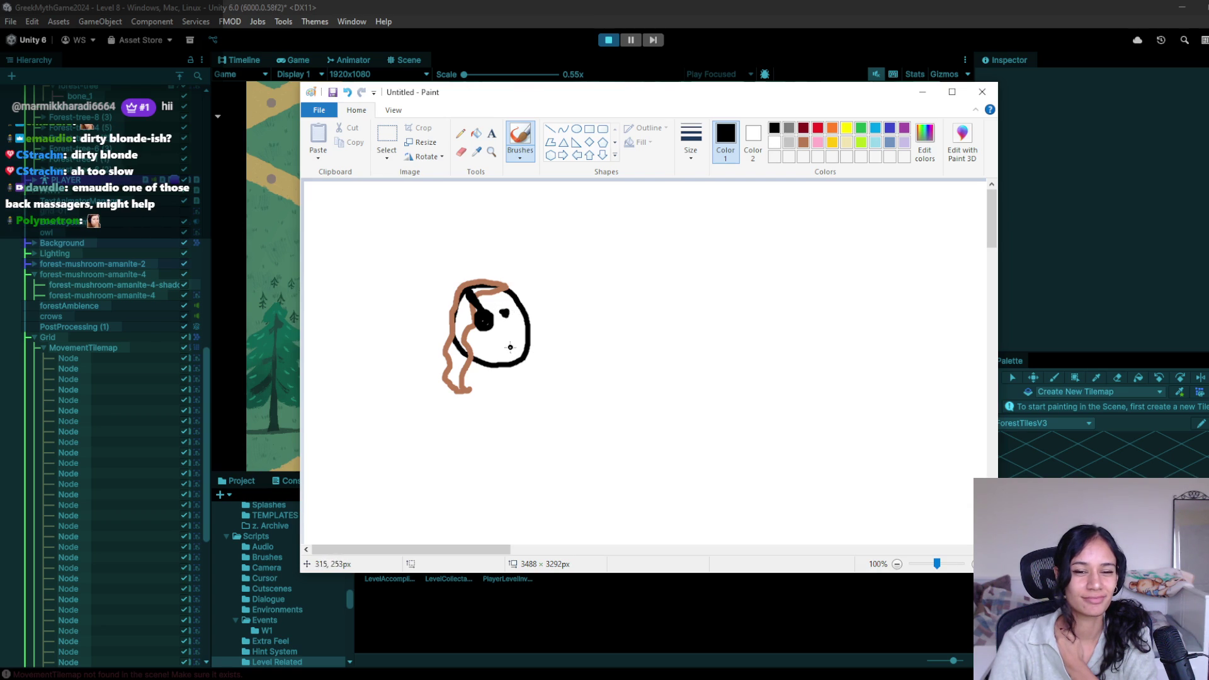
left_click_drag(517, 333, 519, 336)
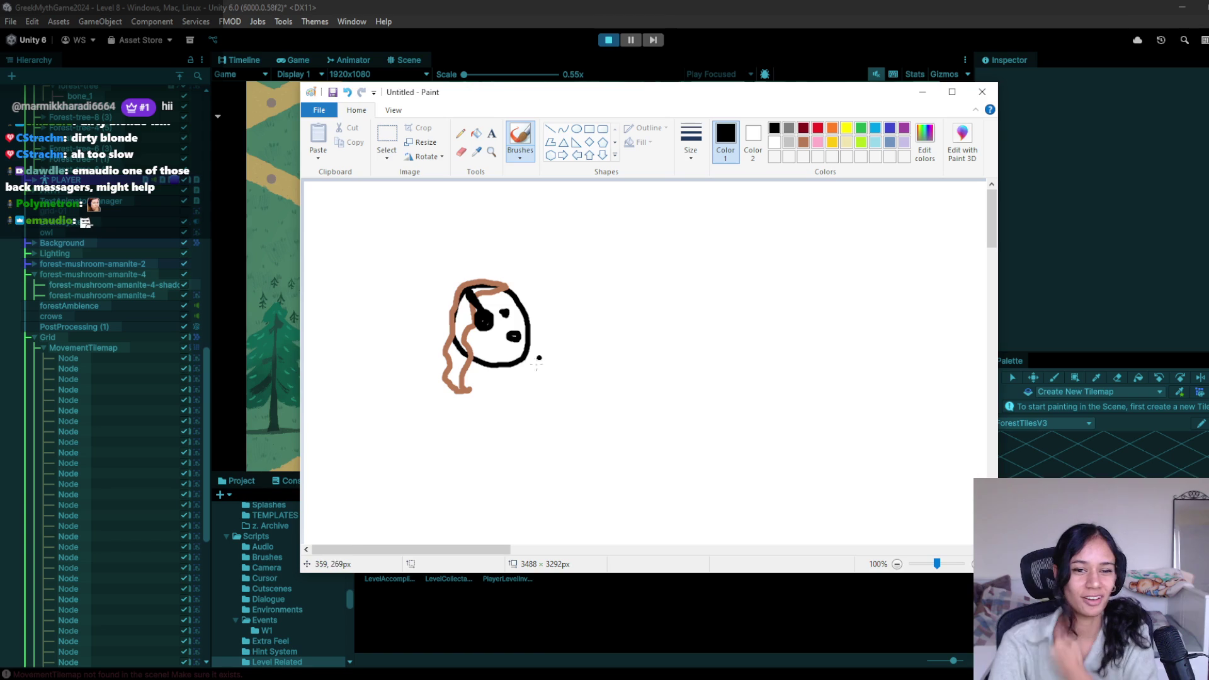
key("ctrl+z")
Step: Redraw the face's nose, sketch the shop-front box beside it and letter its 'BACK STIOP' title
mouse_move(515, 335)
left_mouse_down()
mouse_move(512, 346)
mouse_move(518, 332)
left_mouse_up()
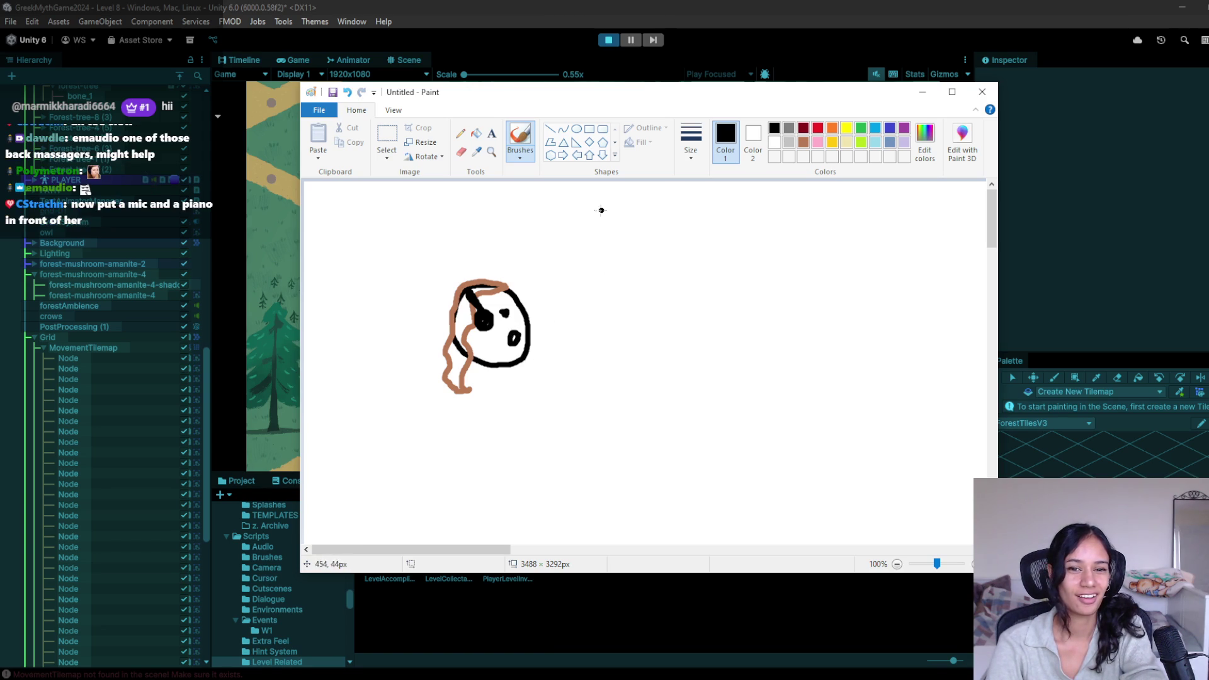
left_click_drag(574, 221, 944, 231)
mouse_move(576, 221)
left_mouse_down()
mouse_move(579, 412)
mouse_move(929, 460)
left_mouse_up()
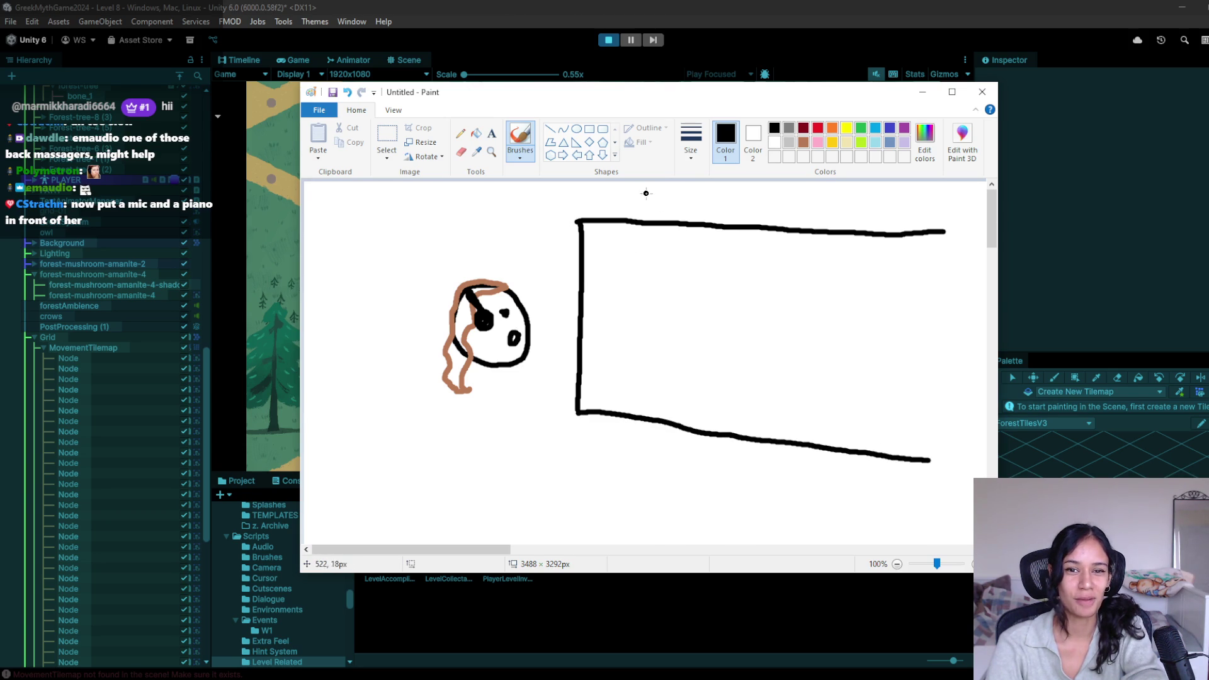
mouse_move(633, 190)
left_mouse_down()
mouse_move(645, 217)
mouse_move(693, 203)
mouse_move(721, 216)
mouse_move(723, 199)
mouse_move(745, 214)
mouse_move(781, 195)
mouse_move(784, 220)
mouse_move(834, 219)
mouse_move(818, 200)
mouse_move(859, 214)
mouse_move(847, 196)
left_mouse_up()
mouse_move(876, 212)
left_mouse_down()
mouse_move(878, 192)
mouse_move(872, 207)
left_mouse_up()
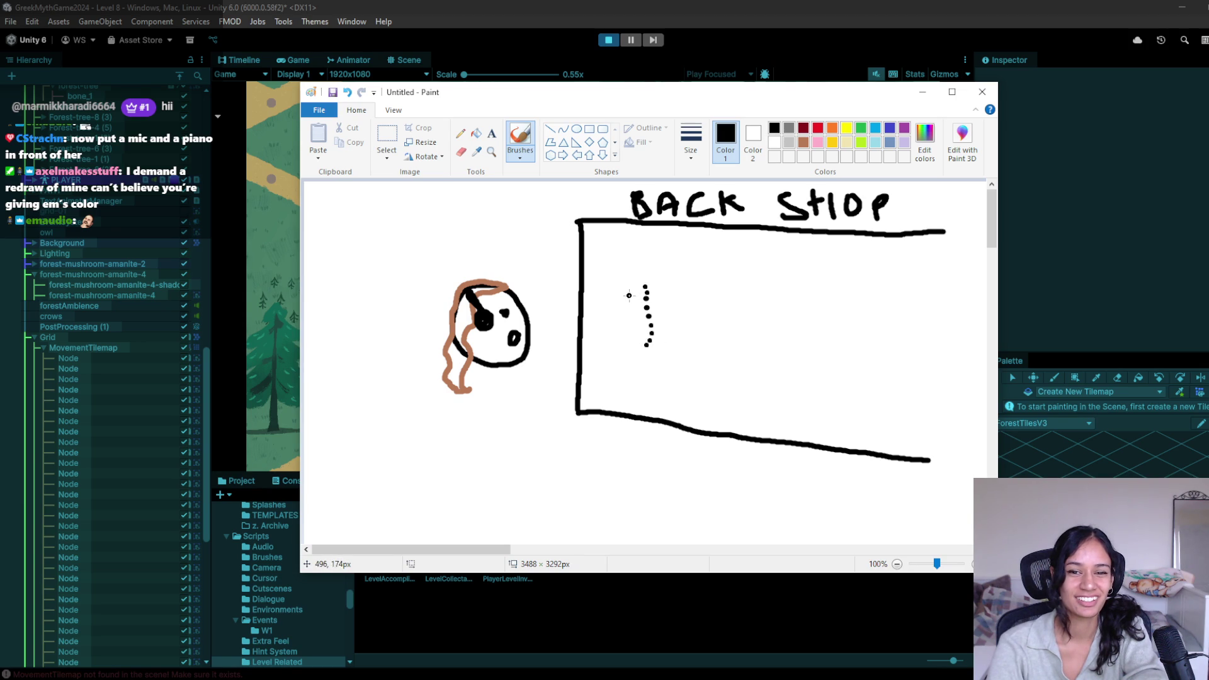
Step: Draw a T-shaped stand over the dotted line with a small dot beside it
left_click_drag(628, 295, 672, 296)
key("ctrl+z")
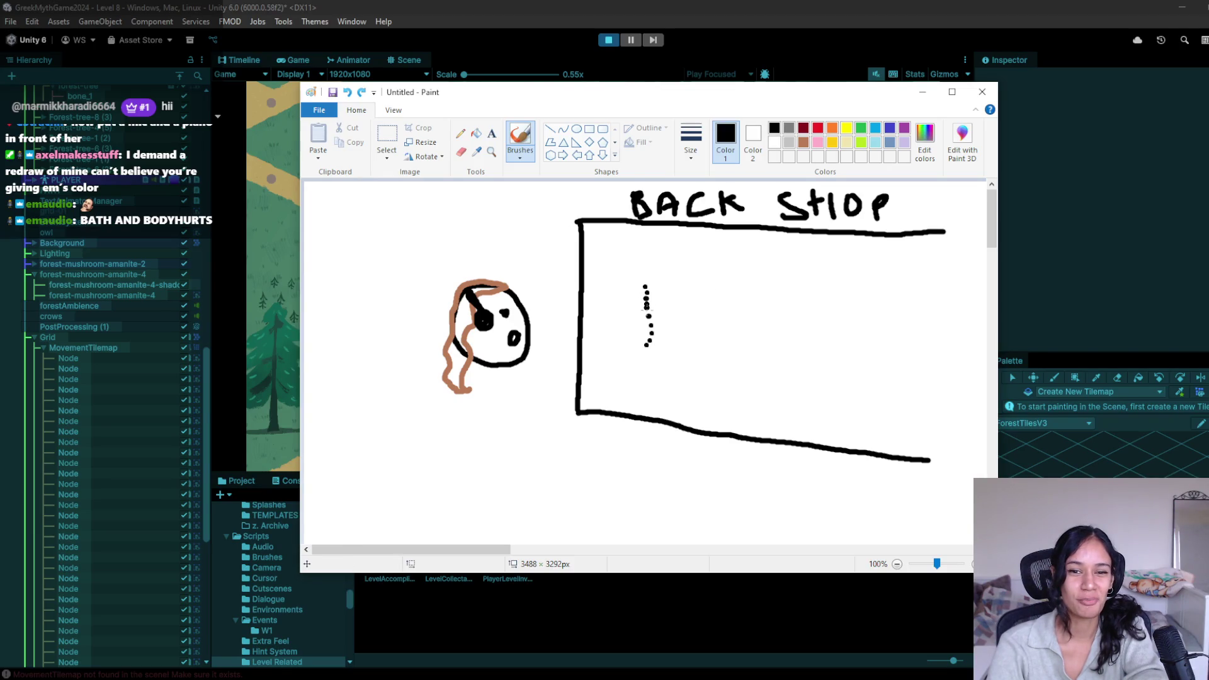
mouse_move(629, 295)
left_mouse_down()
mouse_move(667, 294)
mouse_move(655, 369)
left_mouse_up()
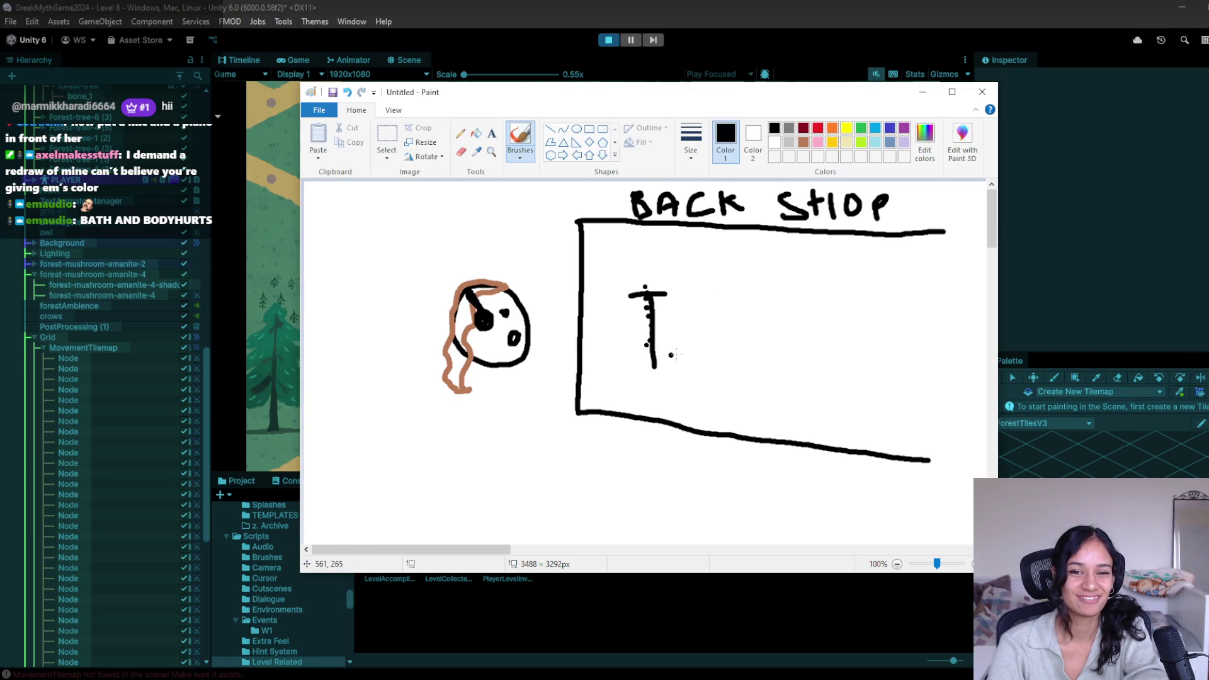
left_click(638, 350)
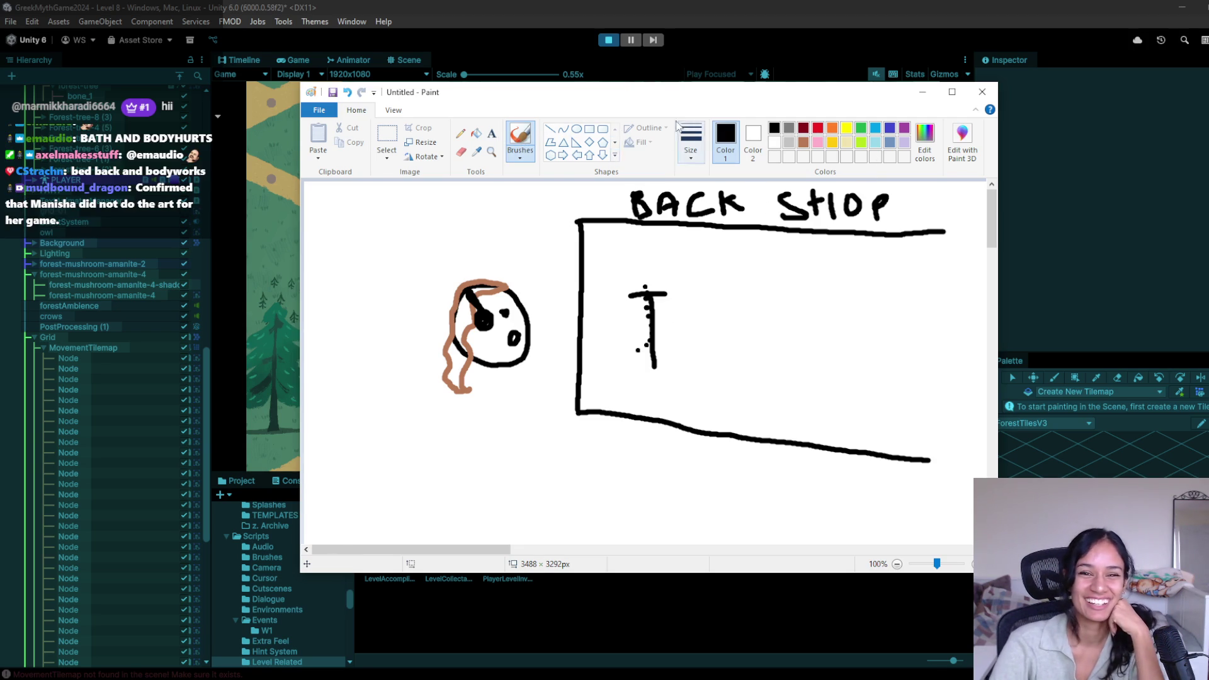
left_click(462, 153)
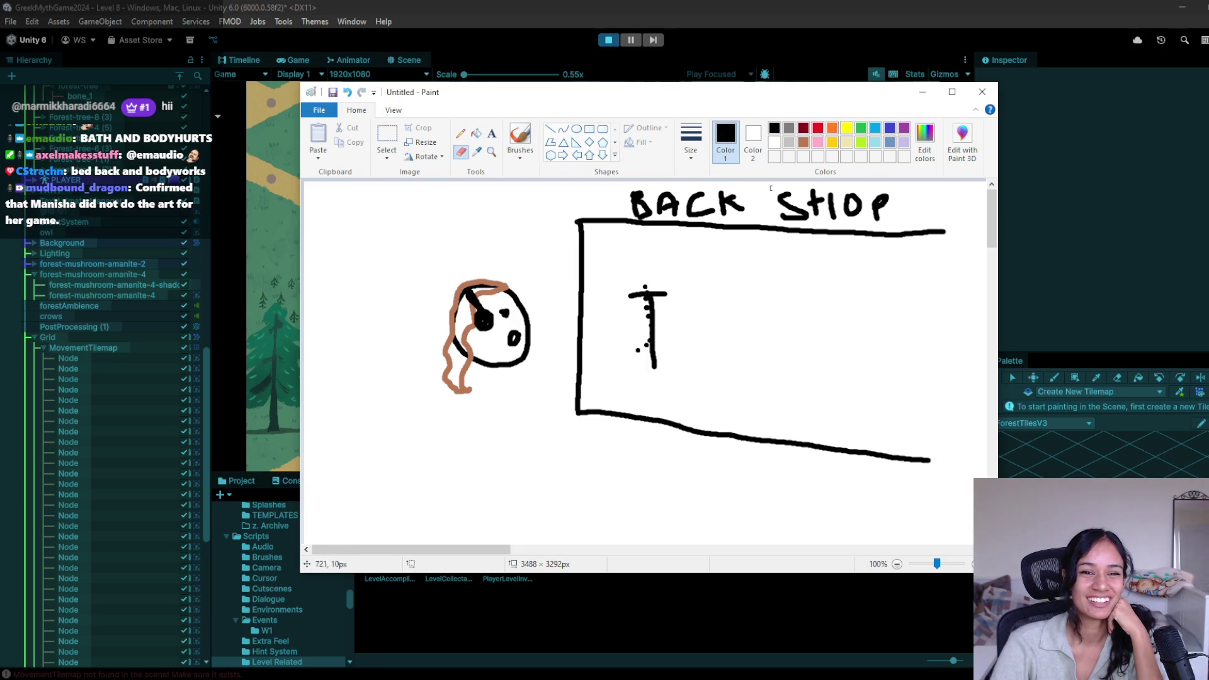
Step: Erase 'STIOP' from the heading and write '& BODY HURTS' after BACK
mouse_move(782, 195)
left_mouse_down()
mouse_move(807, 199)
mouse_move(804, 216)
mouse_move(820, 199)
mouse_move(878, 208)
mouse_move(835, 207)
mouse_move(884, 194)
left_mouse_up()
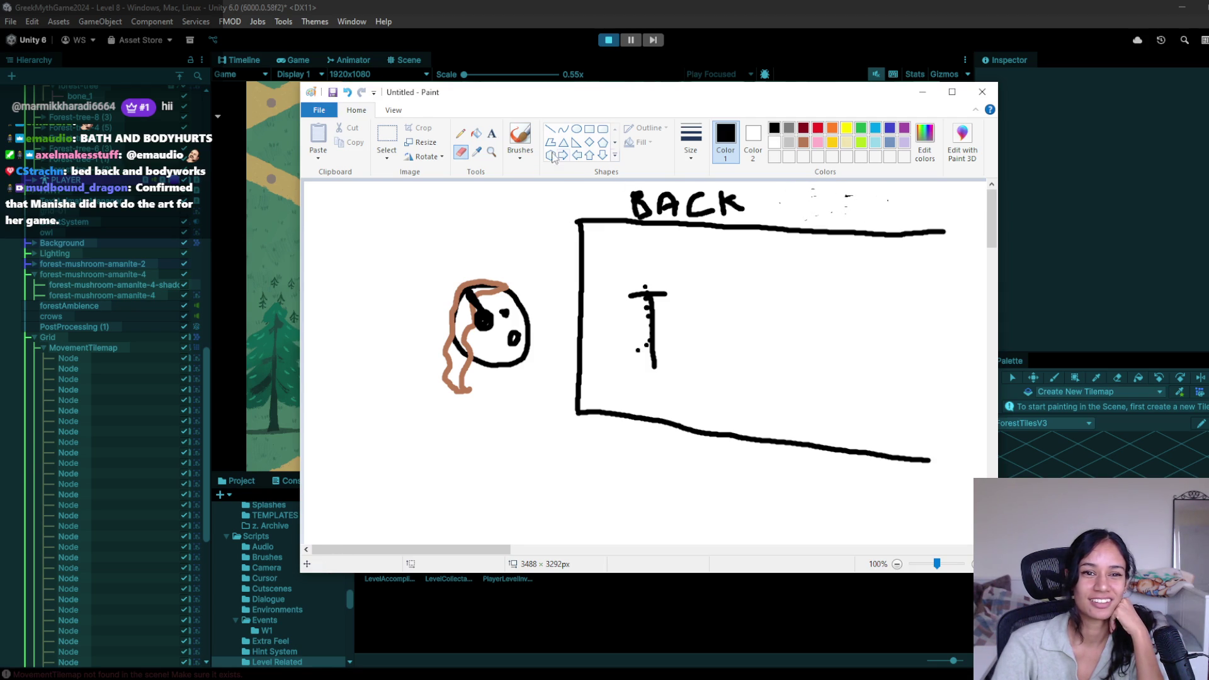
left_click(520, 136)
mouse_move(760, 195)
left_mouse_down()
mouse_move(749, 203)
mouse_move(785, 221)
mouse_move(787, 205)
mouse_move(787, 217)
mouse_move(814, 217)
mouse_move(819, 198)
mouse_move(825, 213)
mouse_move(837, 203)
mouse_move(826, 215)
mouse_move(862, 193)
mouse_move(853, 222)
mouse_move(875, 208)
mouse_move(874, 221)
mouse_move(892, 223)
mouse_move(888, 204)
mouse_move(908, 197)
mouse_move(911, 221)
mouse_move(942, 199)
mouse_move(931, 219)
mouse_move(948, 204)
mouse_move(945, 220)
left_mouse_up()
Step: Draw the stick figure's body and a leg below the head
mouse_move(493, 368)
left_mouse_down()
mouse_move(513, 431)
mouse_move(539, 379)
mouse_move(527, 358)
left_mouse_up()
left_click(513, 409)
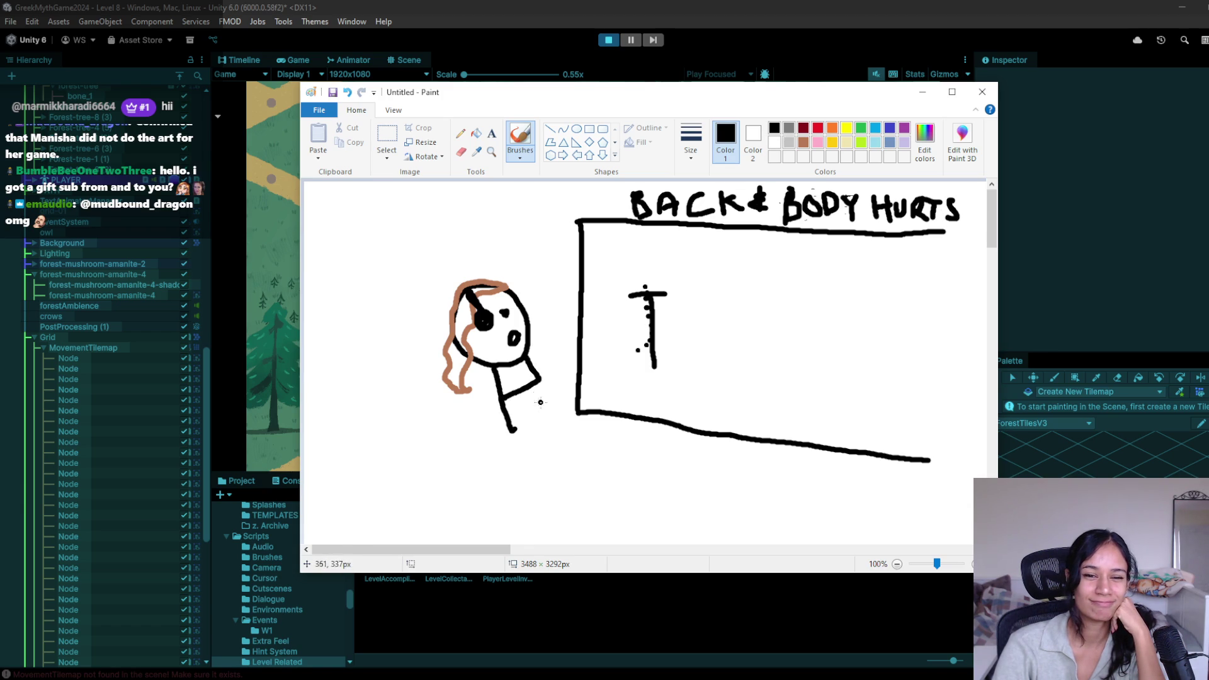
mouse_move(515, 430)
left_mouse_down()
mouse_move(514, 460)
mouse_move(536, 451)
left_mouse_up()
Step: Sketch a wavy squiggle labelled 'unlimited' and start a blob inside the box
left_click_drag(729, 281, 743, 357)
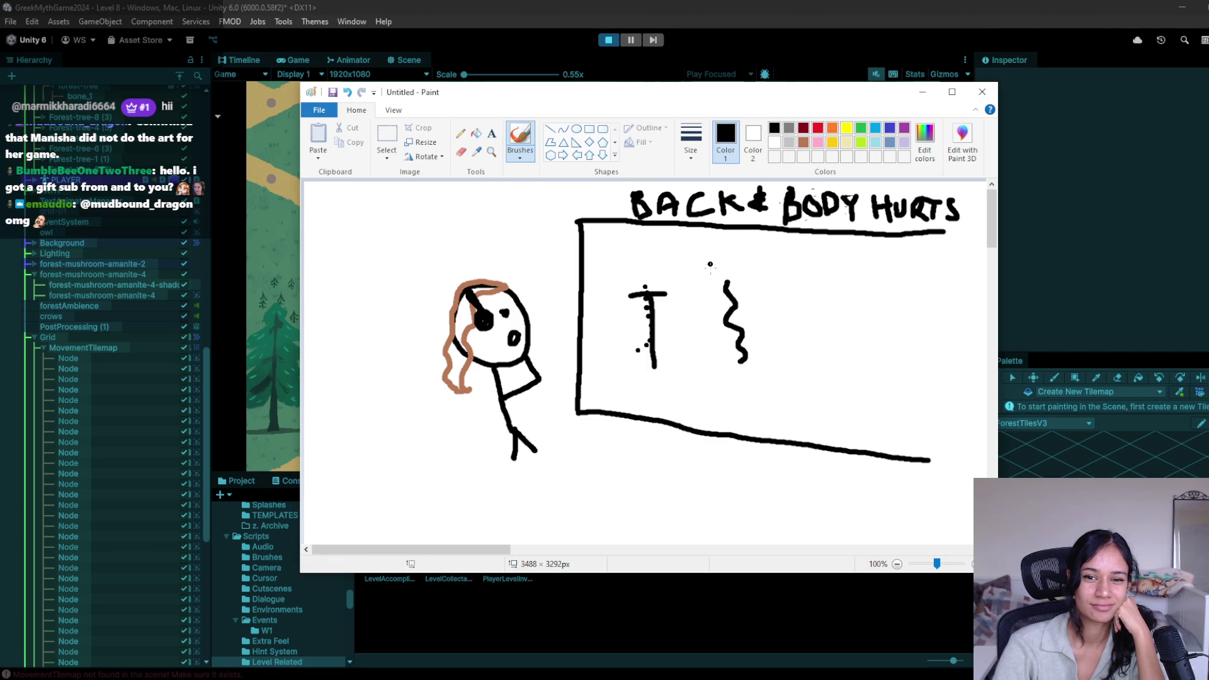
mouse_move(694, 249)
left_mouse_down()
mouse_move(783, 258)
mouse_move(734, 277)
mouse_move(768, 265)
left_mouse_up()
mouse_move(823, 315)
left_mouse_down()
mouse_move(818, 328)
mouse_move(820, 314)
mouse_move(843, 312)
mouse_move(825, 340)
mouse_move(823, 384)
left_mouse_up()
Step: Shape the blob into a hand on a stem and add a narrow marked strip along the box's right edge
left_click(818, 362)
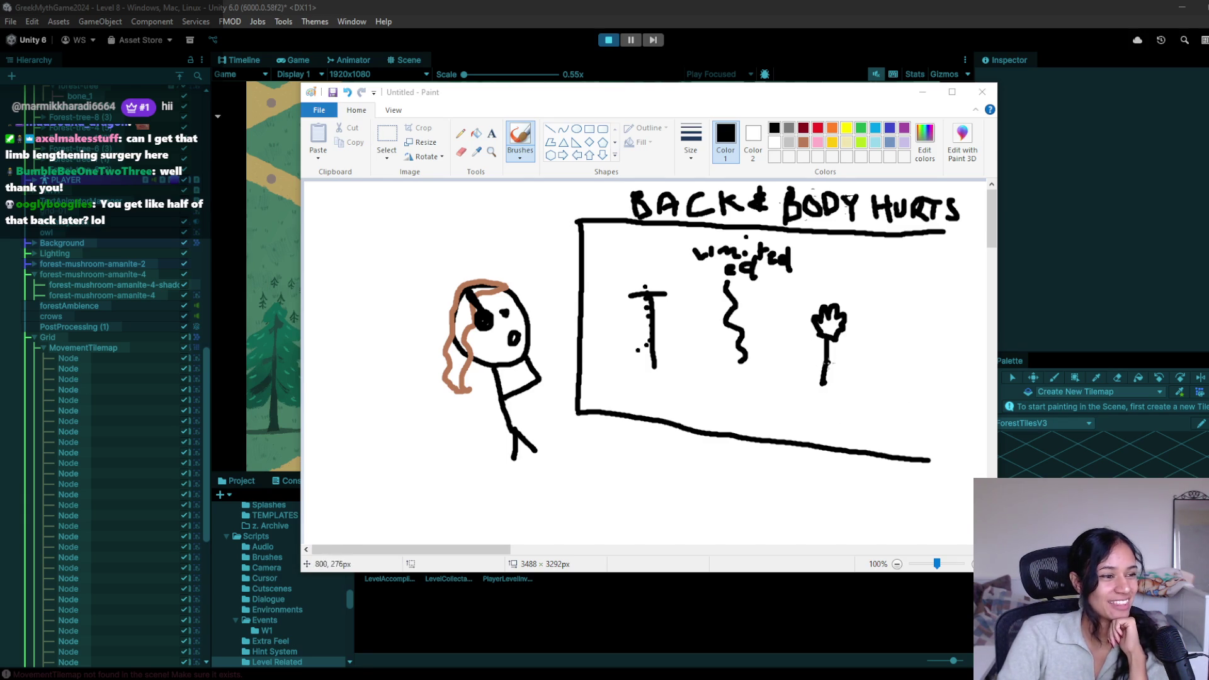
left_click_drag(906, 234, 897, 457)
left_click_drag(951, 232, 931, 451)
left_click(918, 252)
mouse_move(916, 252)
left_mouse_down()
mouse_move(933, 252)
mouse_move(935, 279)
left_mouse_up()
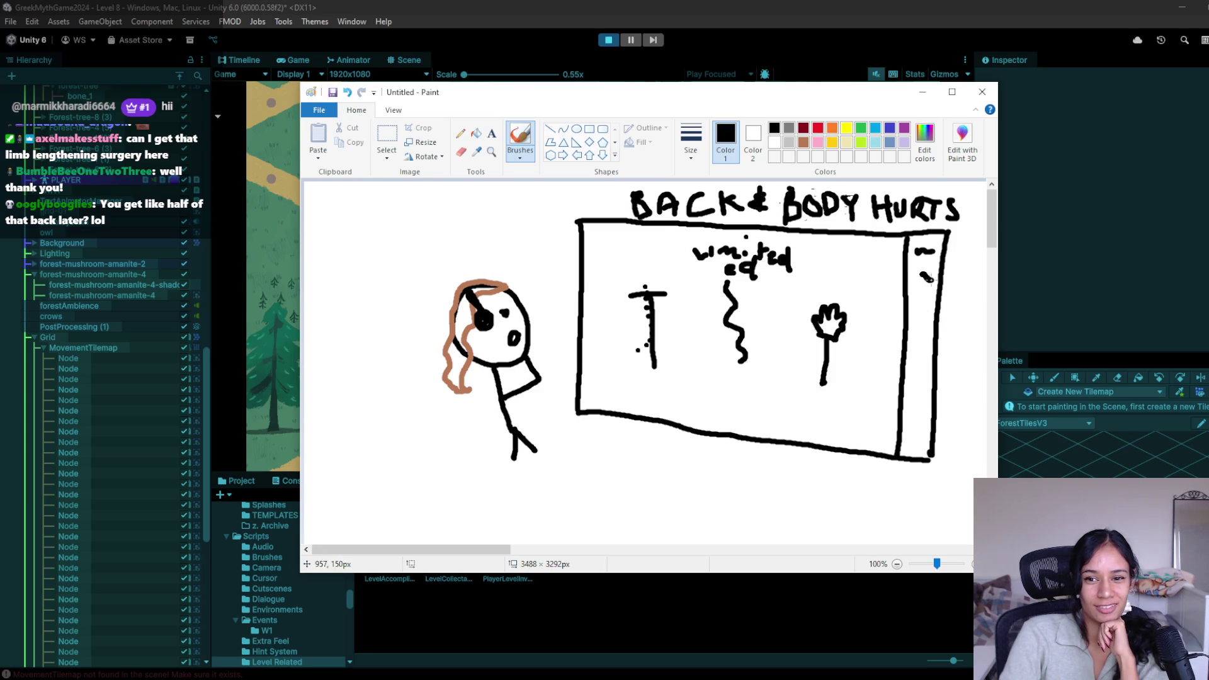
left_click(922, 292)
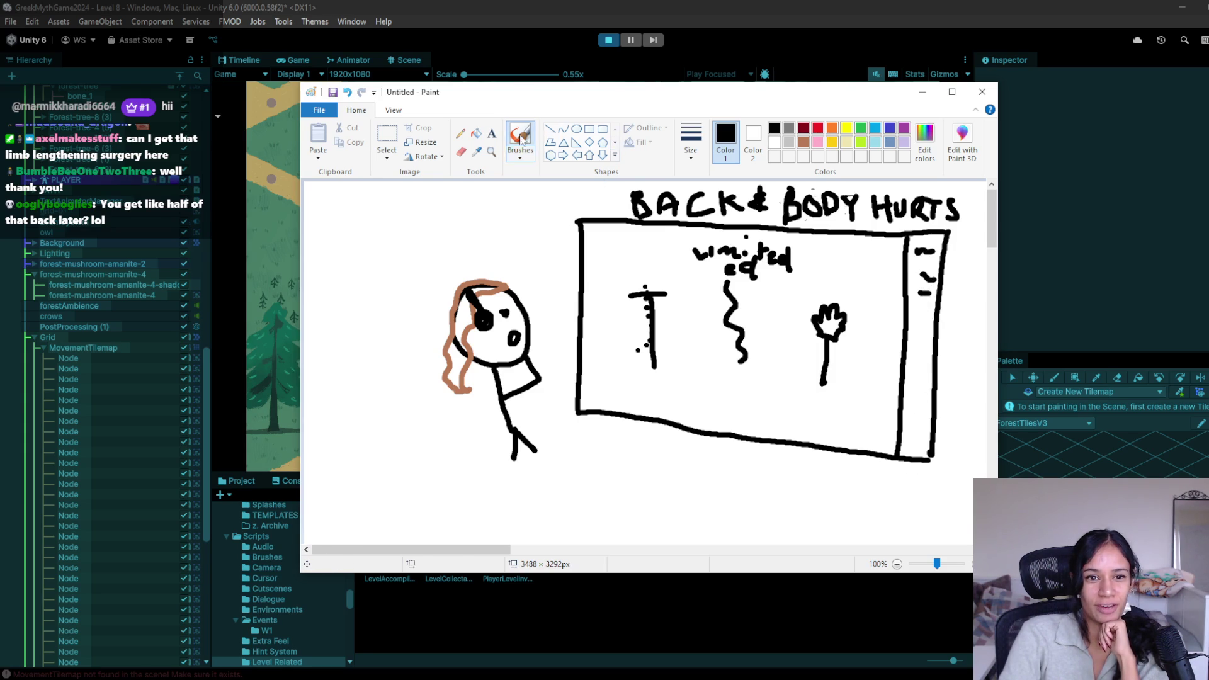
Step: Change the brush type and pick a different brush line width
left_click(520, 154)
left_click(691, 145)
left_click(717, 255)
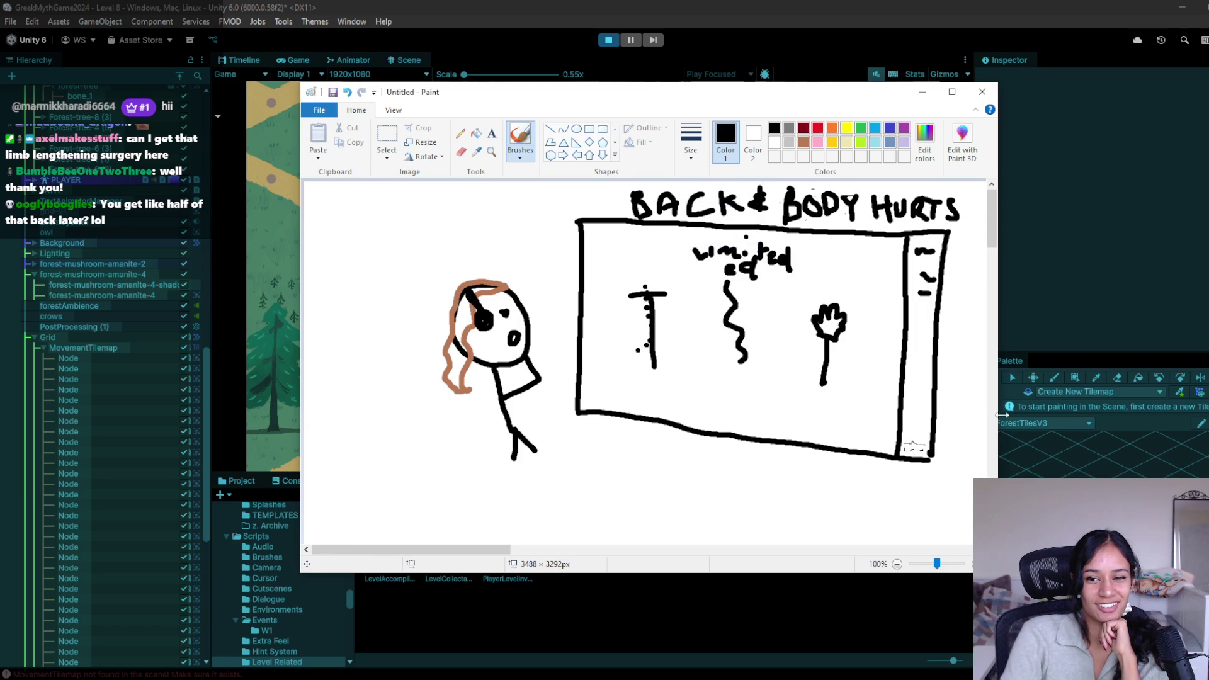
left_click(690, 144)
left_click(721, 246)
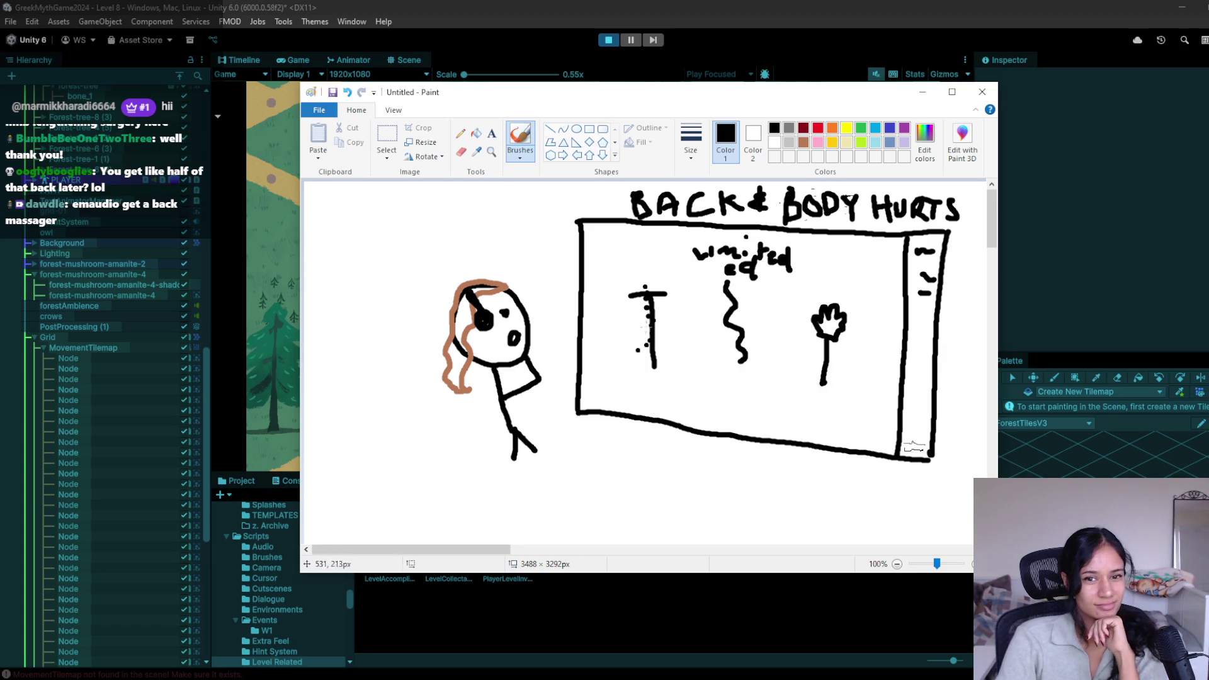
Step: Extend the box into a storefront with wall, floor and street lines reaching the canvas edges
left_click(610, 348)
key("ctrl+z")
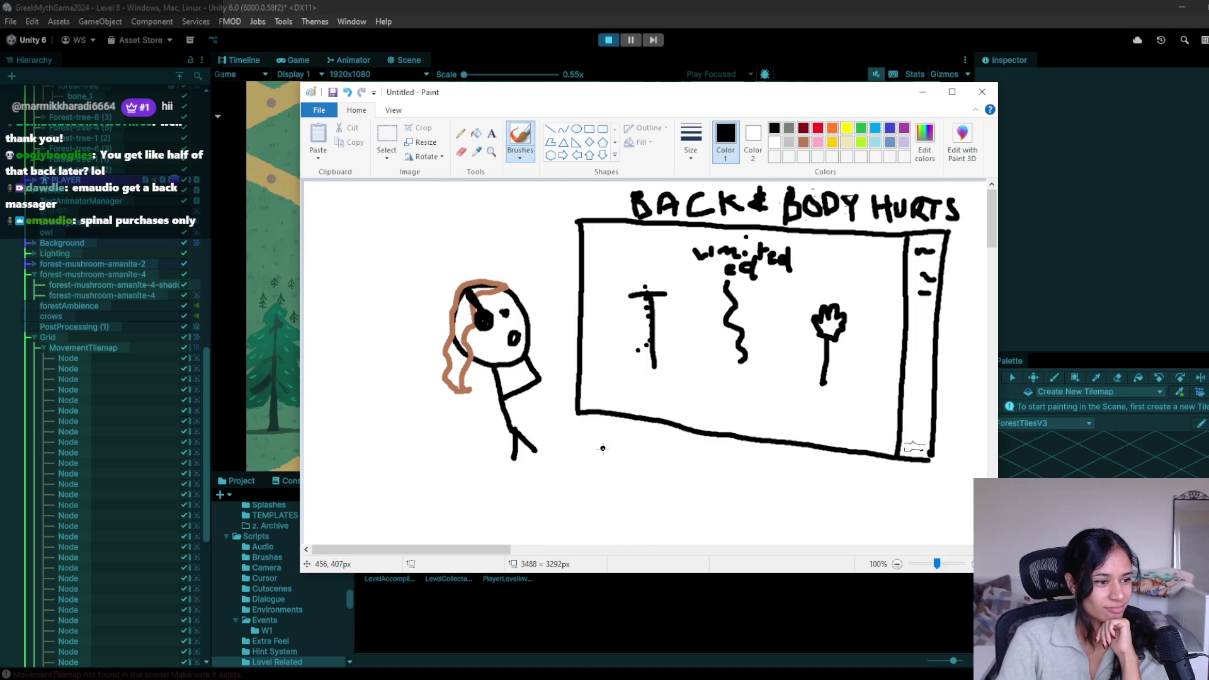
left_click_drag(576, 413, 581, 434)
left_click_drag(931, 460, 932, 489)
left_click_drag(583, 220, 296, 210)
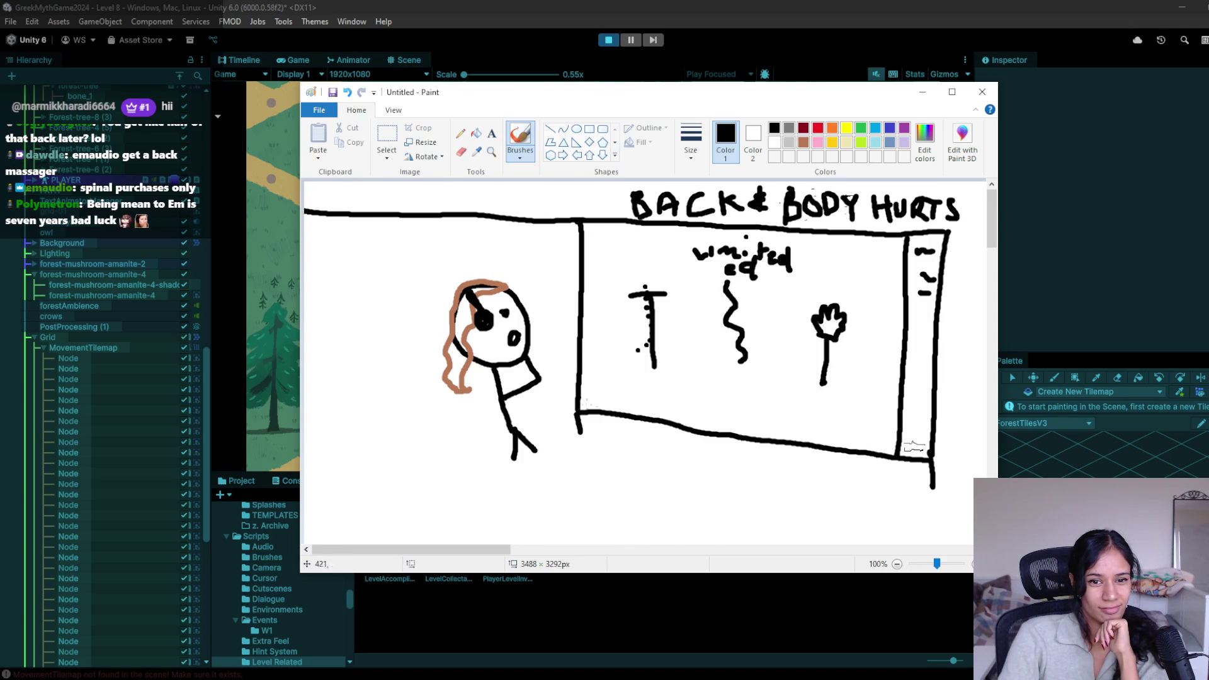
left_click_drag(571, 410, 323, 398)
left_click_drag(315, 471, 960, 534)
left_click_drag(933, 466, 973, 466)
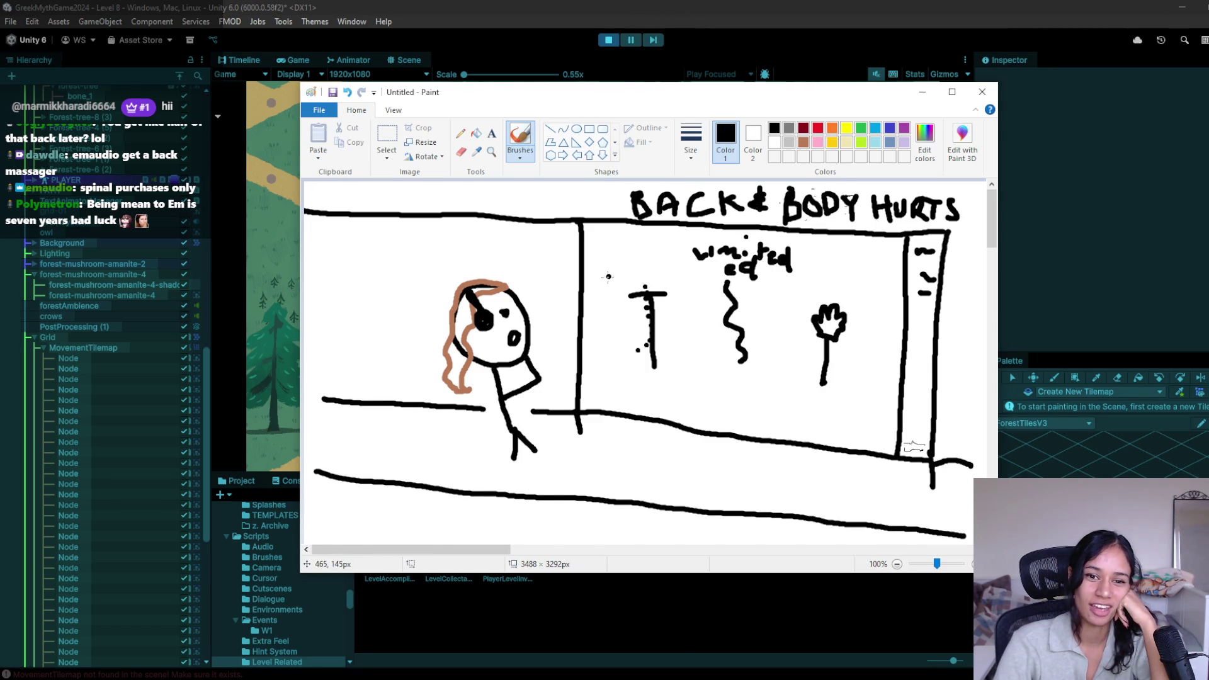
Step: Draw a curved lamp-shade top above the T stand
mouse_move(630, 287)
left_mouse_down()
mouse_move(610, 274)
mouse_move(627, 246)
mouse_move(612, 231)
mouse_move(606, 272)
left_mouse_up()
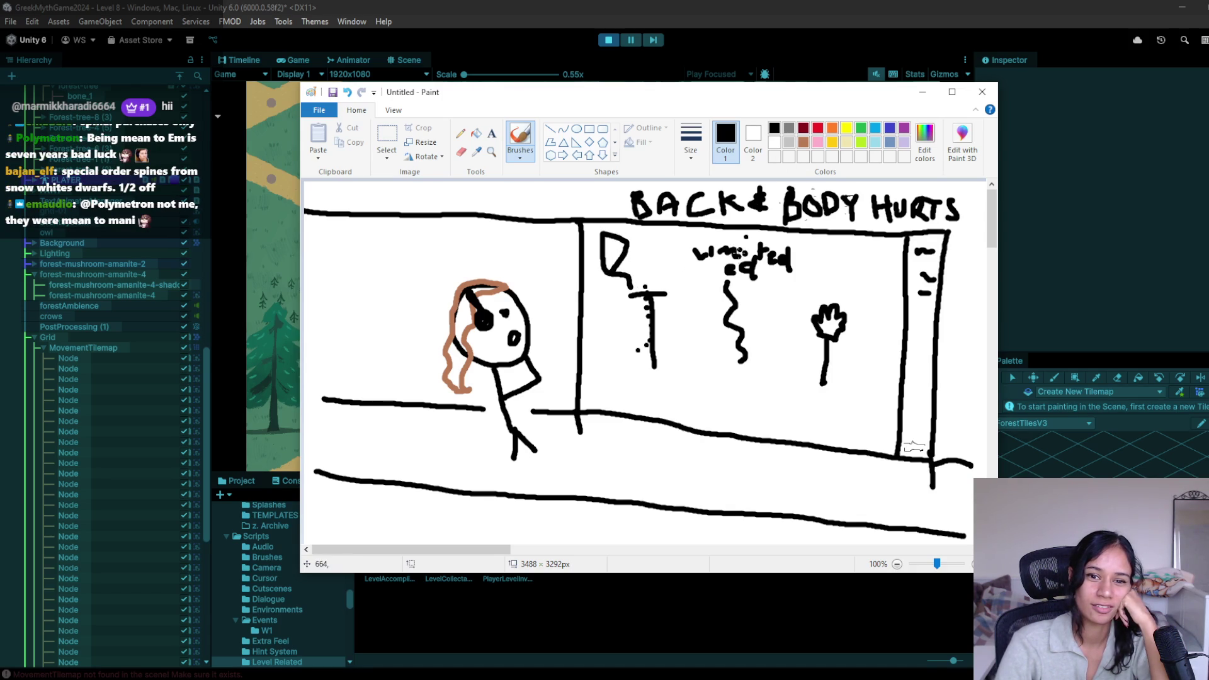
key("ctrl+z")
mouse_move(664, 285)
left_mouse_down()
mouse_move(661, 266)
mouse_move(628, 244)
mouse_move(610, 271)
mouse_move(666, 272)
left_mouse_up()
Step: Add a '$1000' price tag in size 10 text on top of the T stand
left_click(493, 135)
left_click(626, 248)
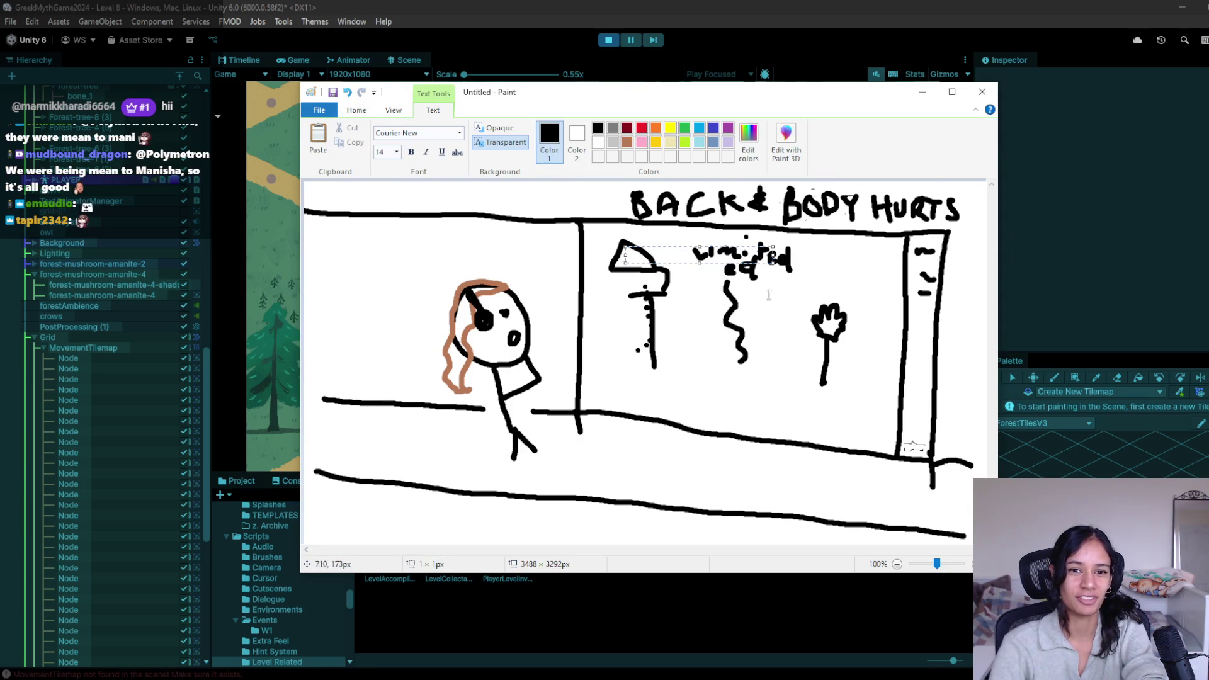
type("S")
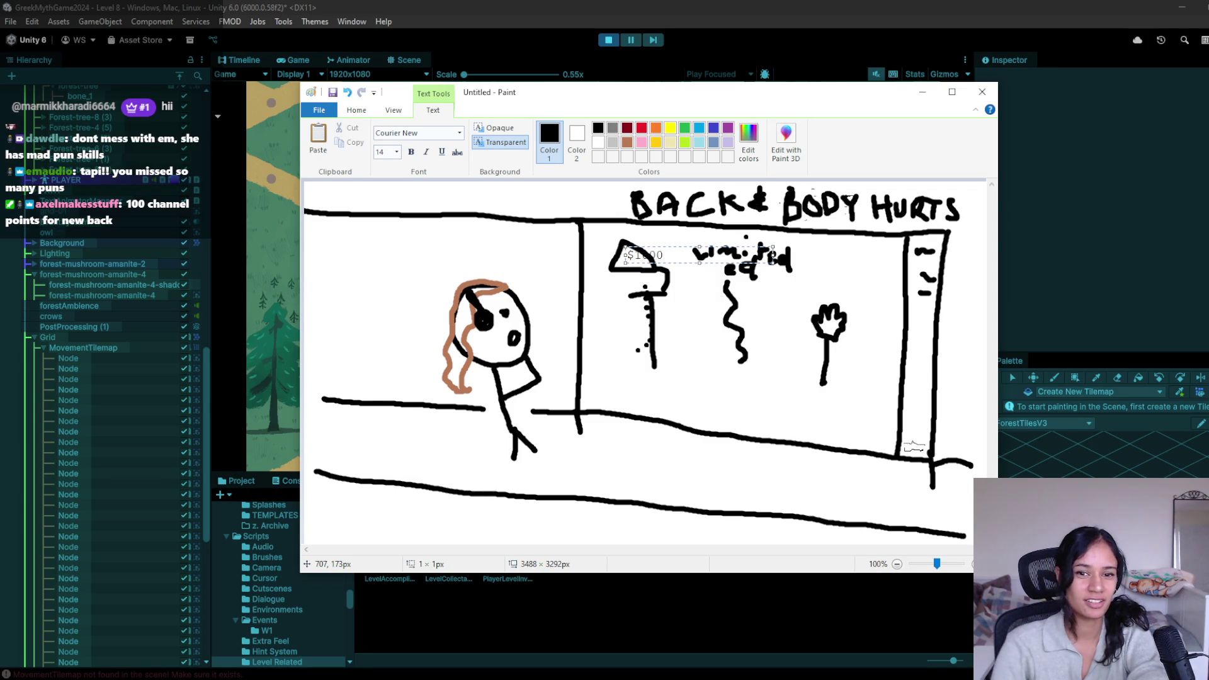
left_click_drag(665, 256, 635, 255)
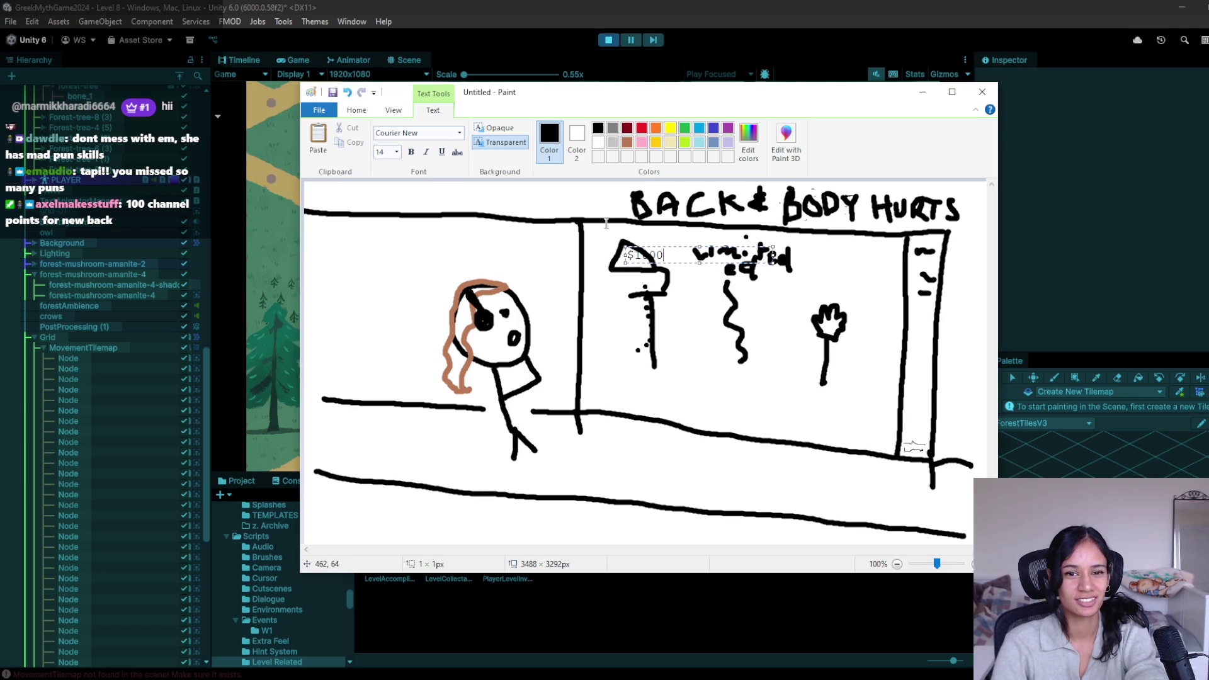
left_click(396, 152)
left_click(382, 189)
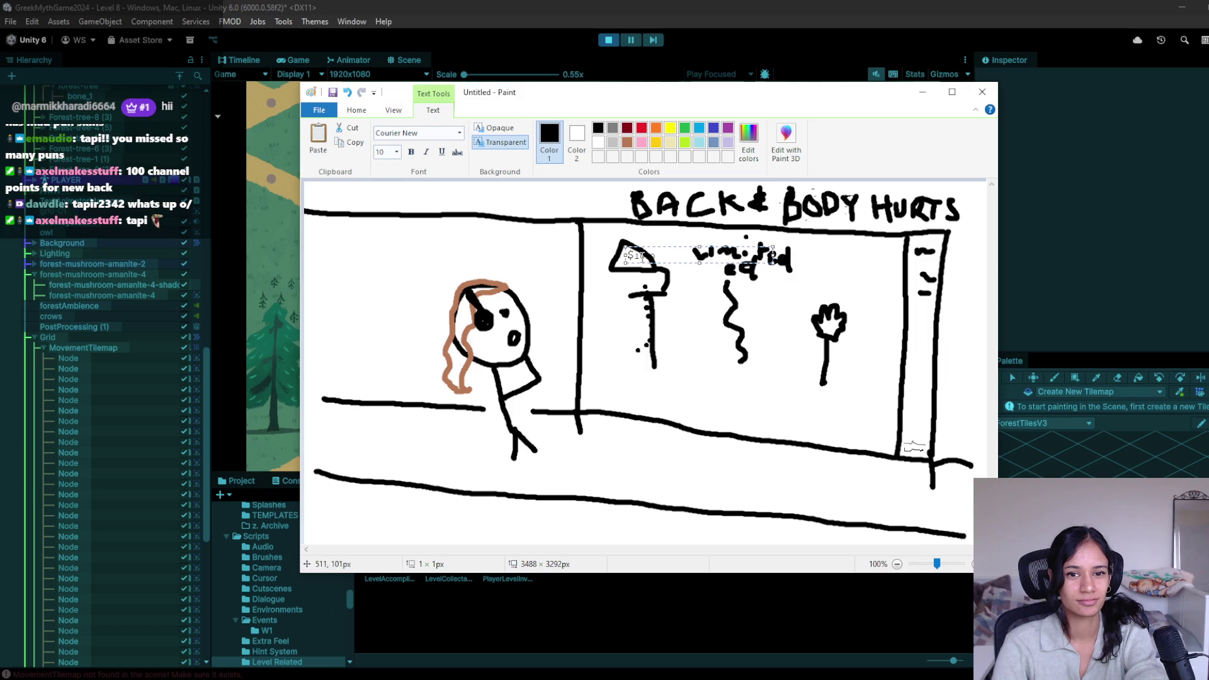
left_click_drag(639, 247, 630, 251)
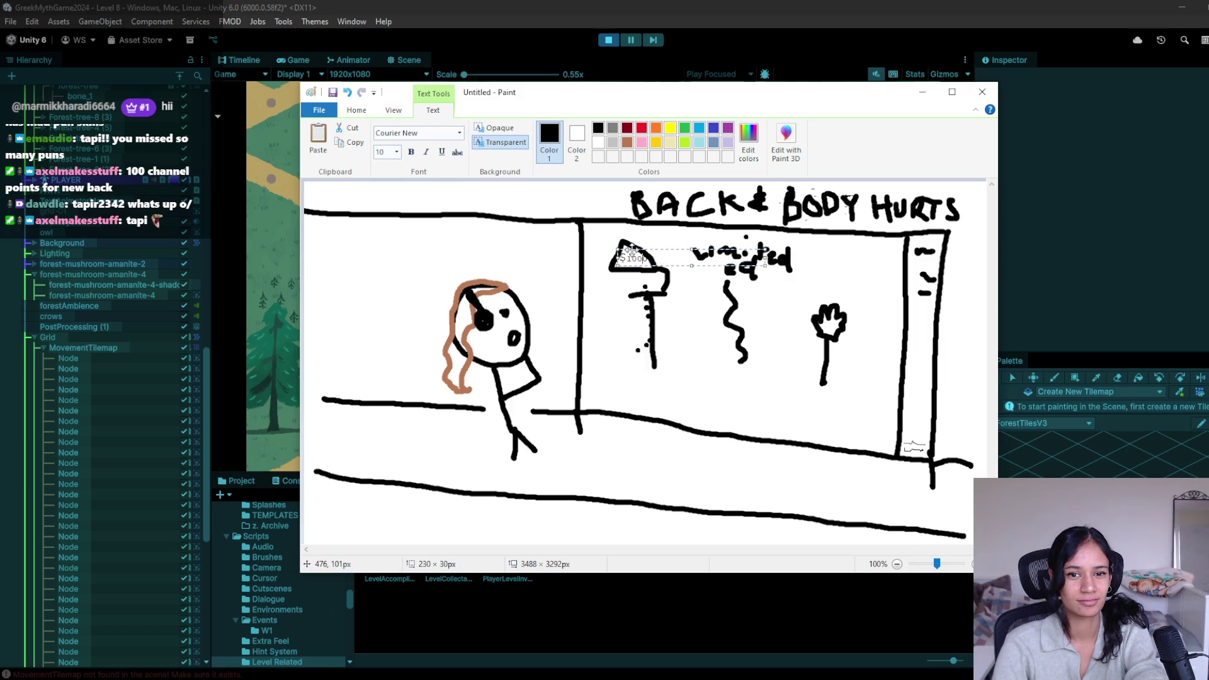
left_click(749, 399)
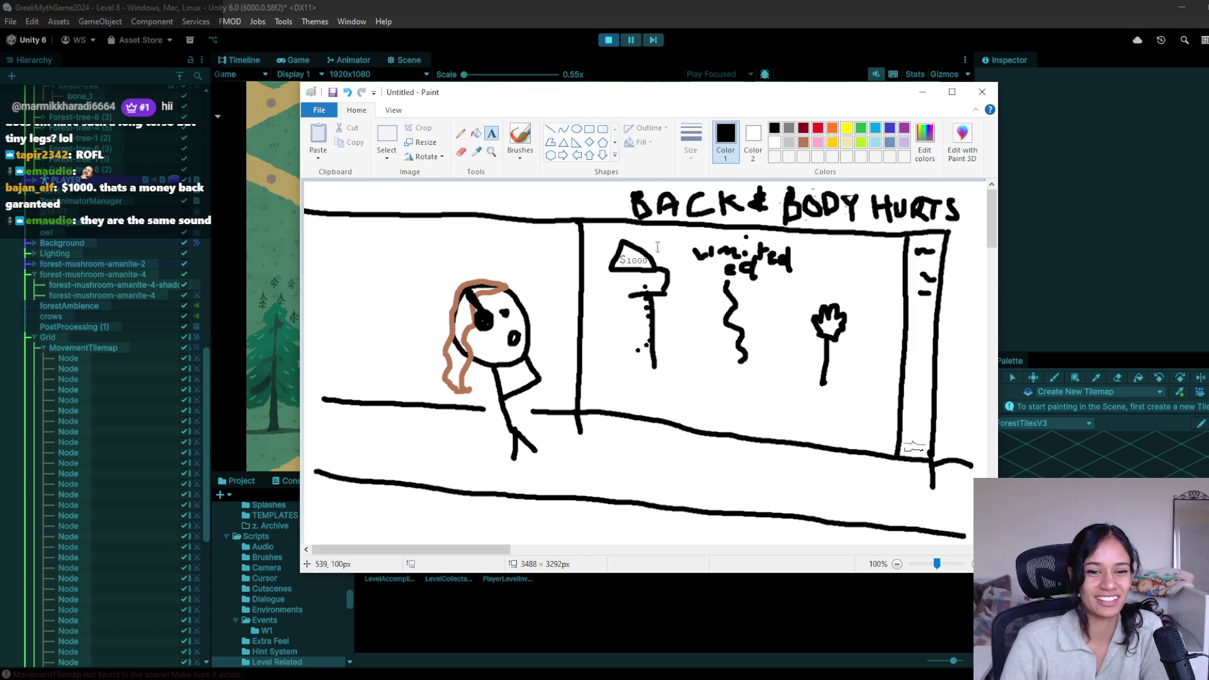
Step: Retrace the figure's torso longer, then minimize Paint to reveal Unity's Game view
left_click(515, 138)
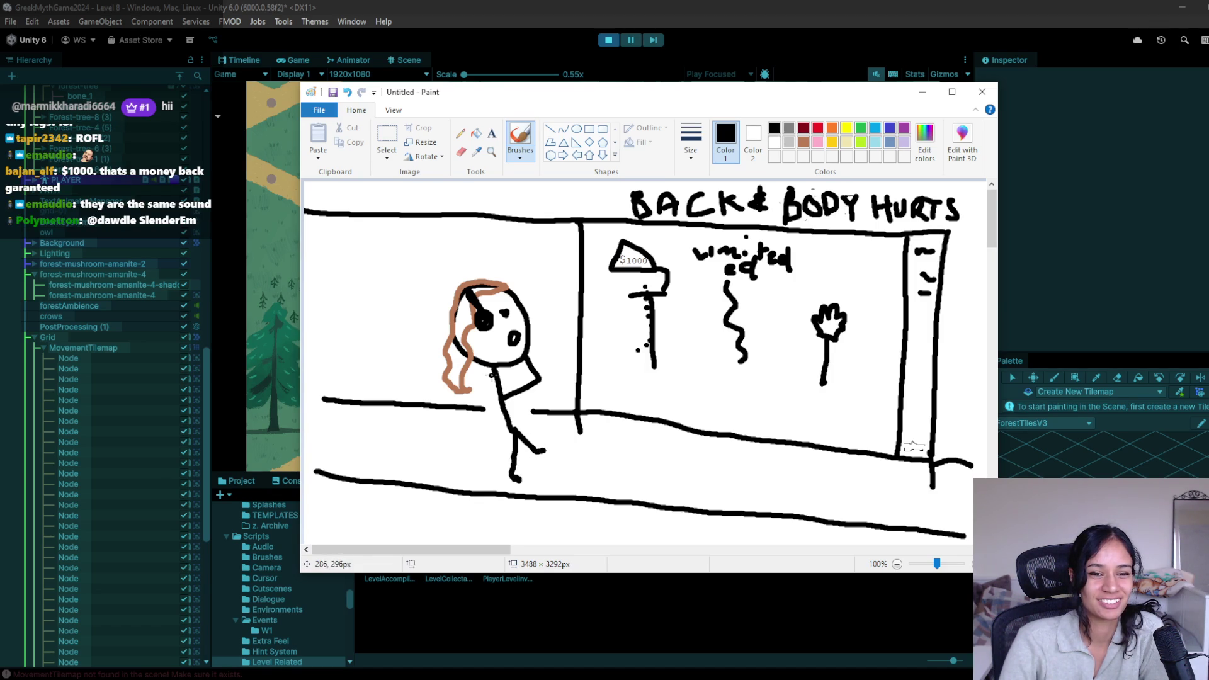
left_click_drag(492, 371, 503, 416)
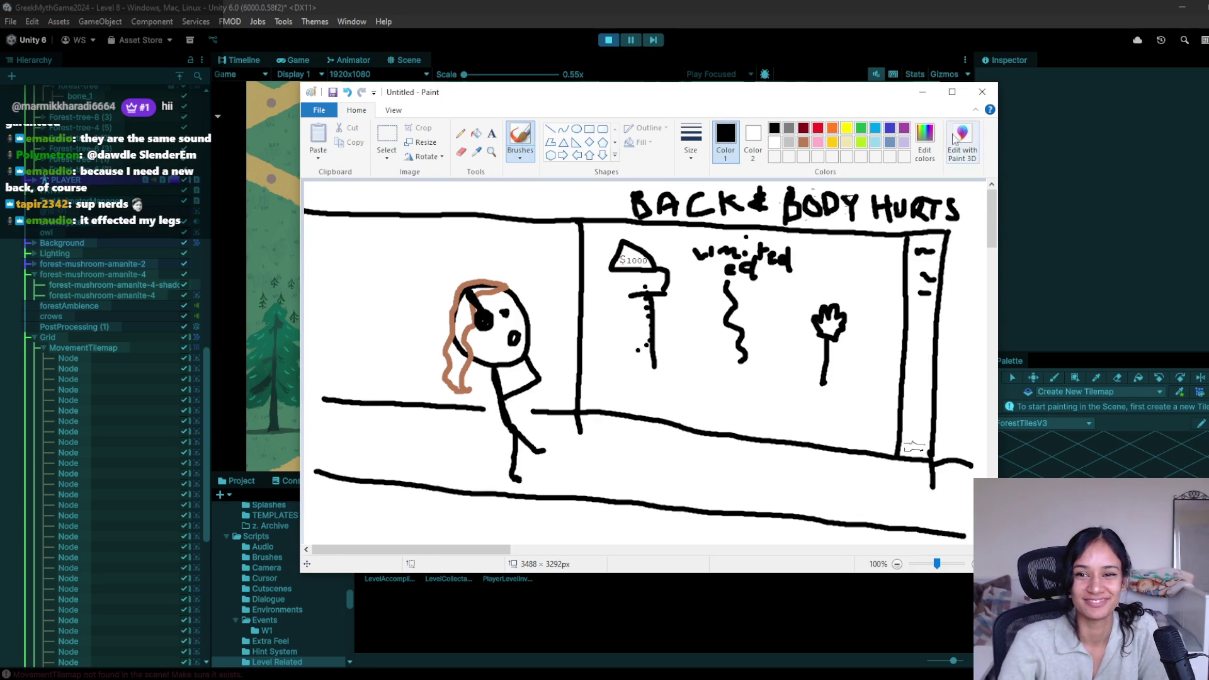
left_click(922, 93)
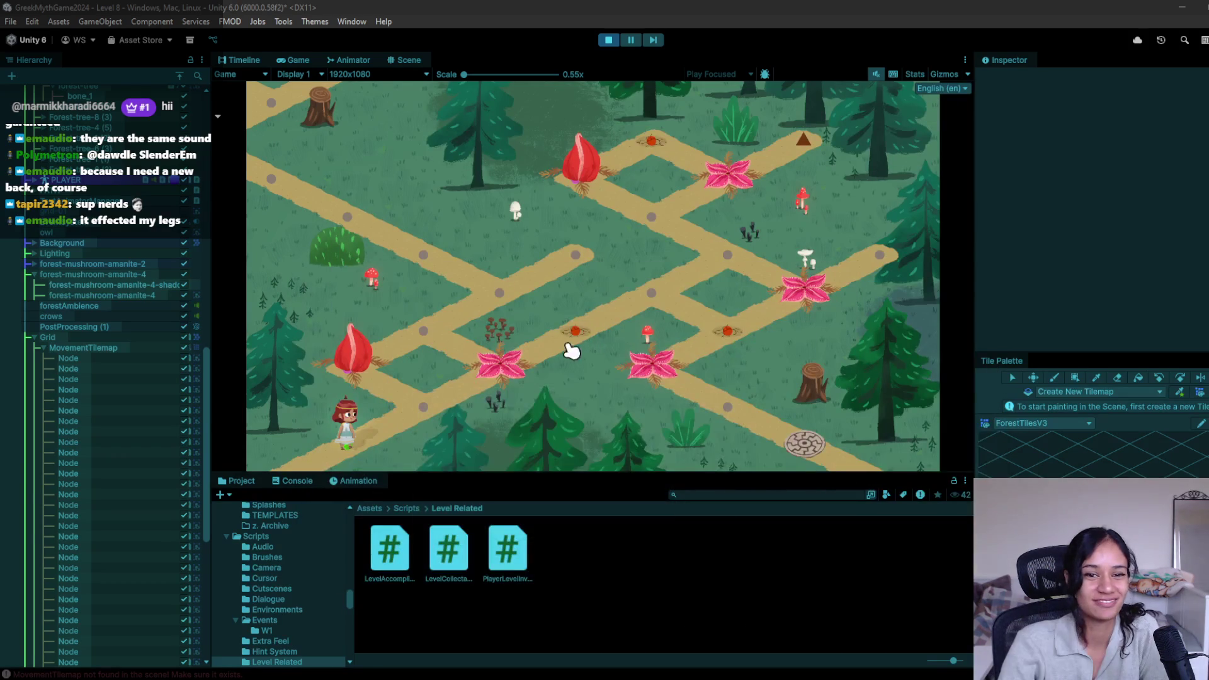
Step: Walk the character up the path nodes, stop the game and refocus the Scene view
left_click(423, 407)
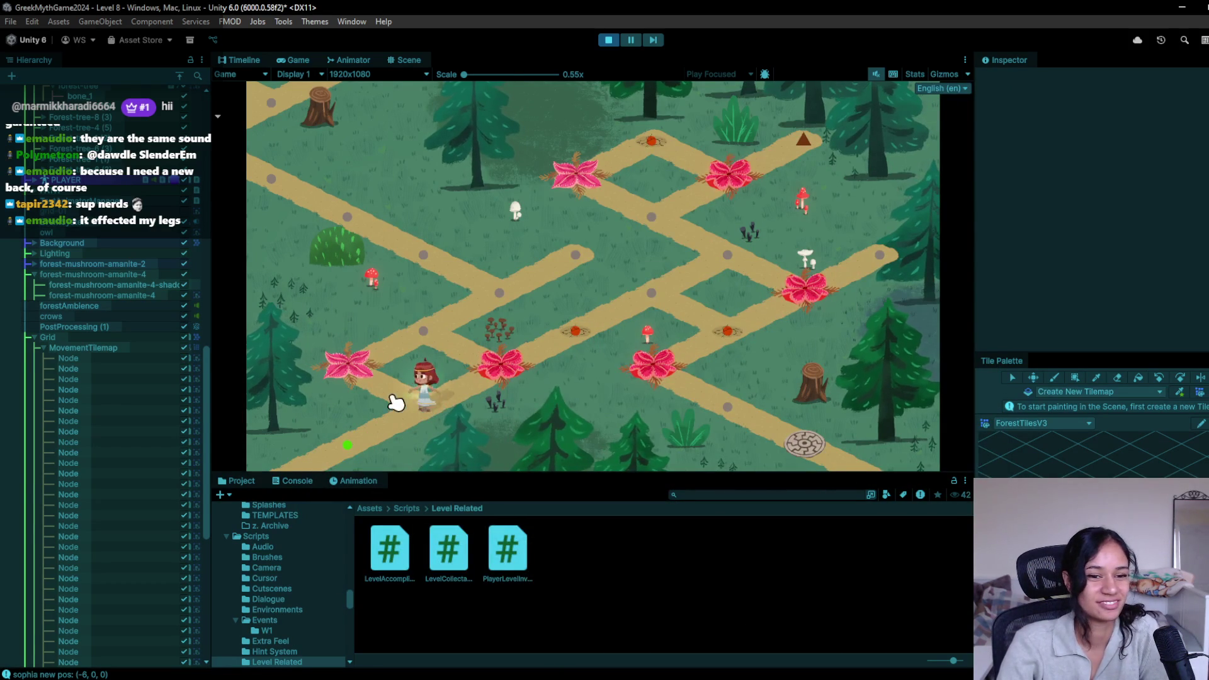
left_click(423, 340)
left_click(495, 307)
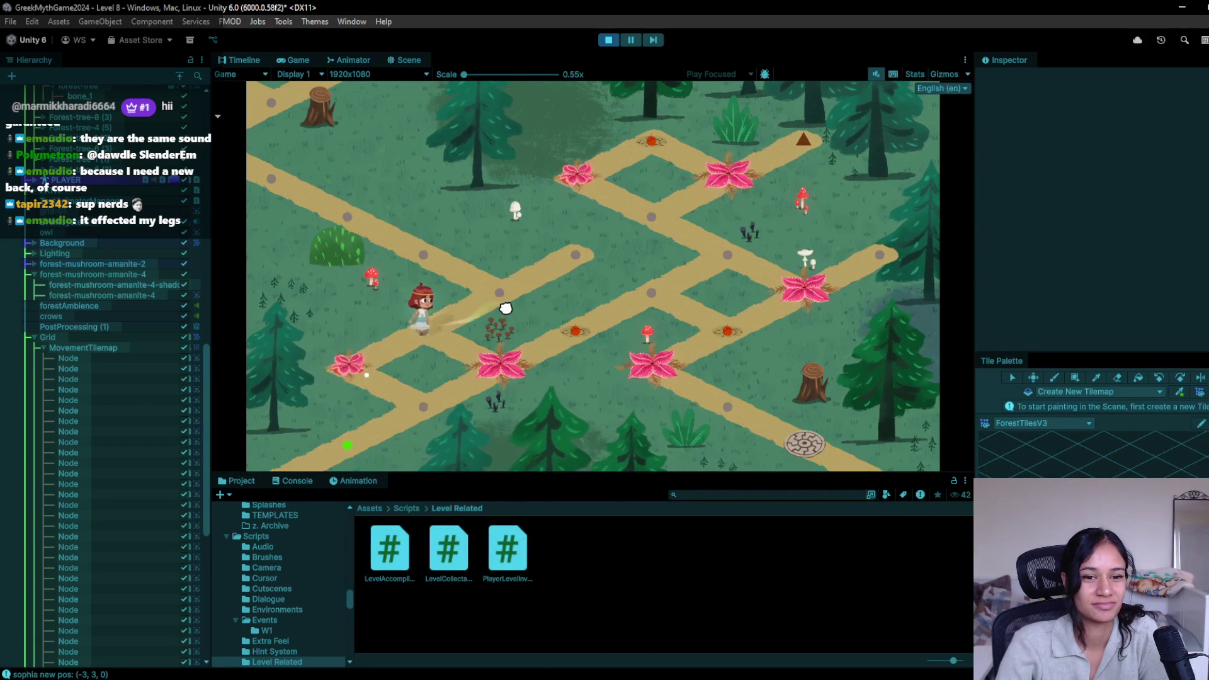
key("ctrl+p")
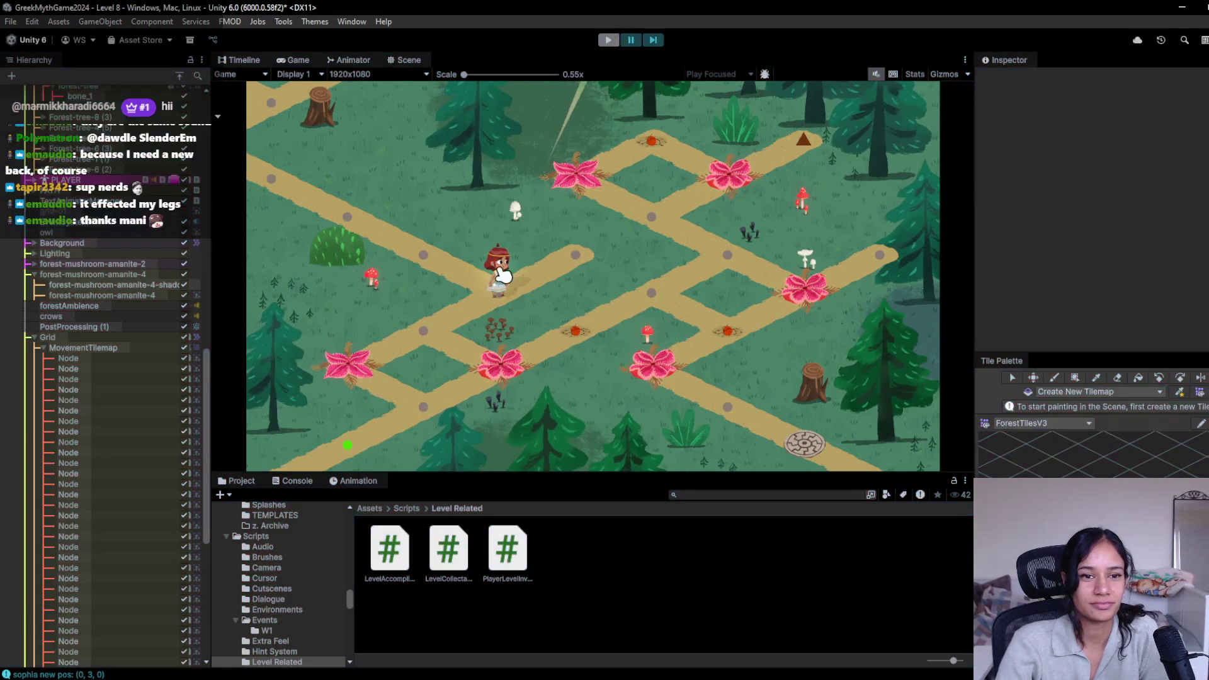
key("f")
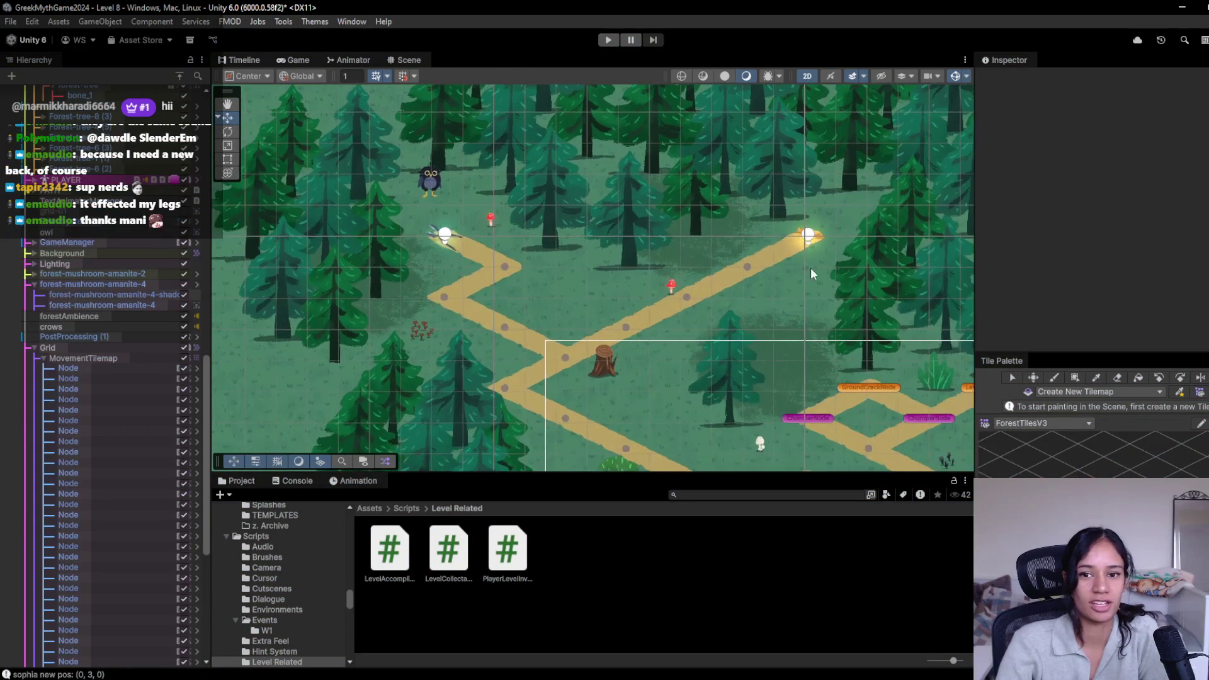
scroll(127, 320, "up", 10)
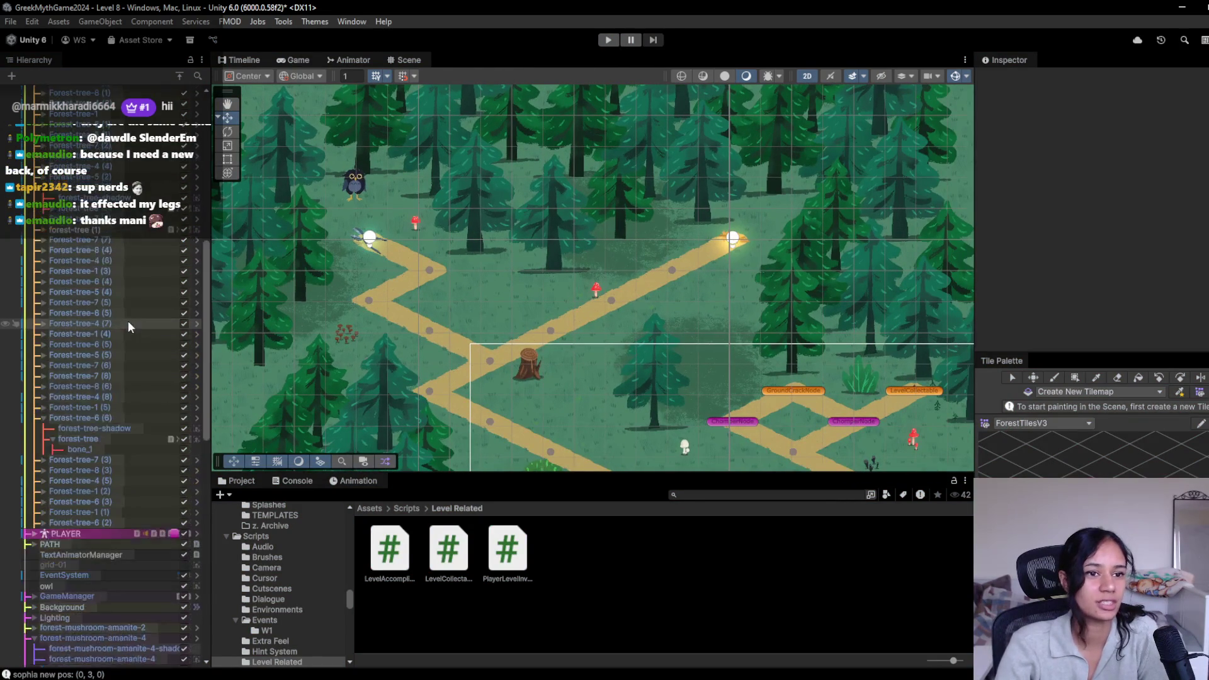
left_click(29, 118)
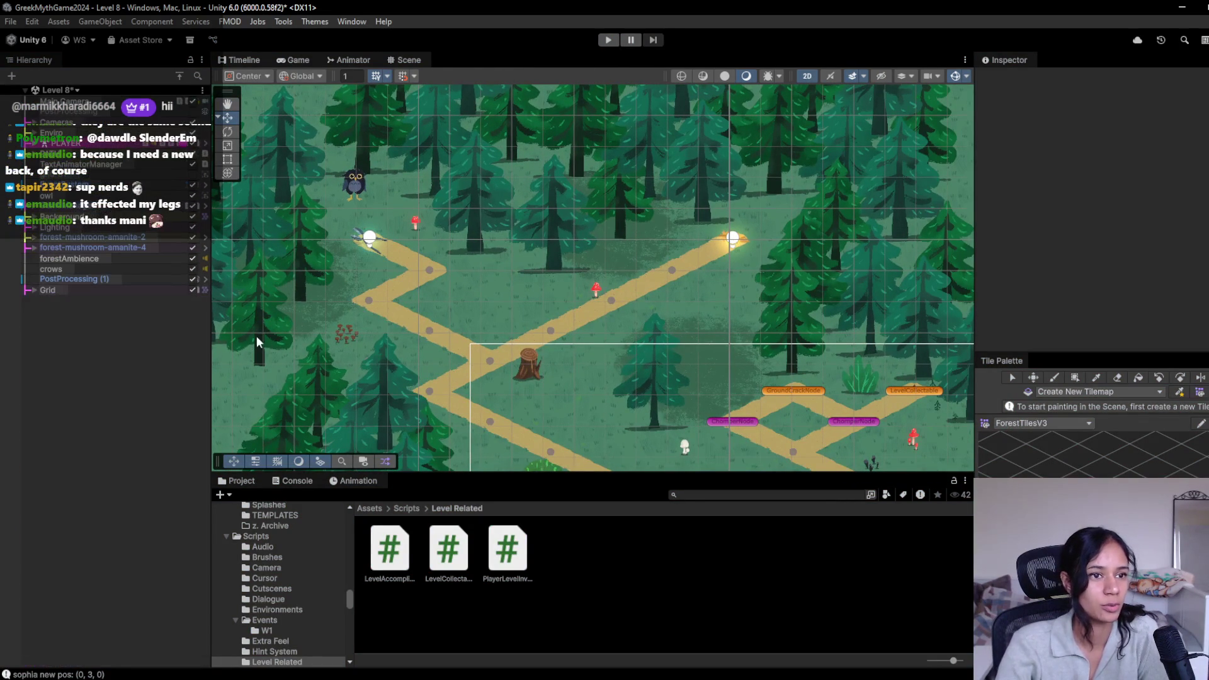
Step: Load Level 9-Doran, then Level 10, then Level 11, and start a playtest
left_click(75, 90)
left_click(74, 263)
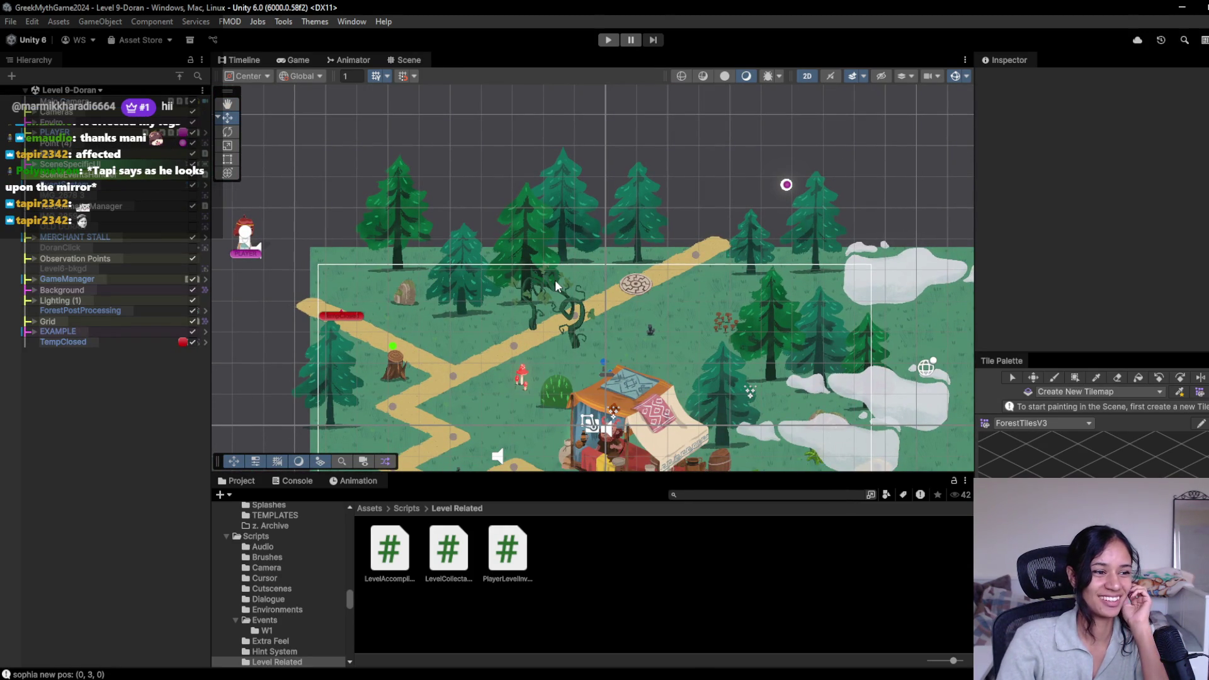
left_click_drag(589, 369, 546, 236)
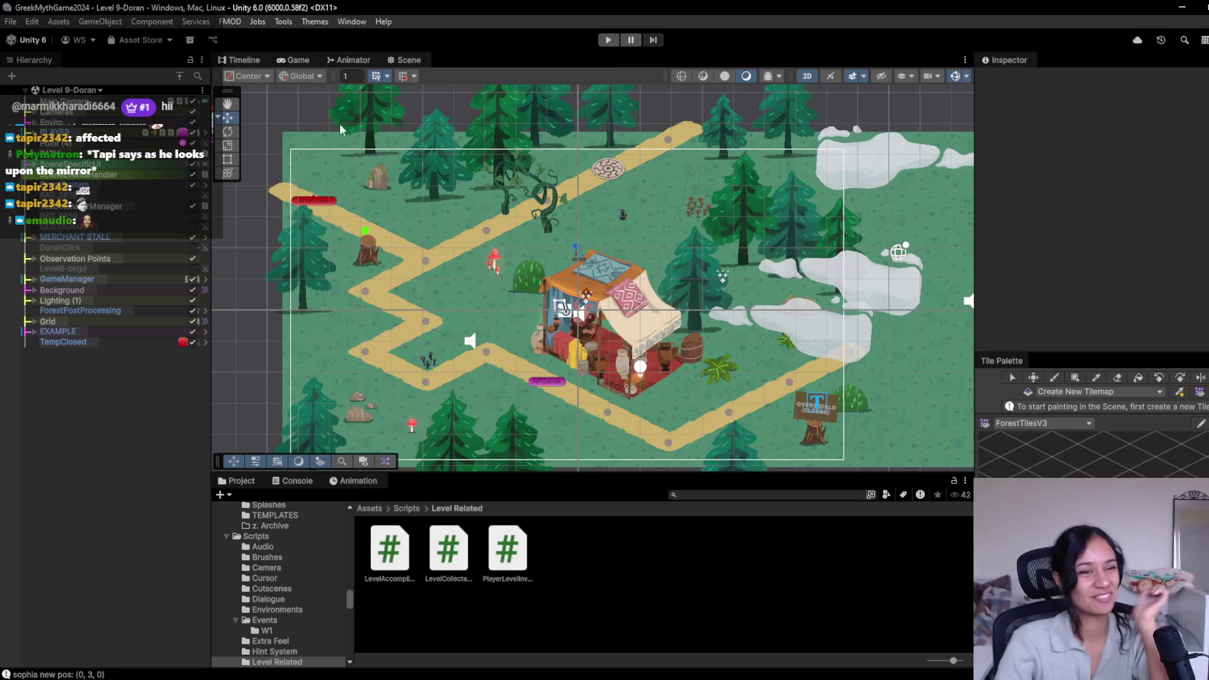
left_click(69, 90)
left_click(58, 277)
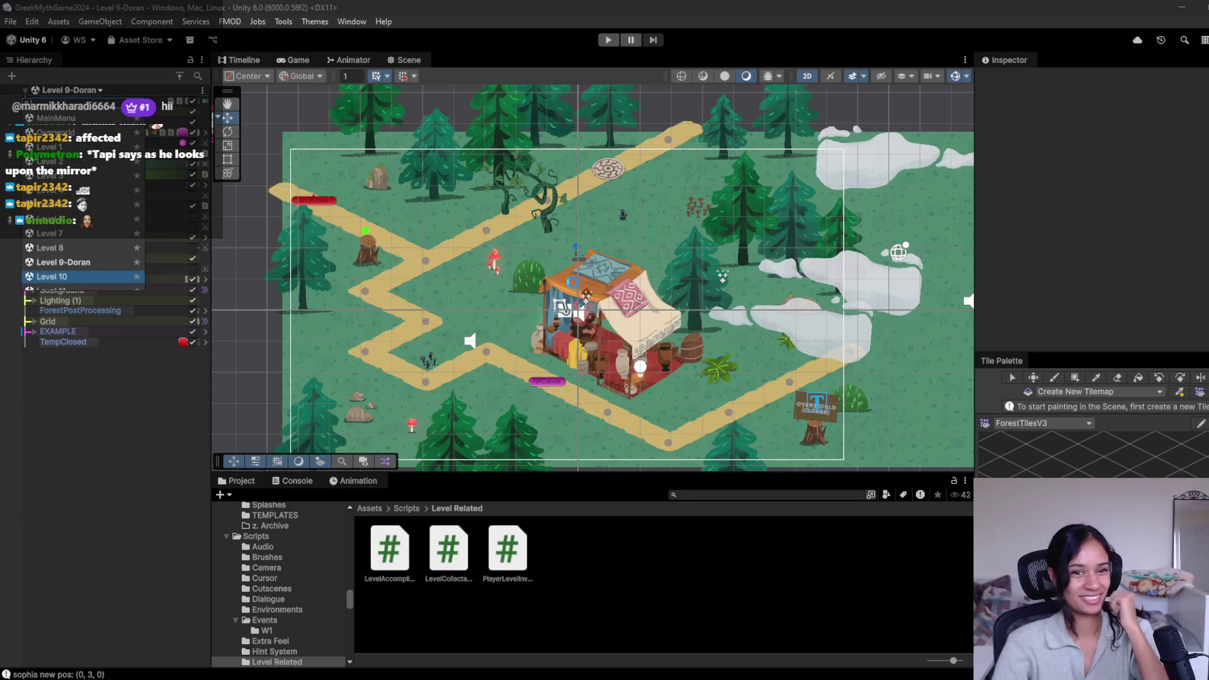
left_click(58, 90)
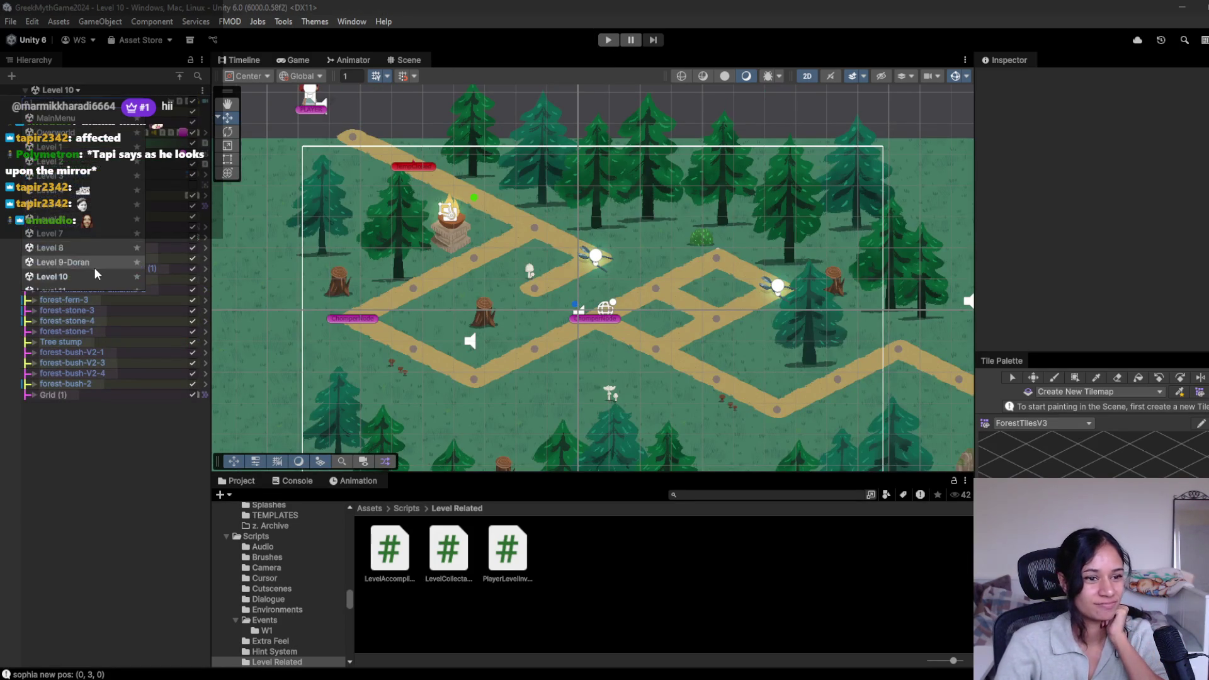
left_click(96, 251)
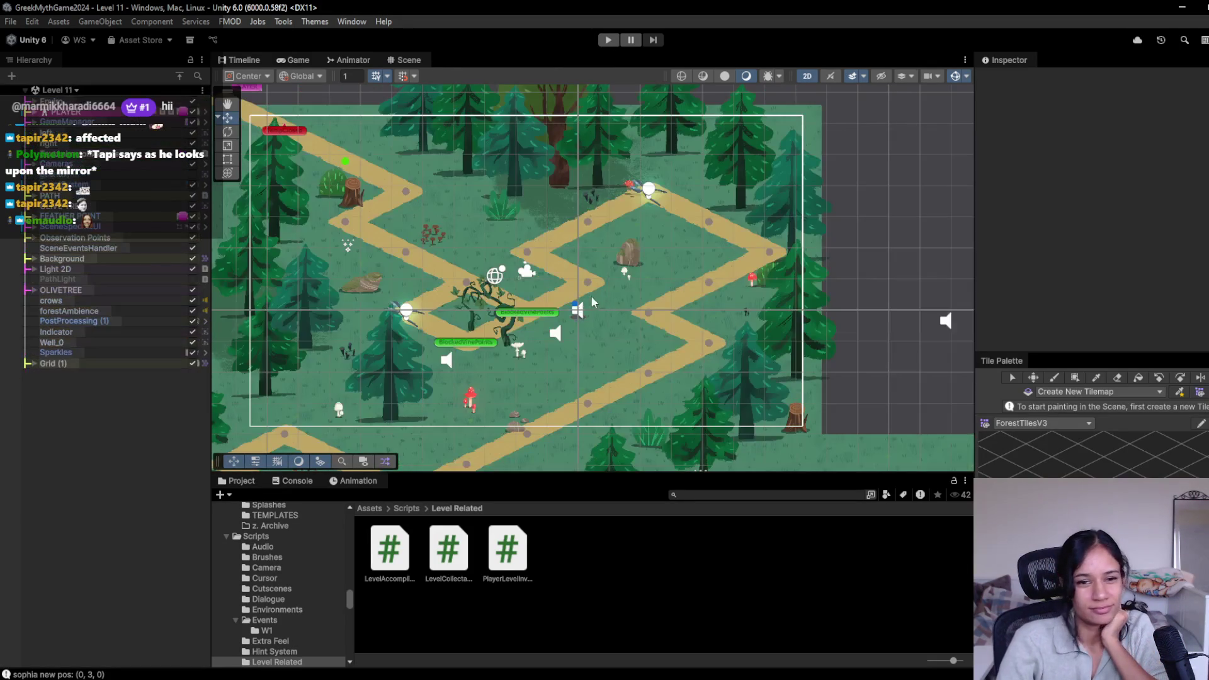
left_click(607, 39)
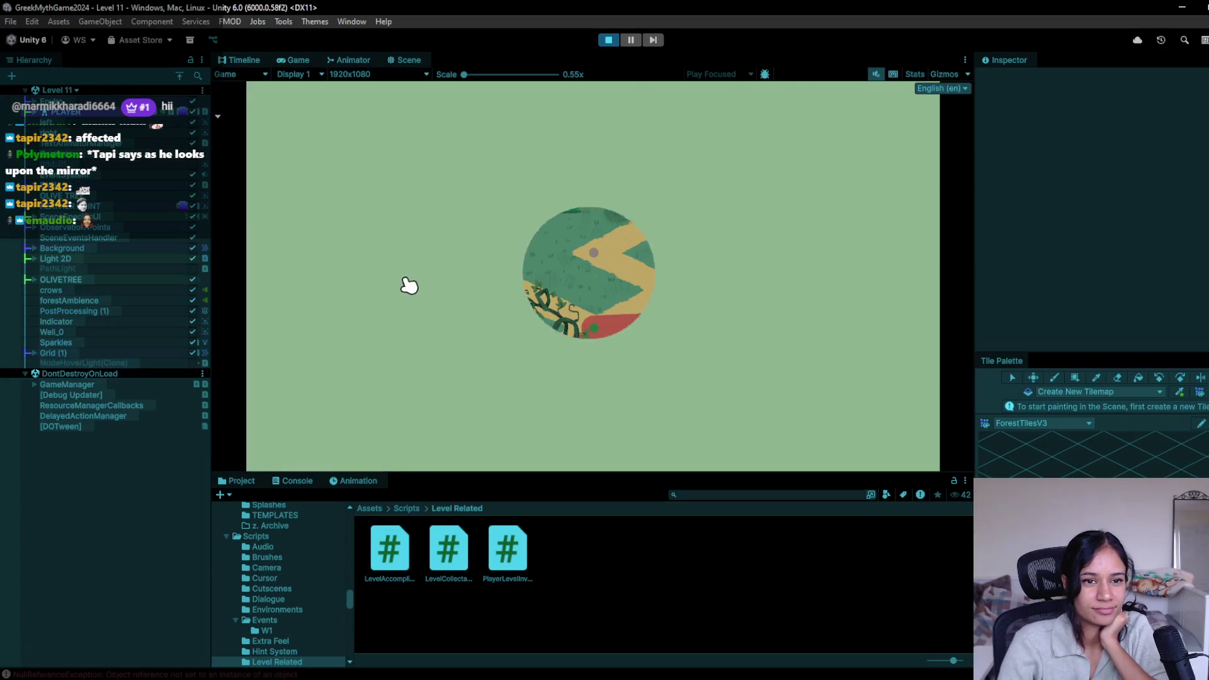
Step: Stop the playtest, frame the loose FEATHER POINT and delete it
left_click(609, 39)
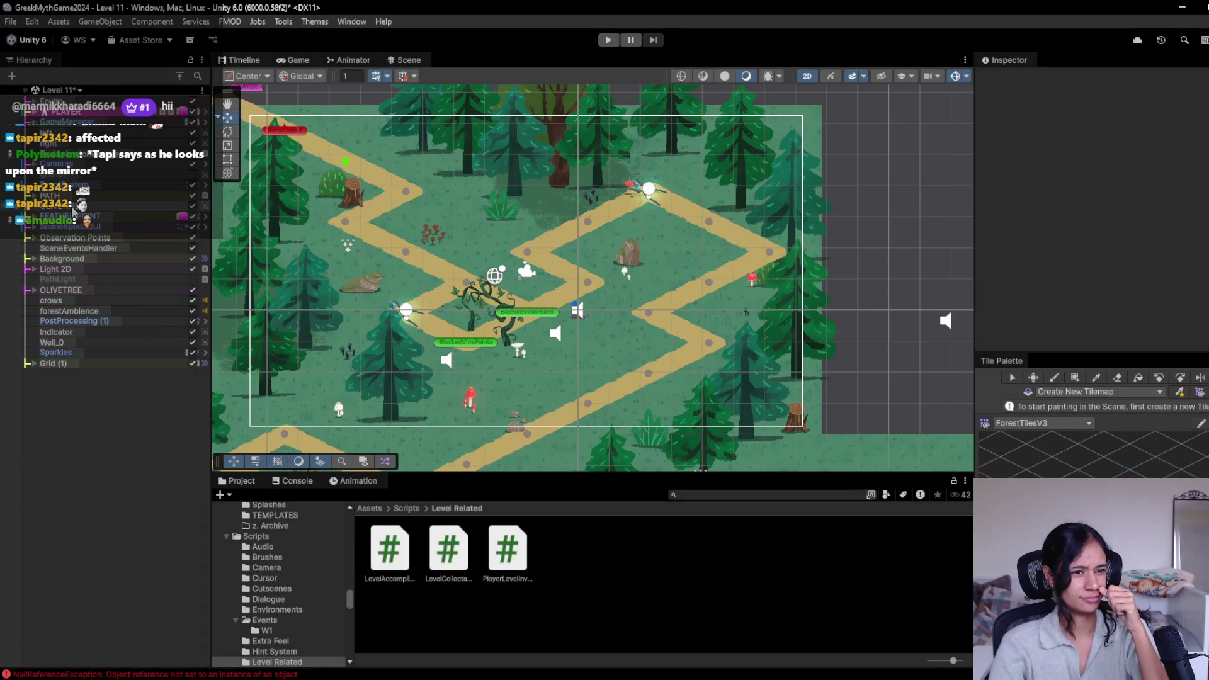
left_click(53, 216)
double_click(53, 216)
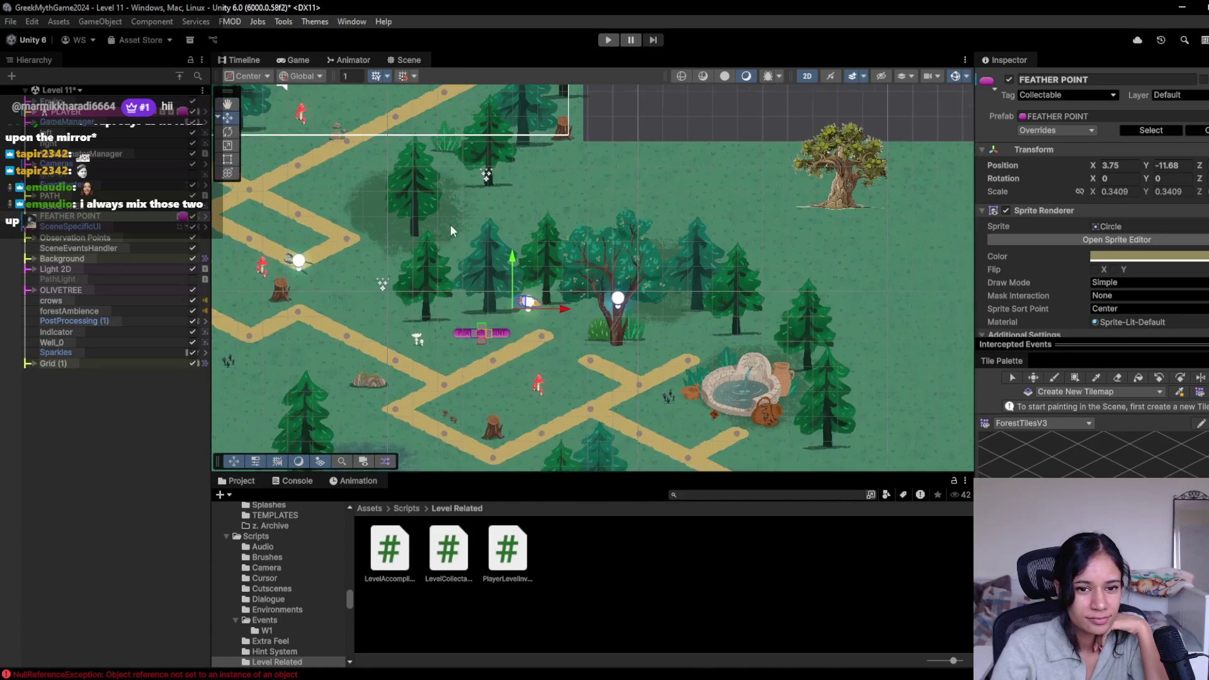
scroll(476, 240, "up", 3)
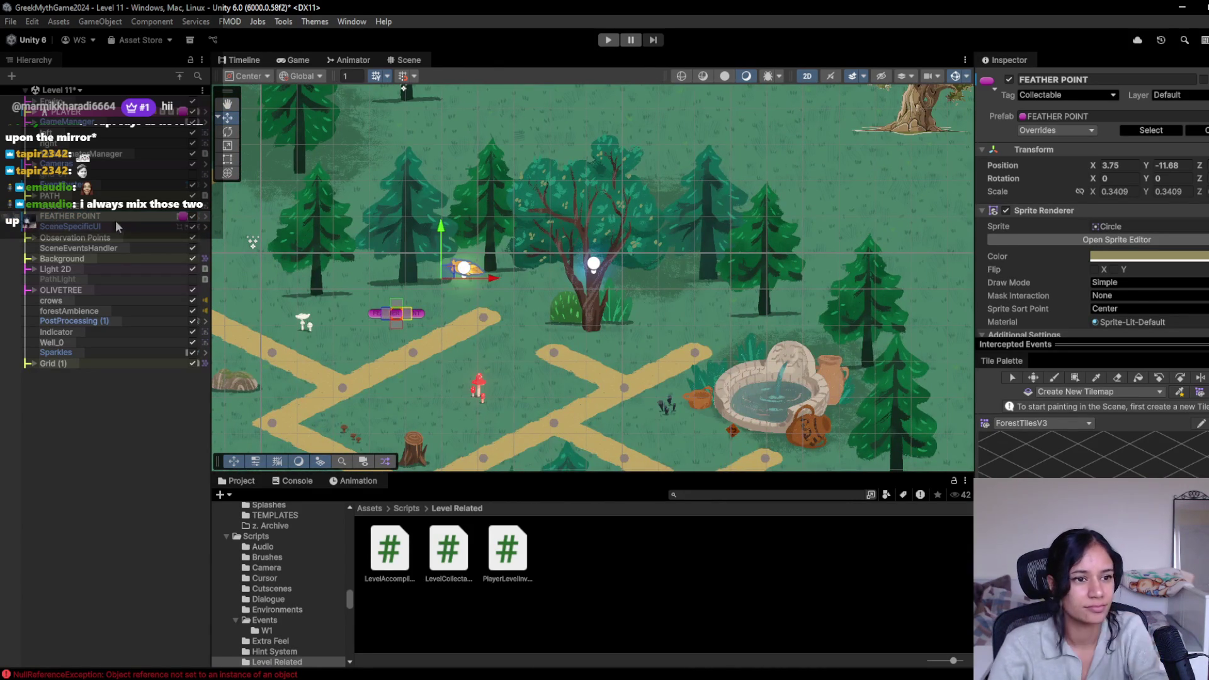
left_click(116, 218)
Step: Select the Node at the path end, then SpecialPointsTilemap with the paint brush (B)
left_click(483, 318)
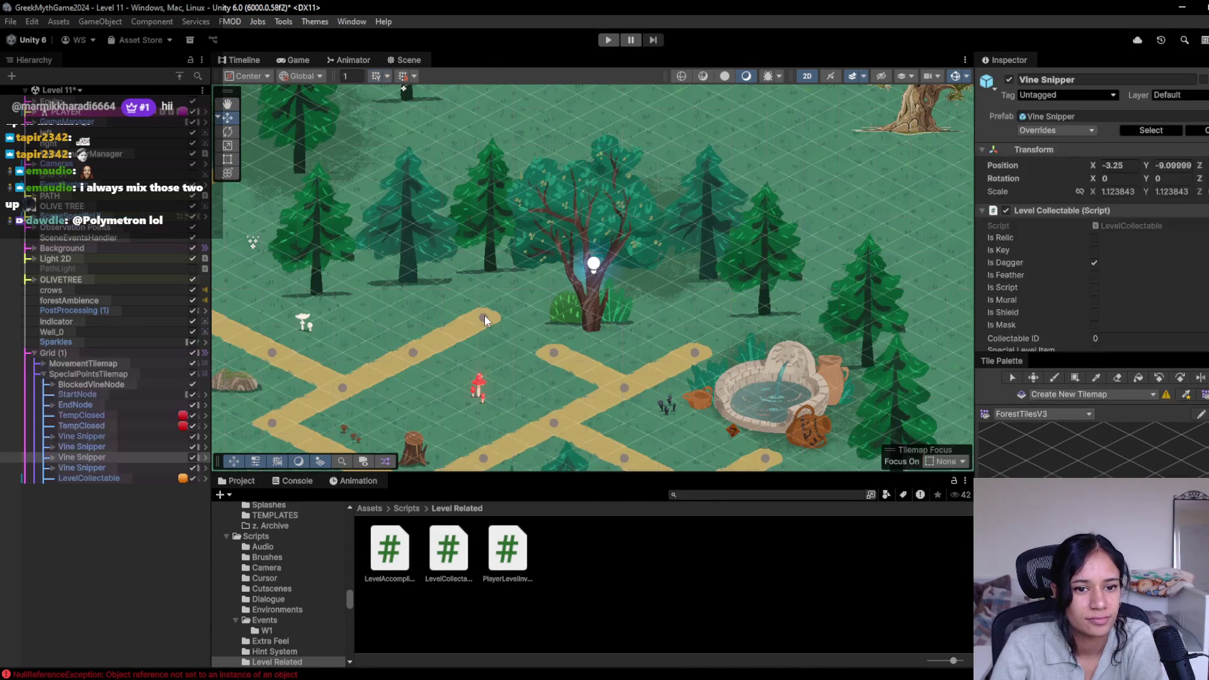
left_click(483, 318)
left_click(484, 318)
left_click(484, 319)
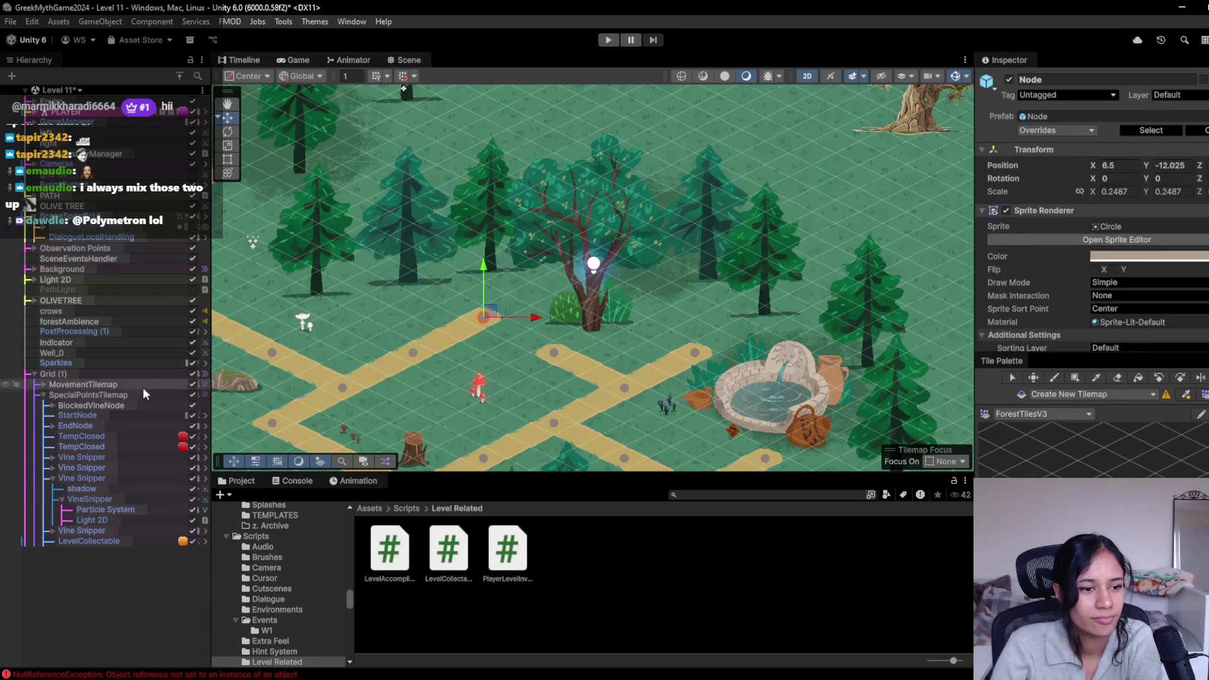
left_click(134, 397)
key("b")
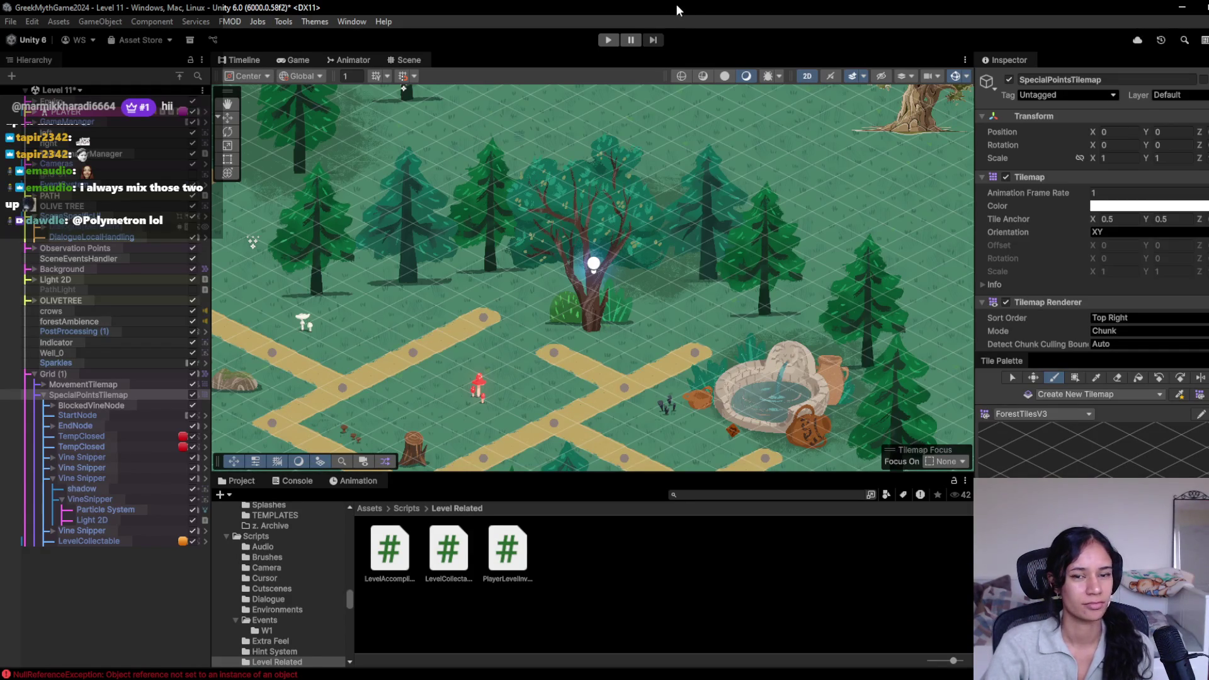
Step: Switch the Tile Palette to SpecialTilemap and target SpecialPointsTilemap for painting
left_click_drag(443, 311, 589, 263)
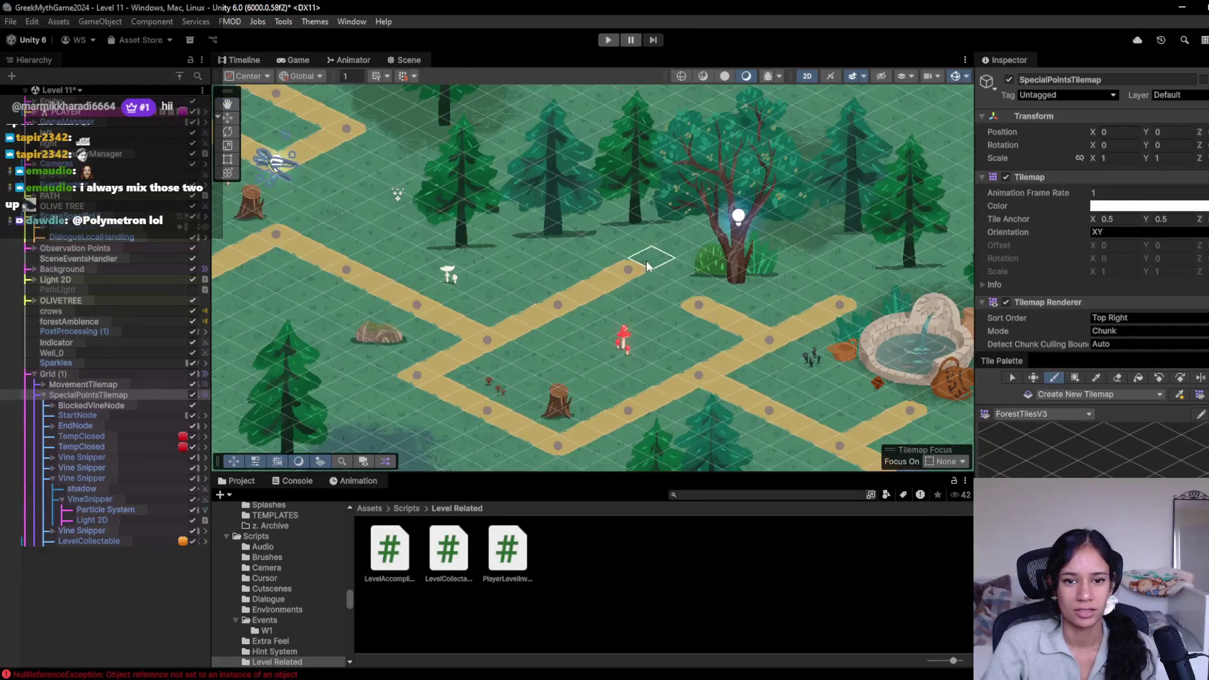
left_click(1083, 416)
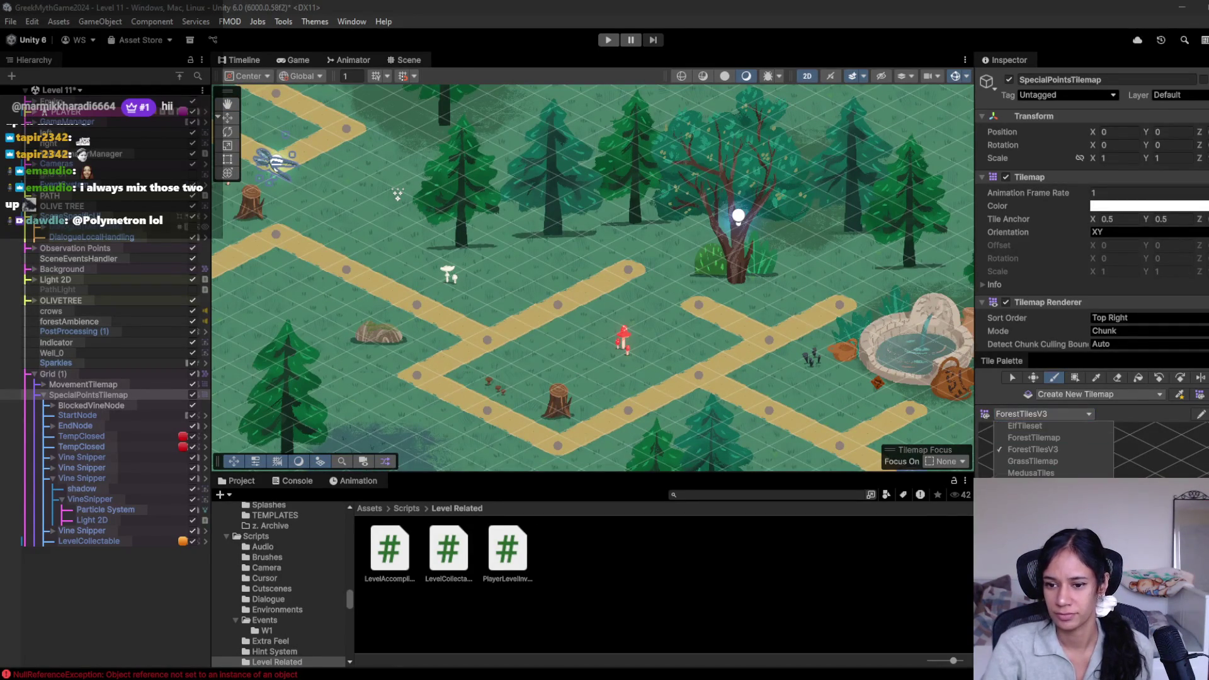
left_click(1071, 413)
left_click(1064, 415)
left_click(1032, 485)
scroll(1112, 469, "up", 3)
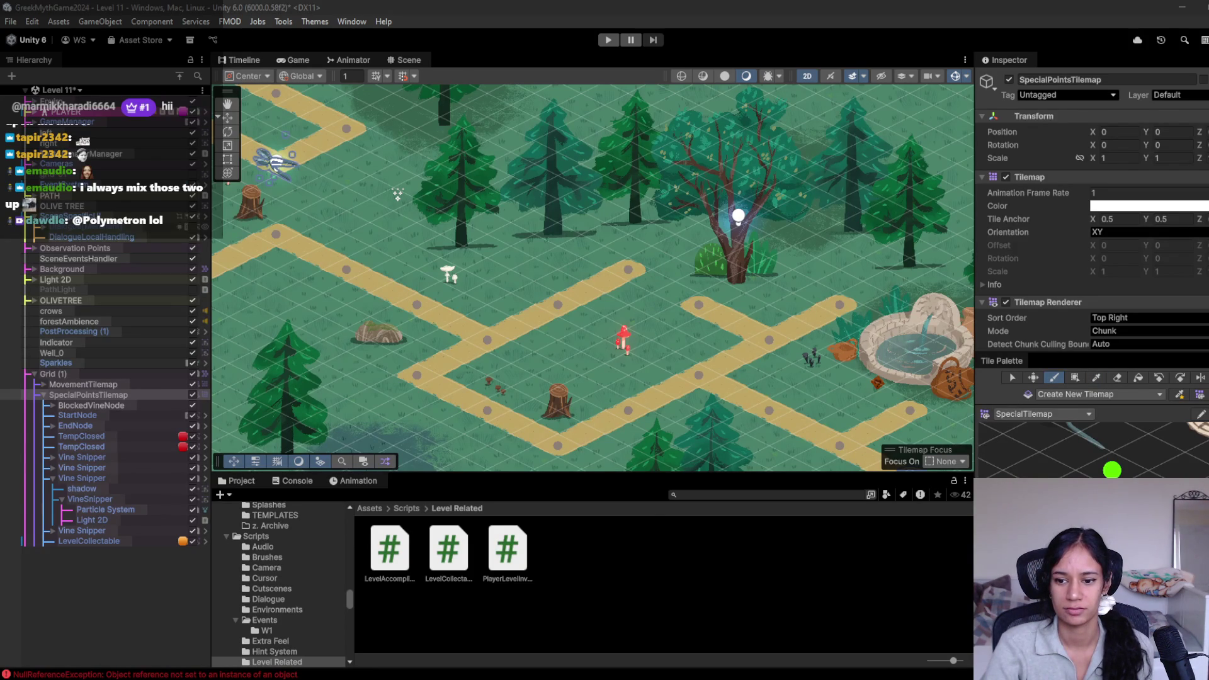
left_click(816, 434)
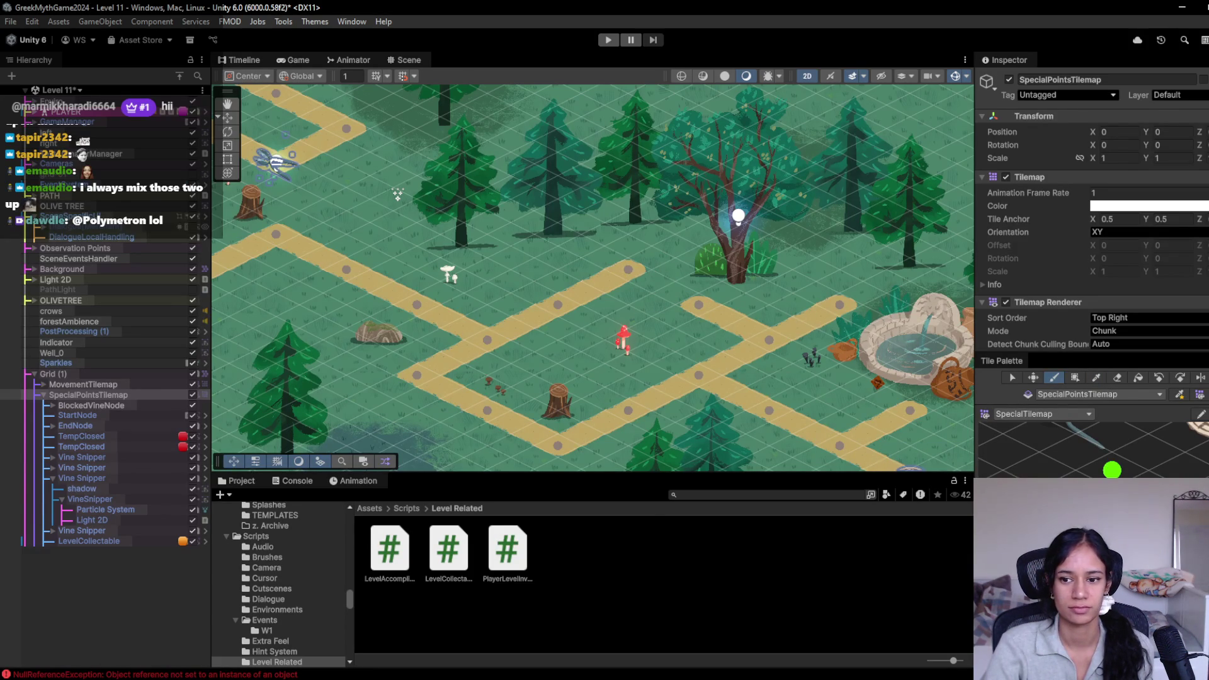
Step: Paint a feather node on the path and a Vine Snipper at the fountain path end
left_click(630, 270)
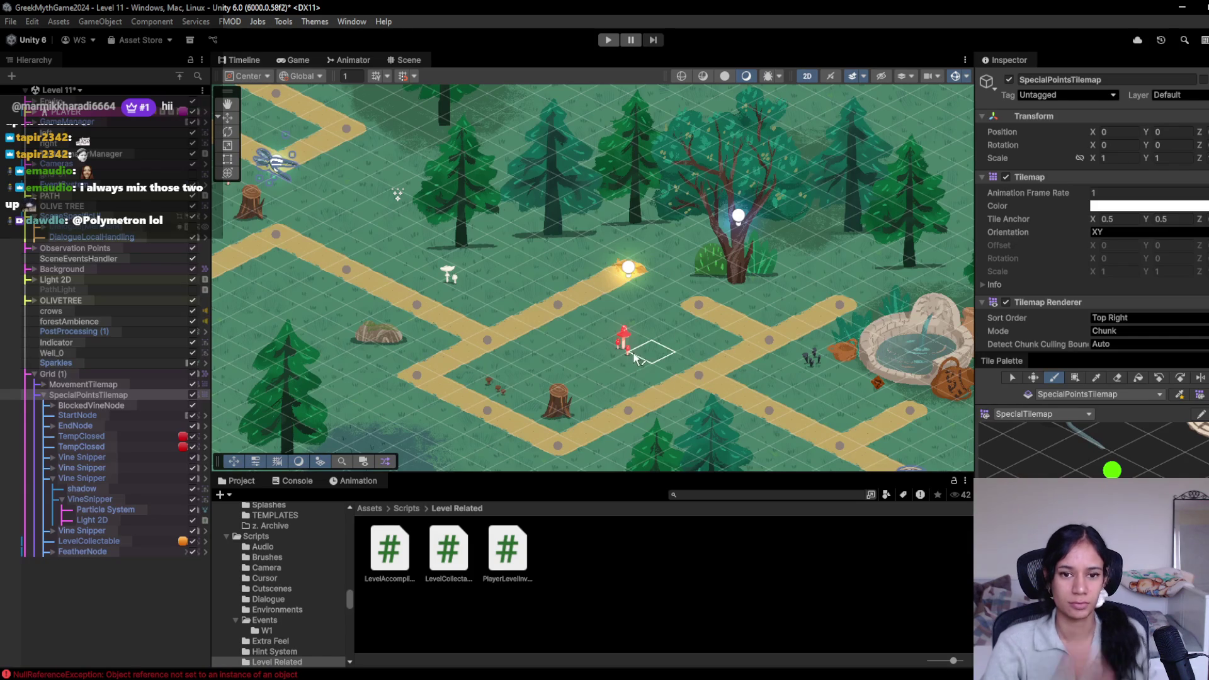
mouse_move(640, 354)
left_mouse_down()
mouse_move(551, 302)
mouse_move(502, 296)
left_mouse_up()
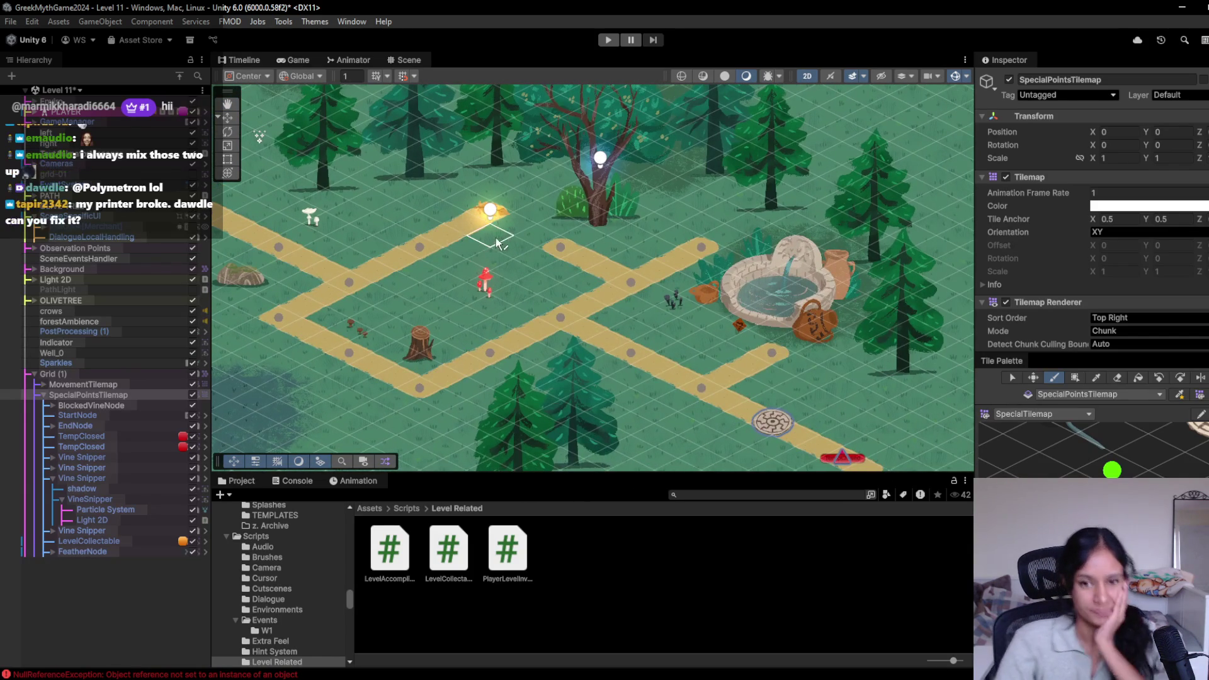
left_click_drag(749, 248, 701, 296)
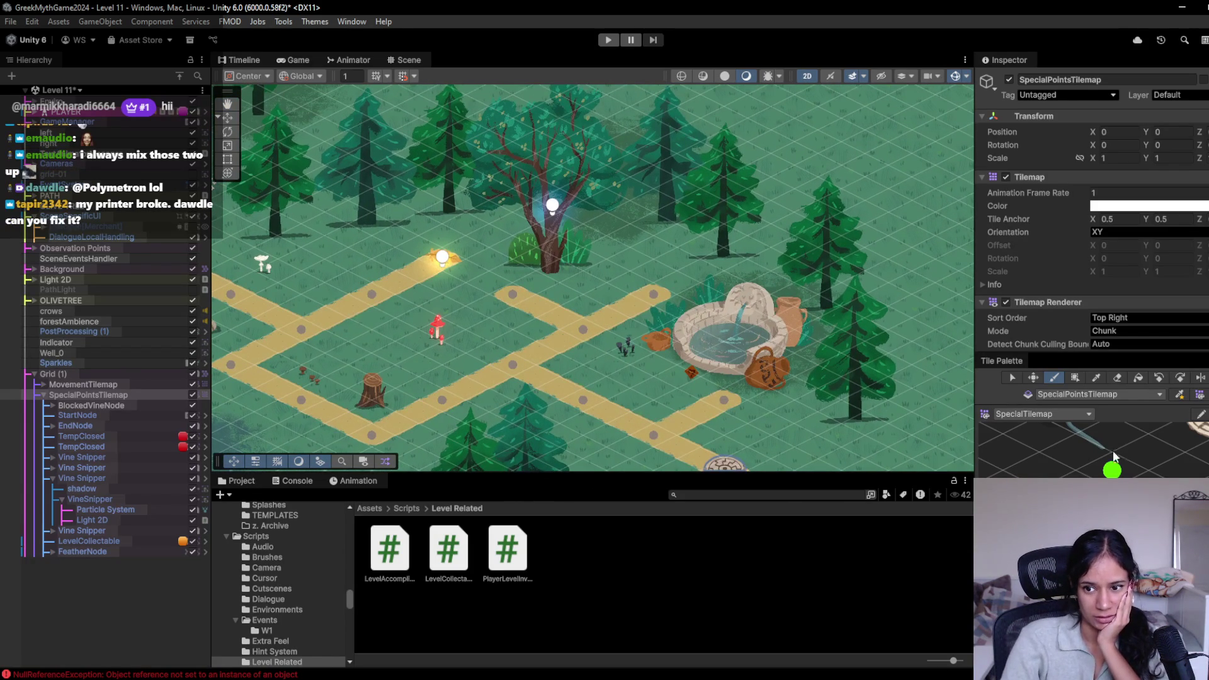
left_click(1094, 464)
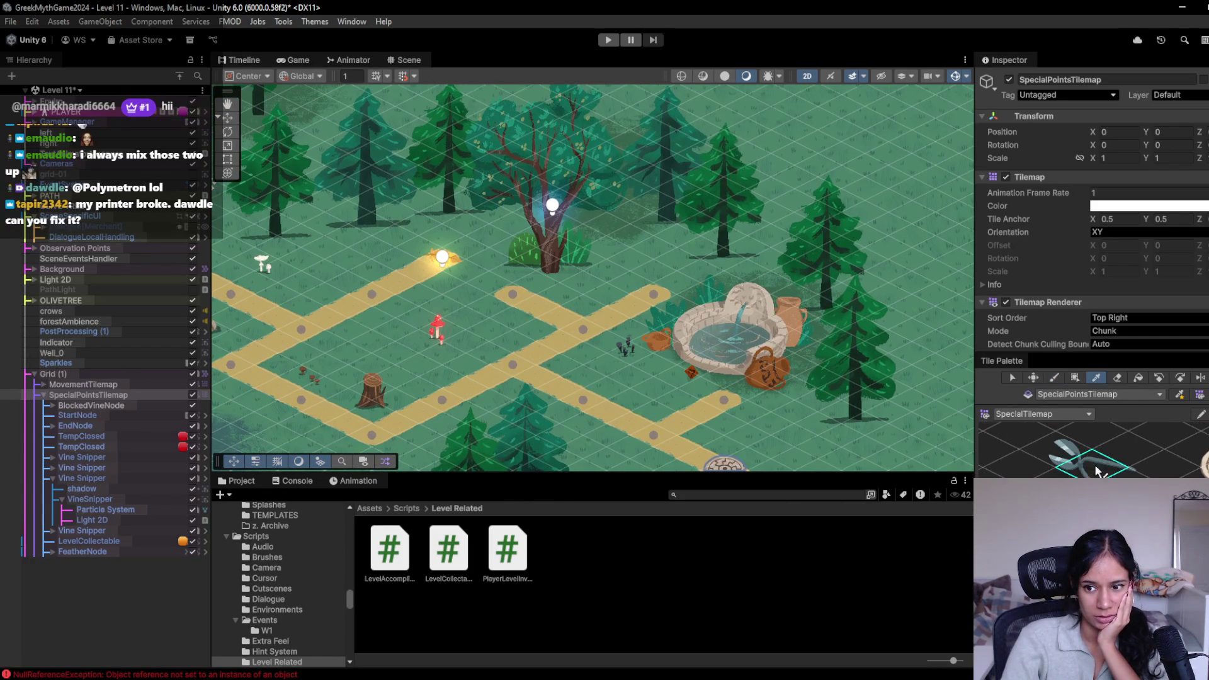
left_click(654, 297)
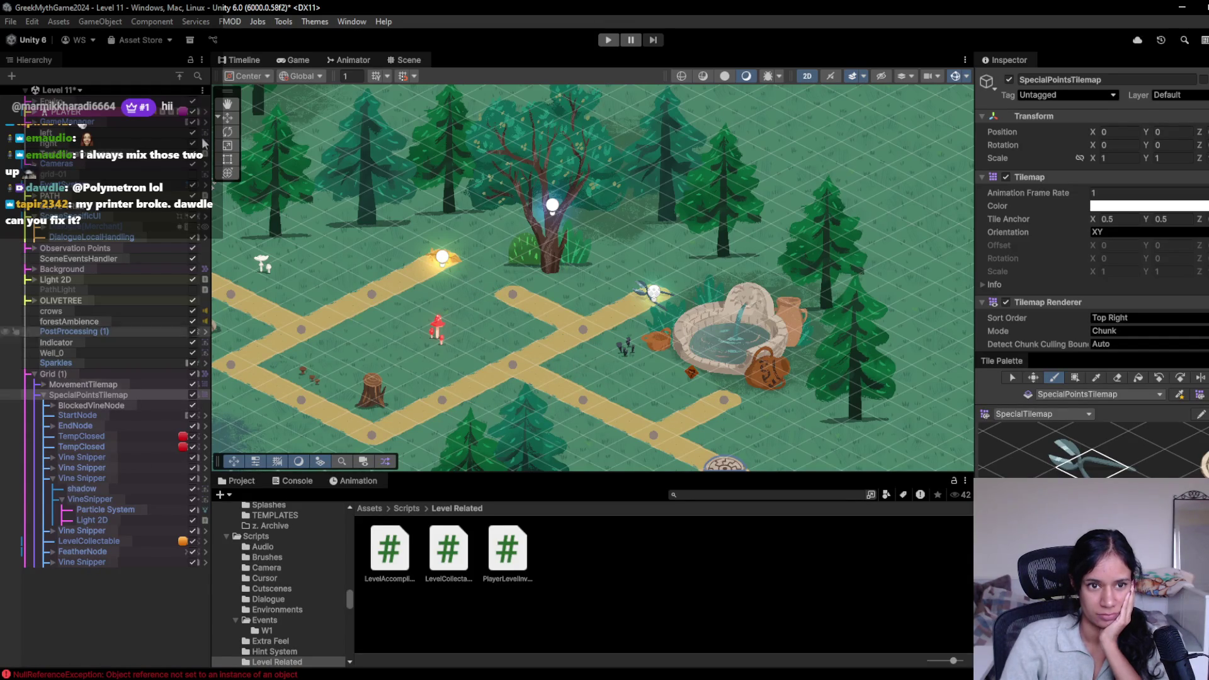
Step: Inspect BlockedVineNode, MovementTilemap and Grid (1)'s Level Manager, framing the grid
left_click(101, 404)
left_click(119, 384)
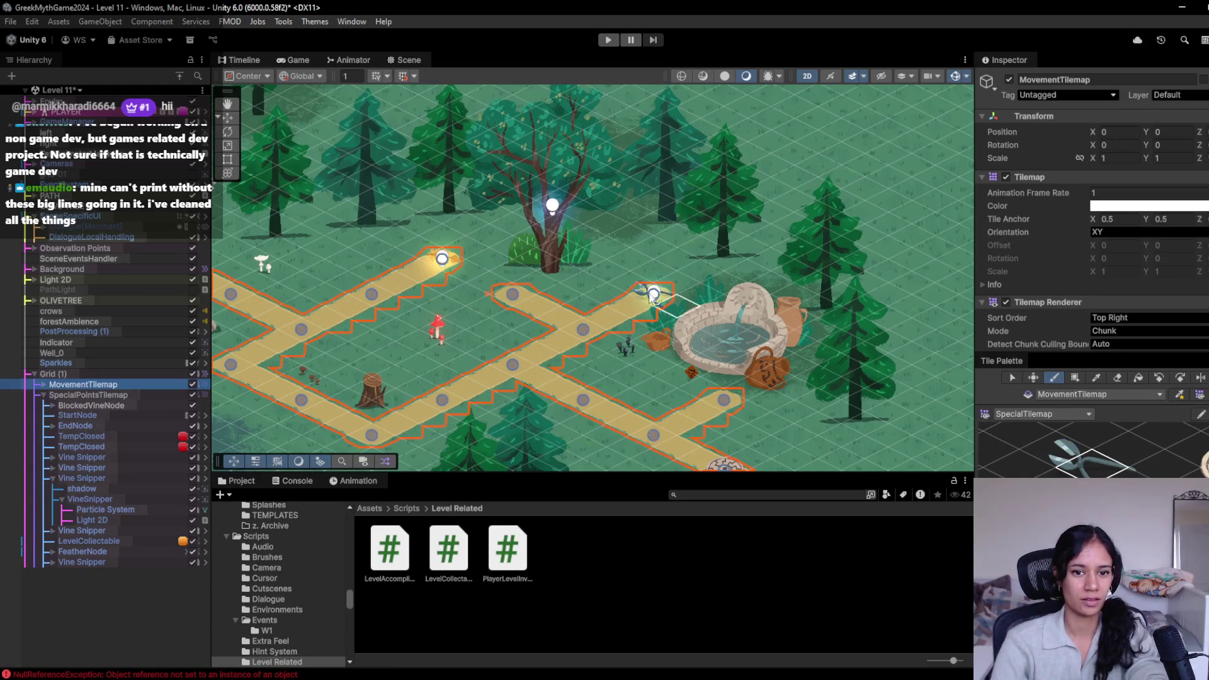
left_click(108, 373)
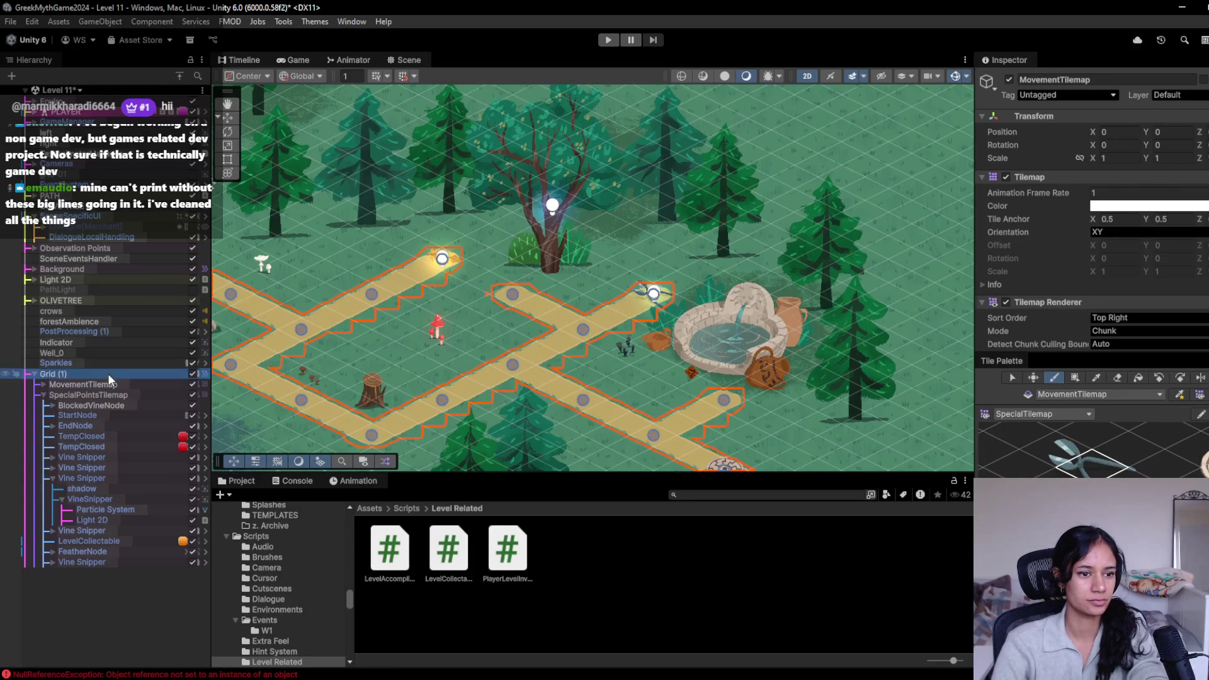
key("f")
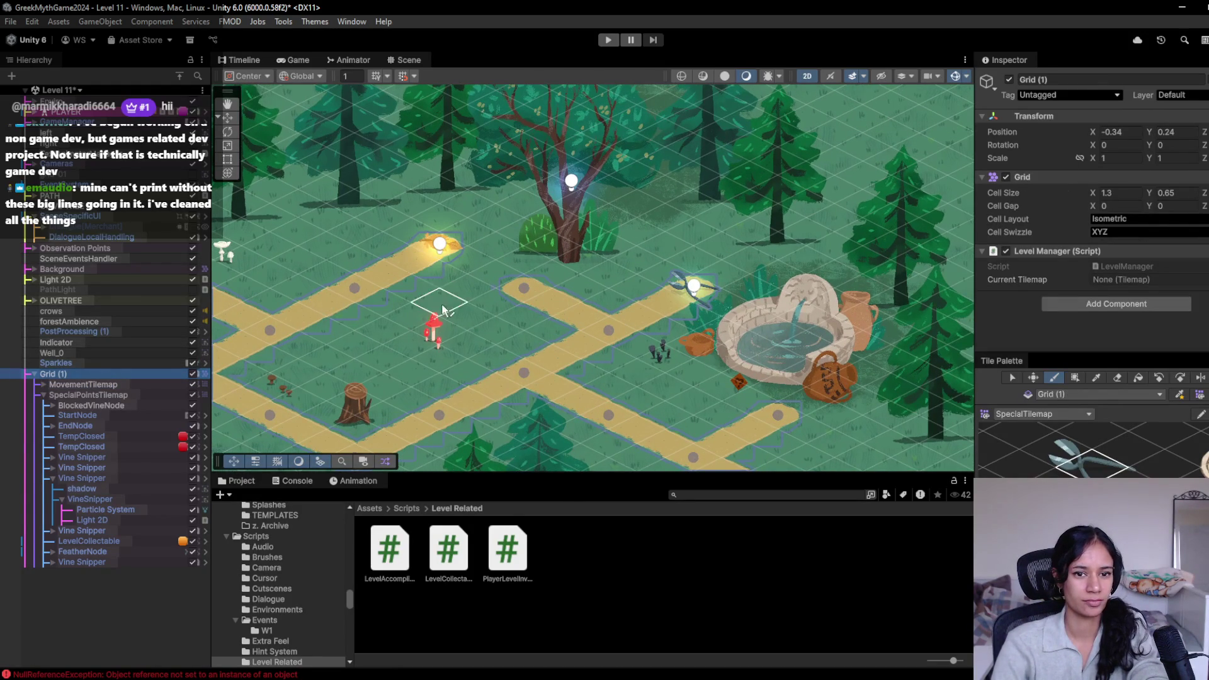
left_click(133, 385)
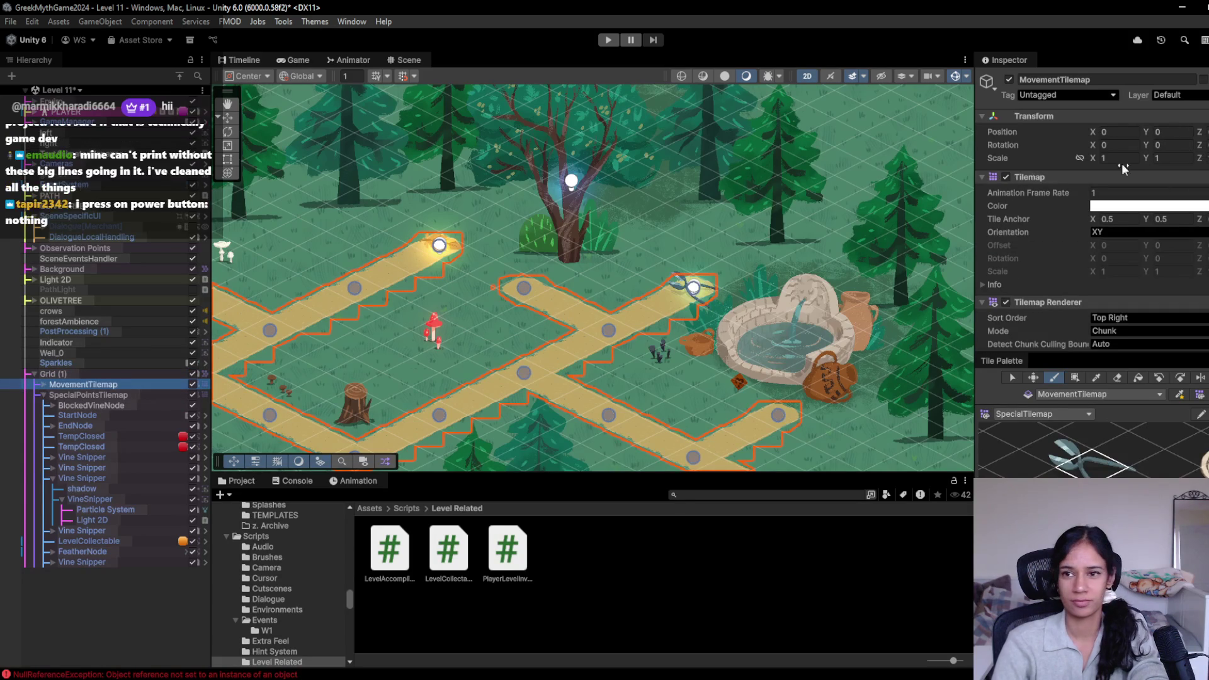
left_click(228, 117)
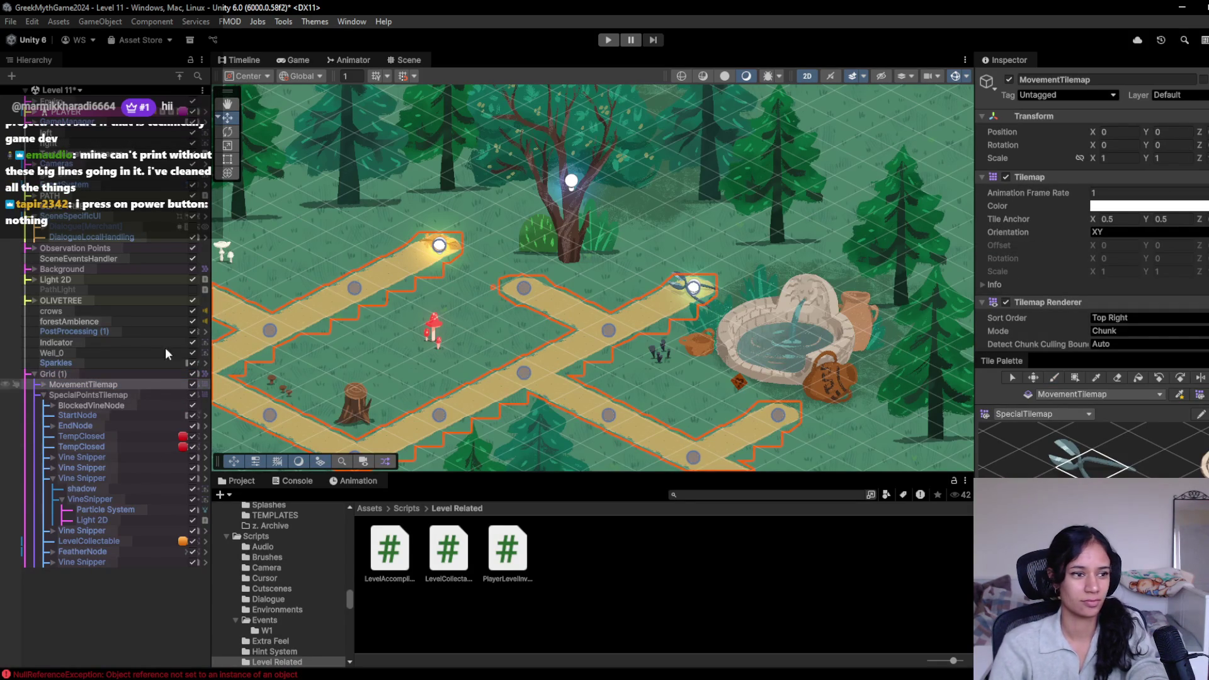
left_click_drag(364, 320, 393, 327)
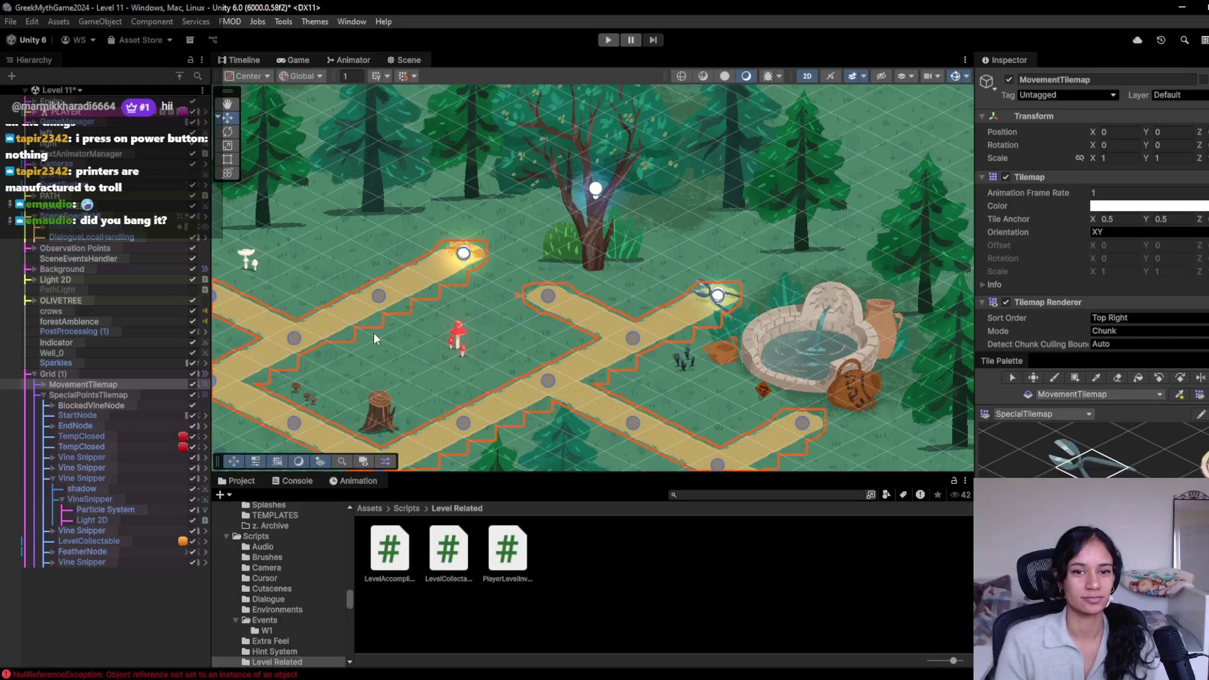
left_click(110, 406)
left_click(52, 396)
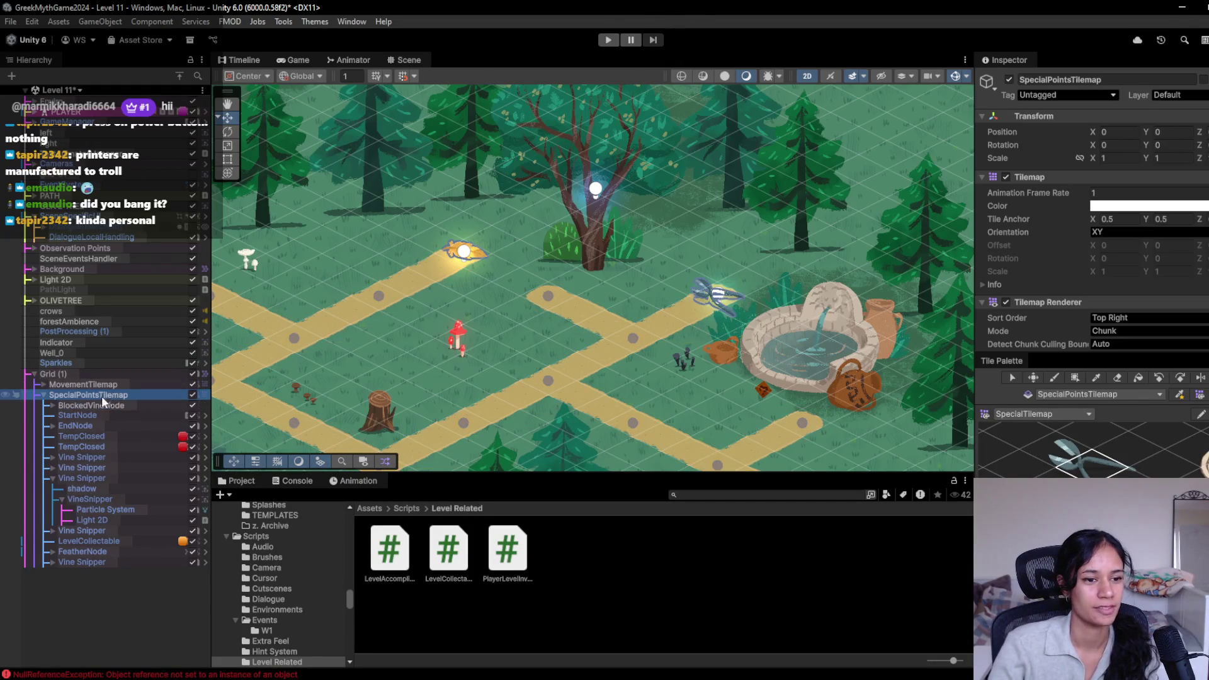
left_click(44, 393)
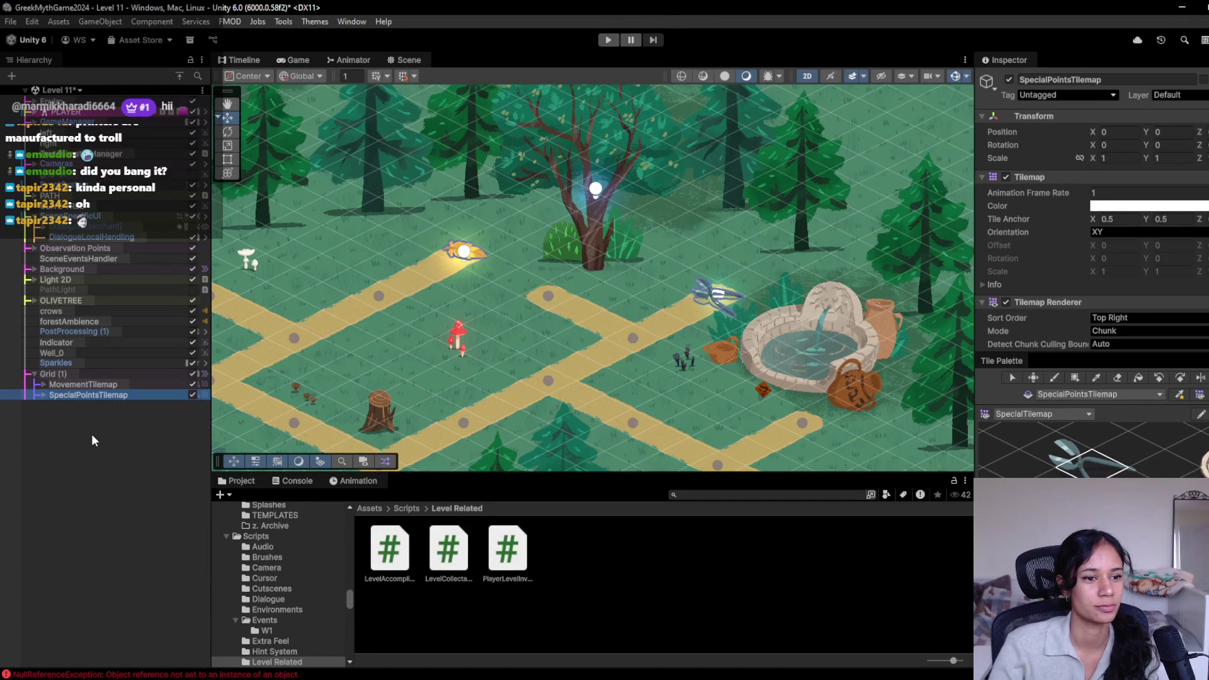
left_click(43, 395)
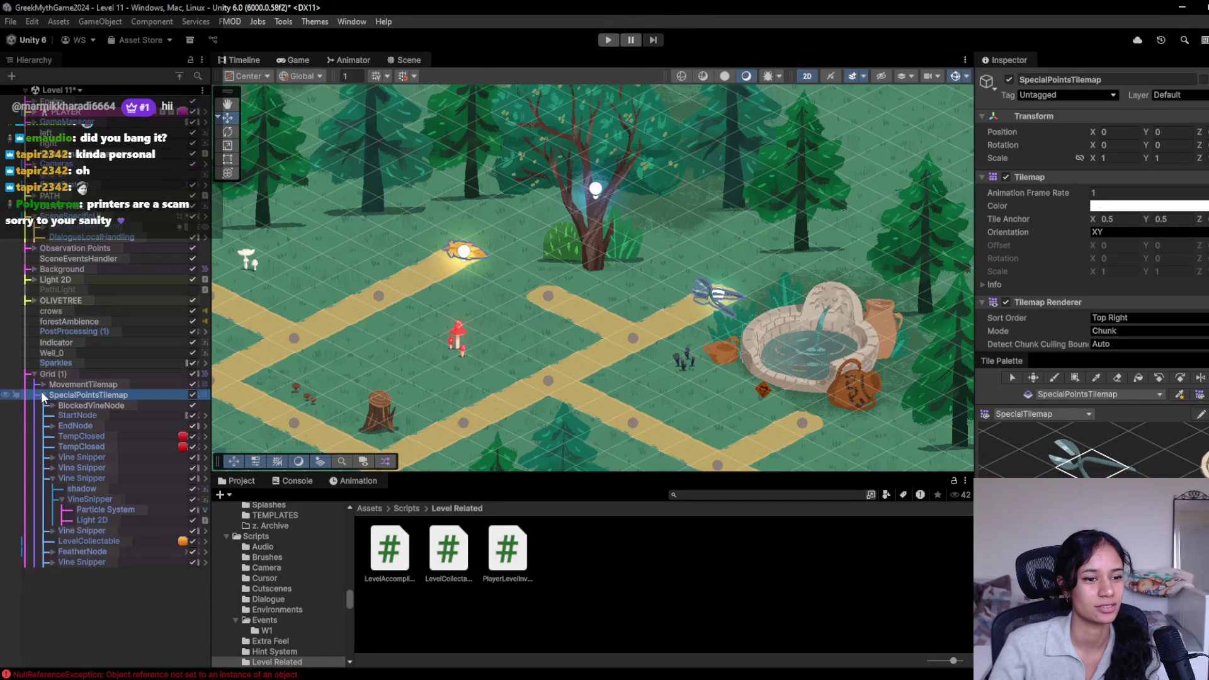
left_click(41, 394)
mouse_move(390, 252)
left_mouse_down()
mouse_move(401, 283)
mouse_move(493, 344)
mouse_move(469, 246)
mouse_move(413, 219)
left_mouse_up()
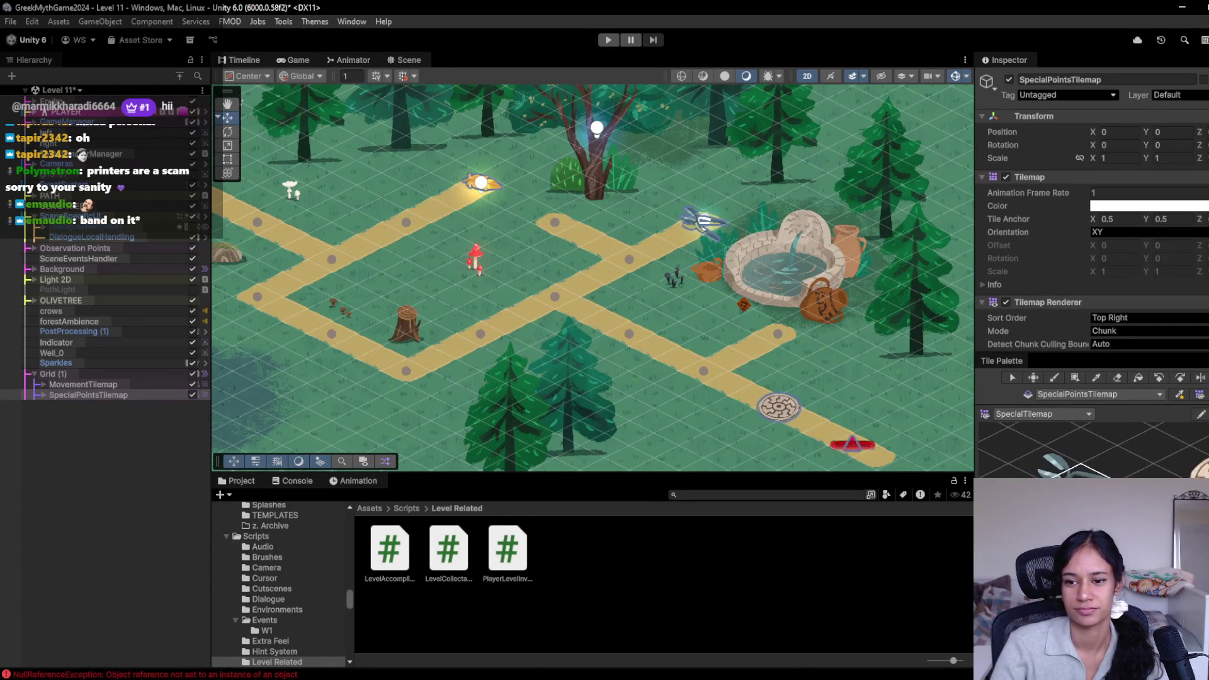
left_click_drag(623, 238, 603, 358)
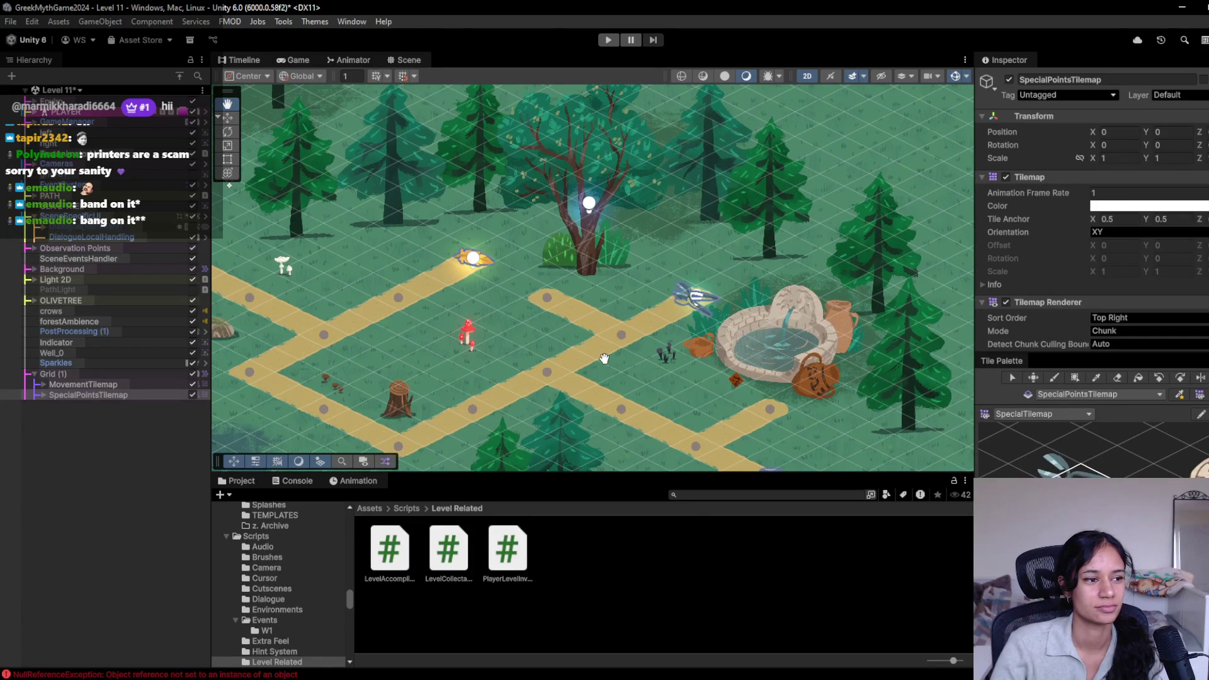
left_click_drag(604, 358, 614, 356)
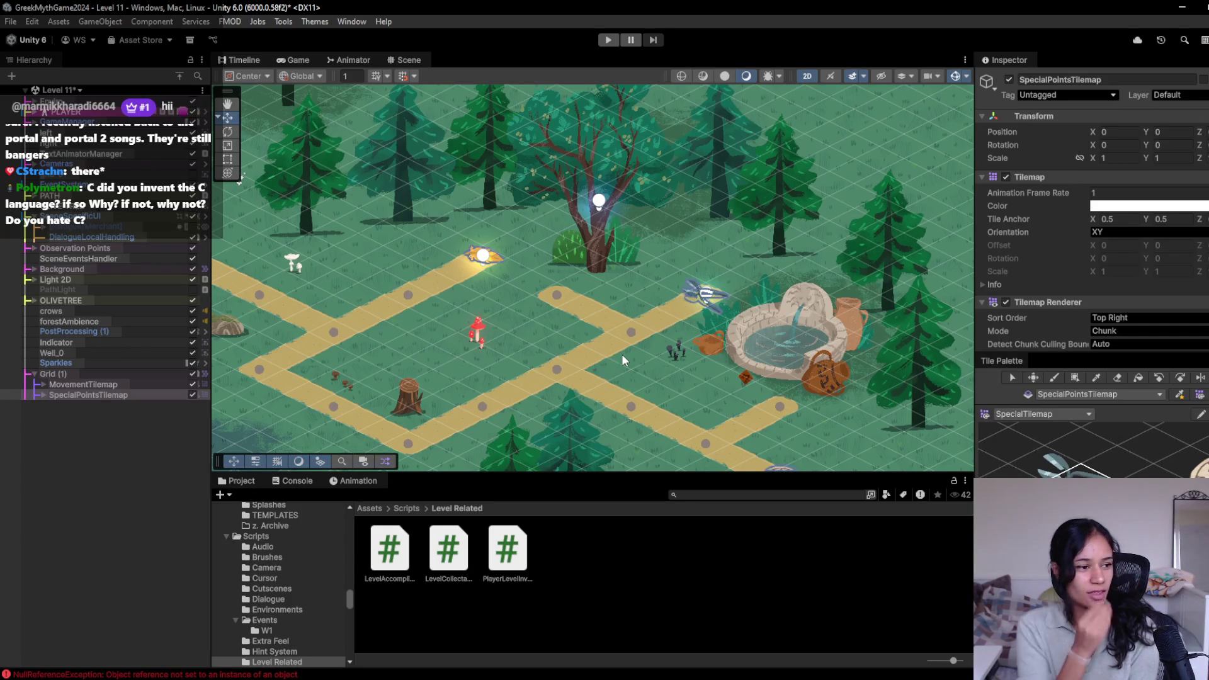
mouse_move(570, 371)
left_mouse_down()
mouse_move(663, 351)
mouse_move(602, 351)
left_mouse_up()
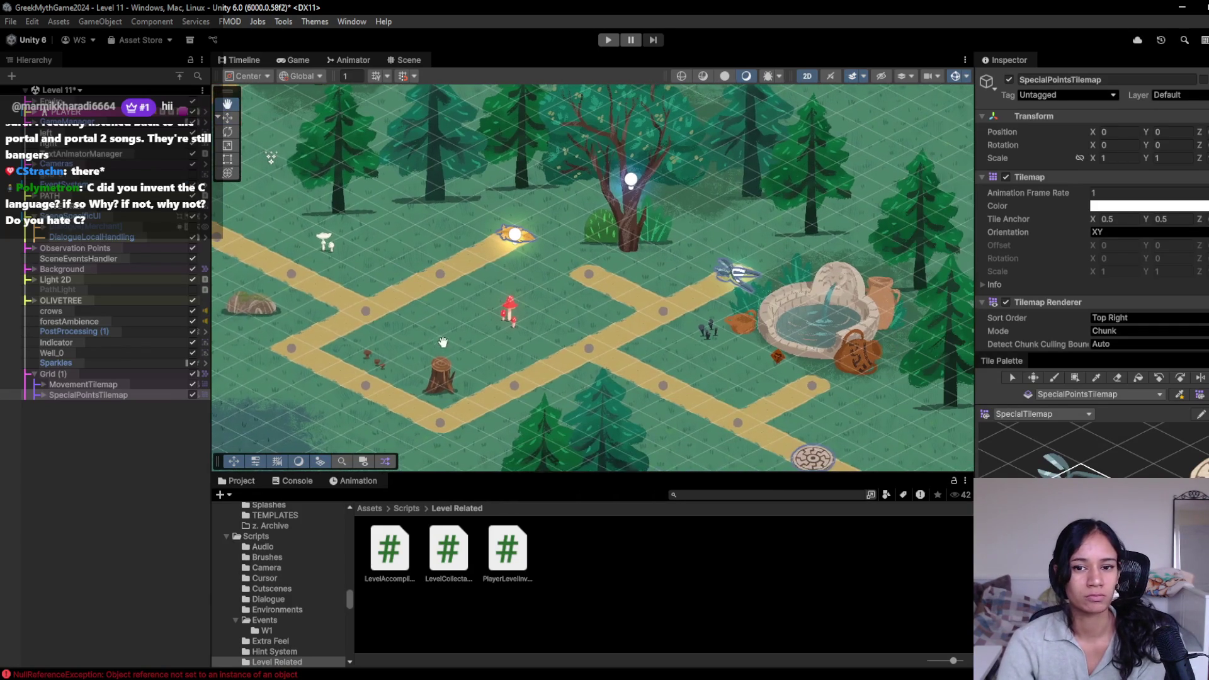
left_click(587, 273)
Step: Pick a path point in the Scene and review POINT (47) and POINT (46) settings
left_click(587, 275)
left_click(588, 275)
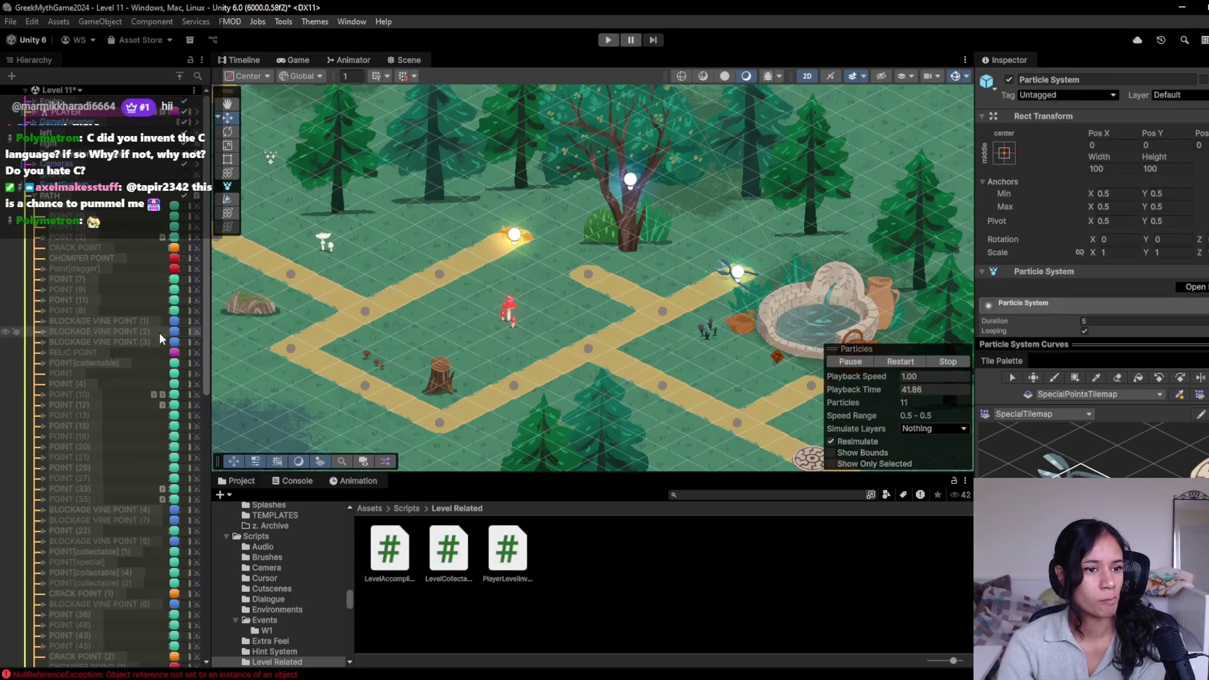
scroll(131, 391, "down", 10)
left_click(94, 497)
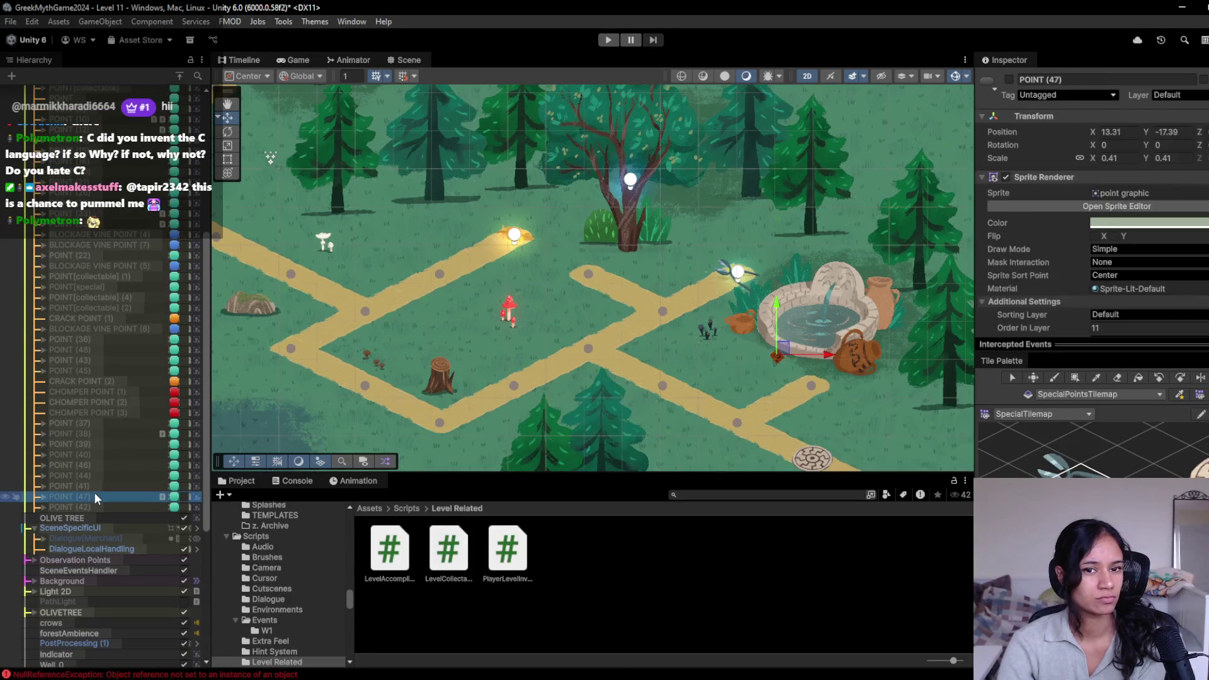
scroll(100, 466, "up", 10)
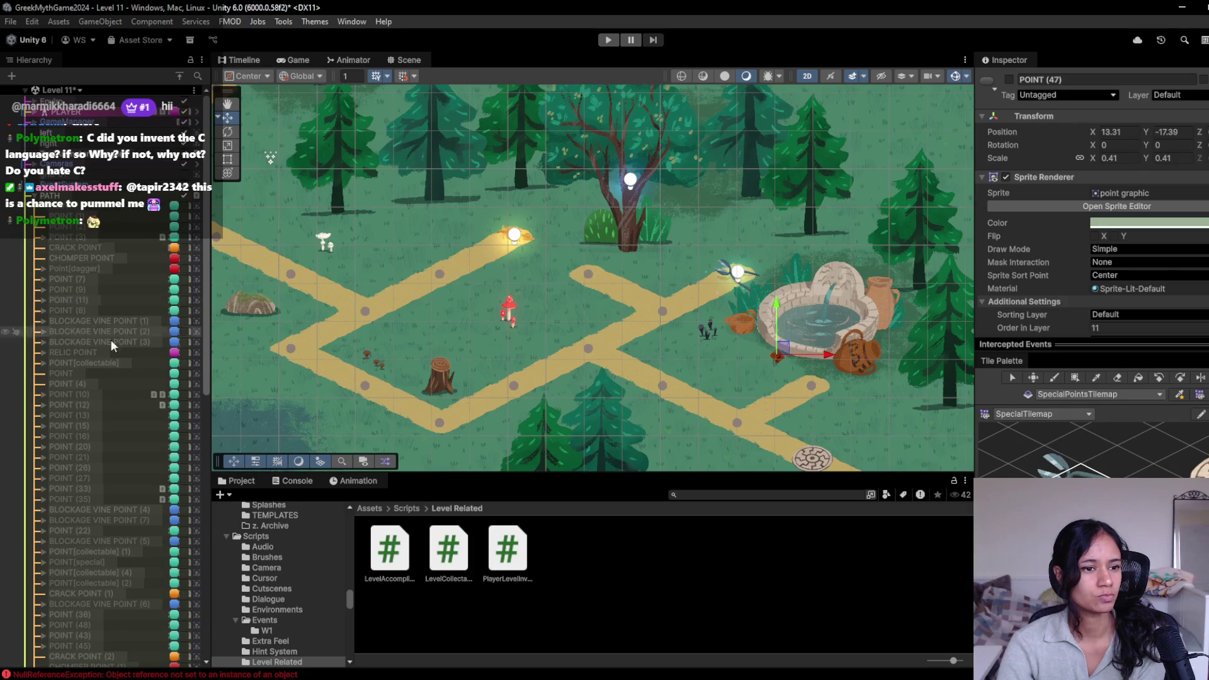
scroll(113, 362, "down", 3)
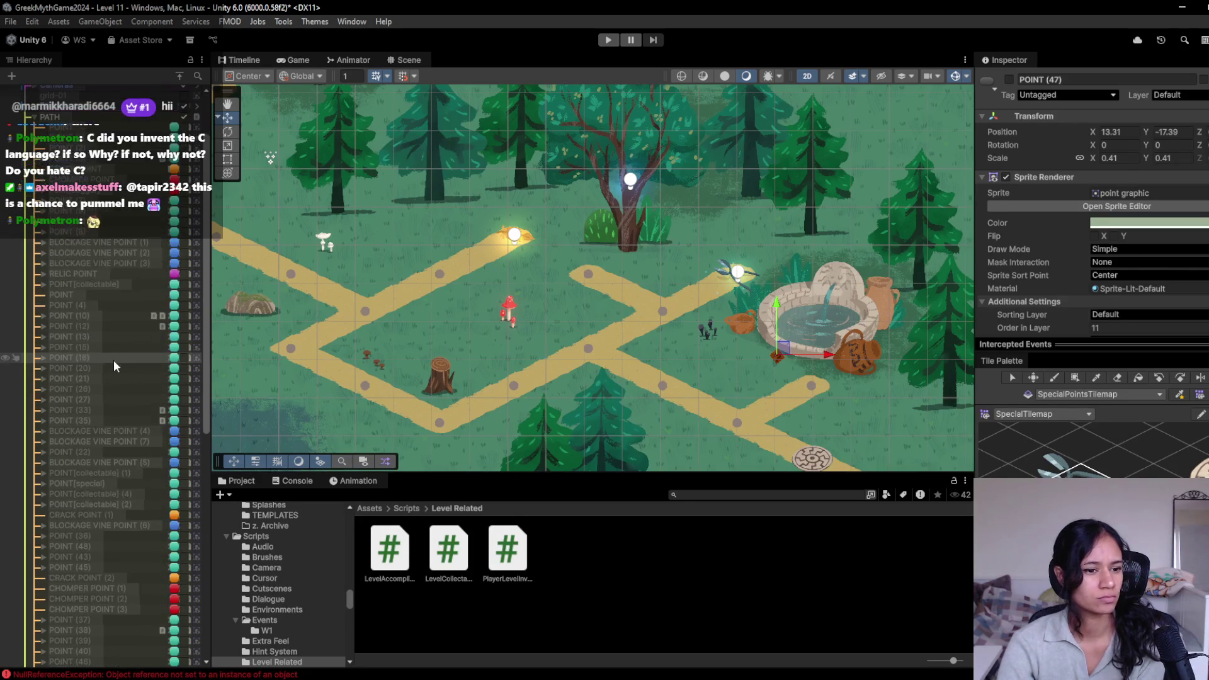
scroll(112, 420, "down", 2)
scroll(118, 474, "down", 3)
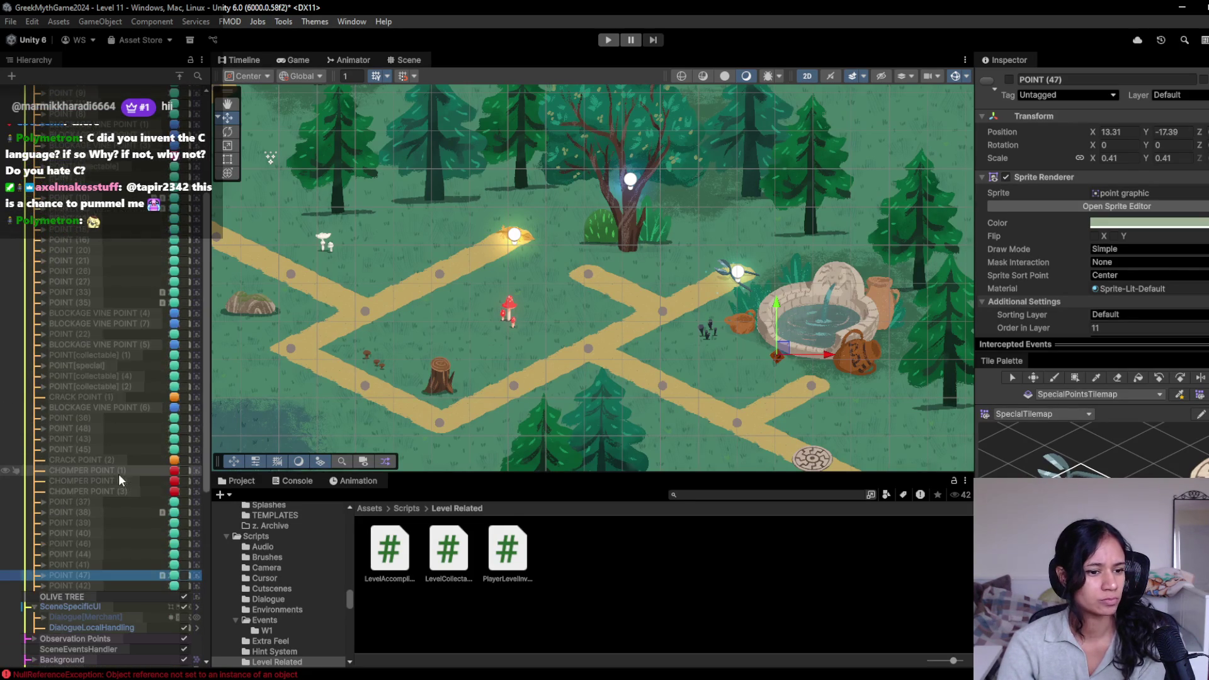
left_click(57, 563)
left_click(68, 554)
left_click(73, 543)
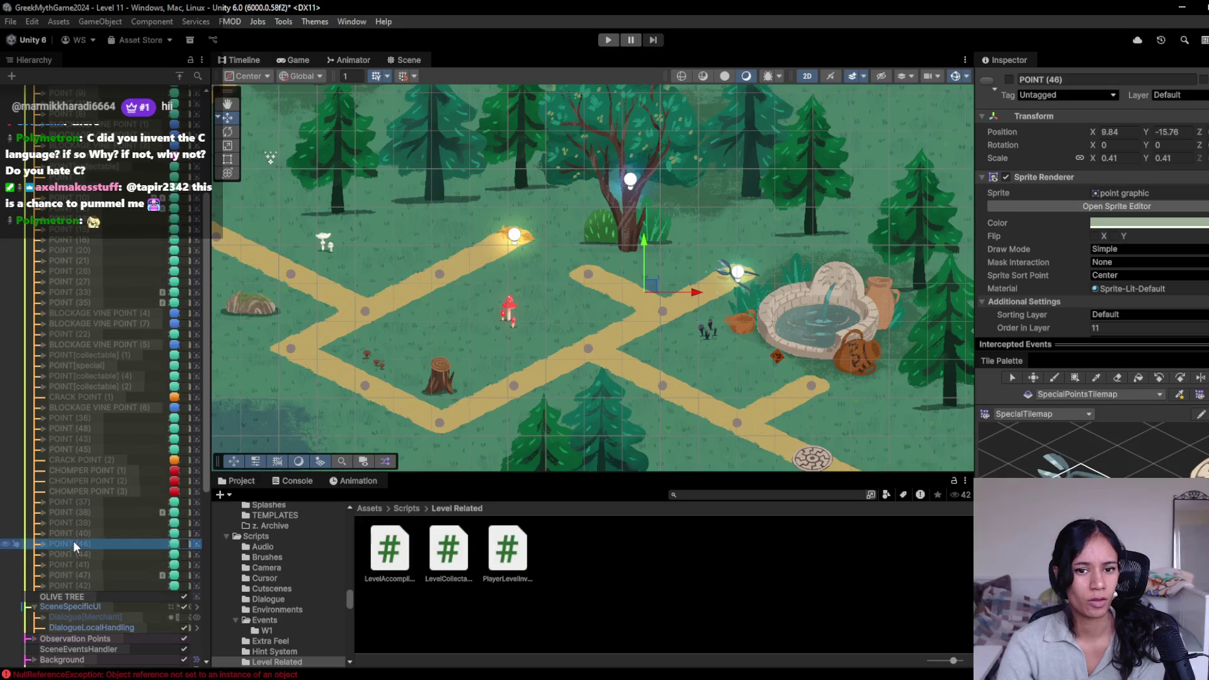
scroll(1074, 277, "down", 5)
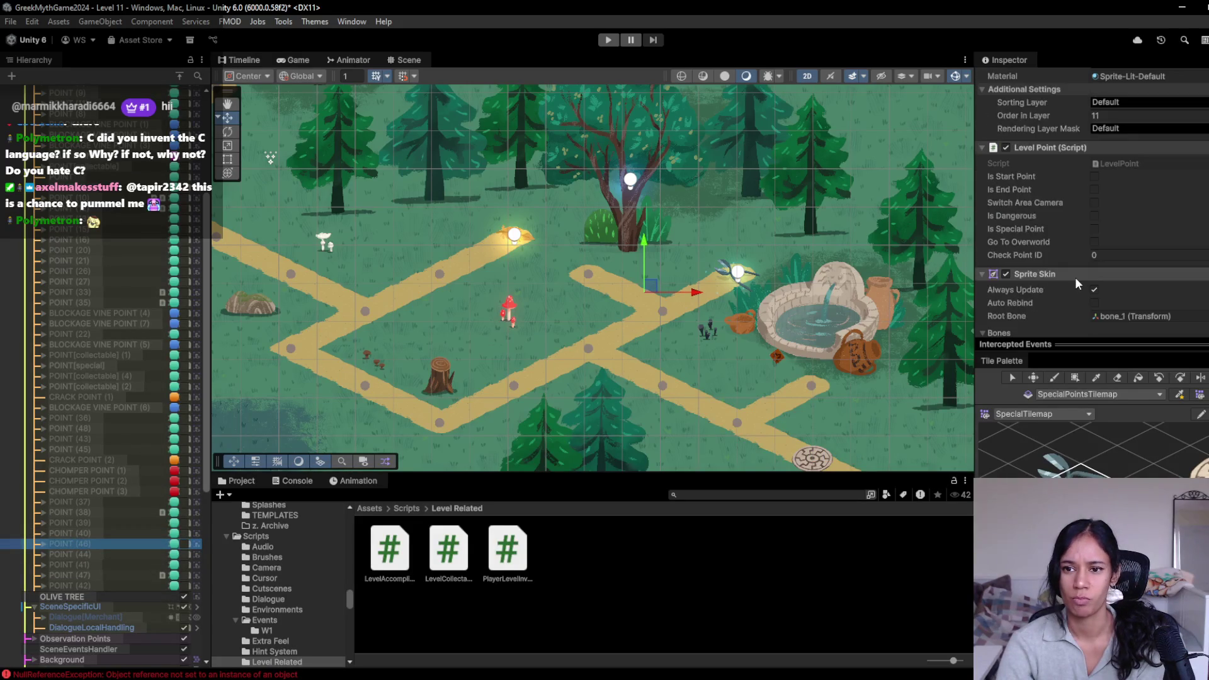
scroll(1075, 279, "down", 6)
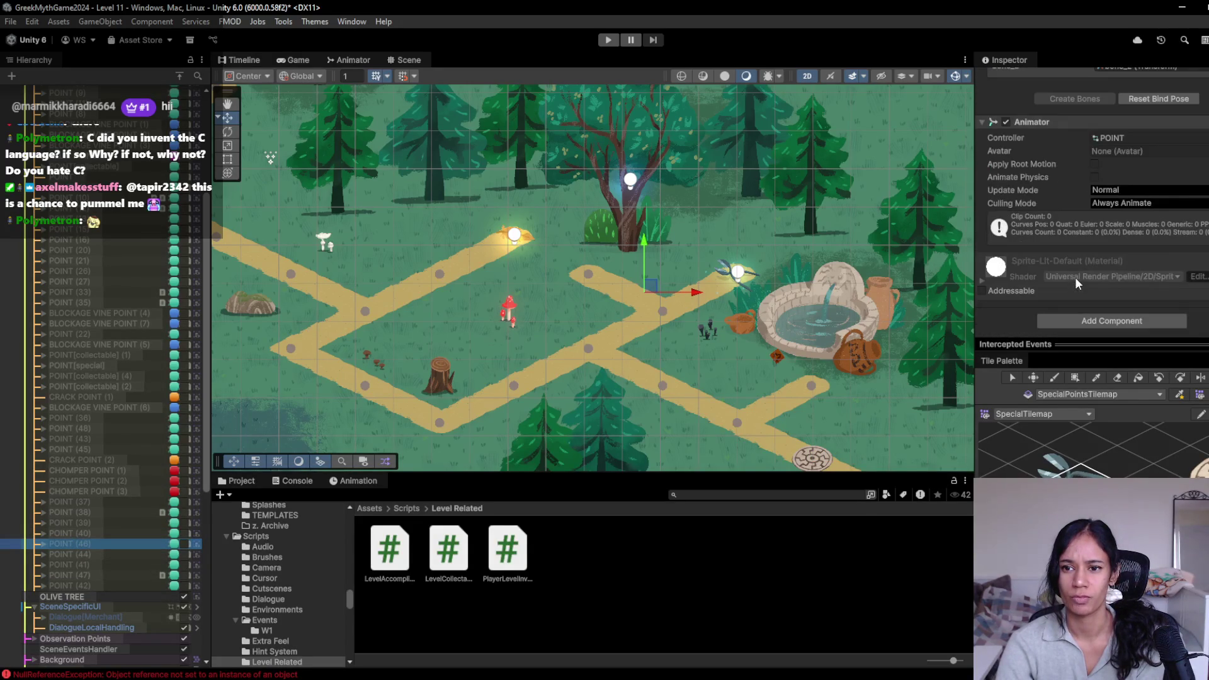
Step: Review the Level Point settings of POINT (40), (39), (38) and (37)
left_click(195, 534)
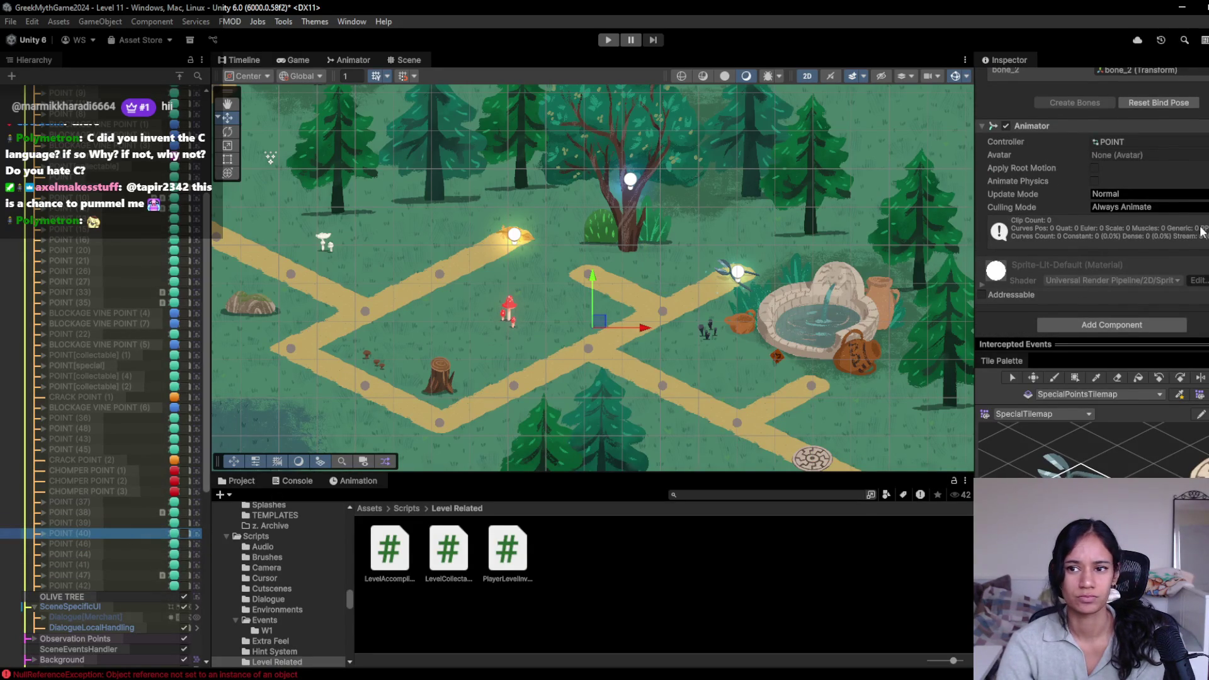
scroll(1177, 247, "up", 3)
scroll(1178, 248, "up", 2)
left_click(92, 522)
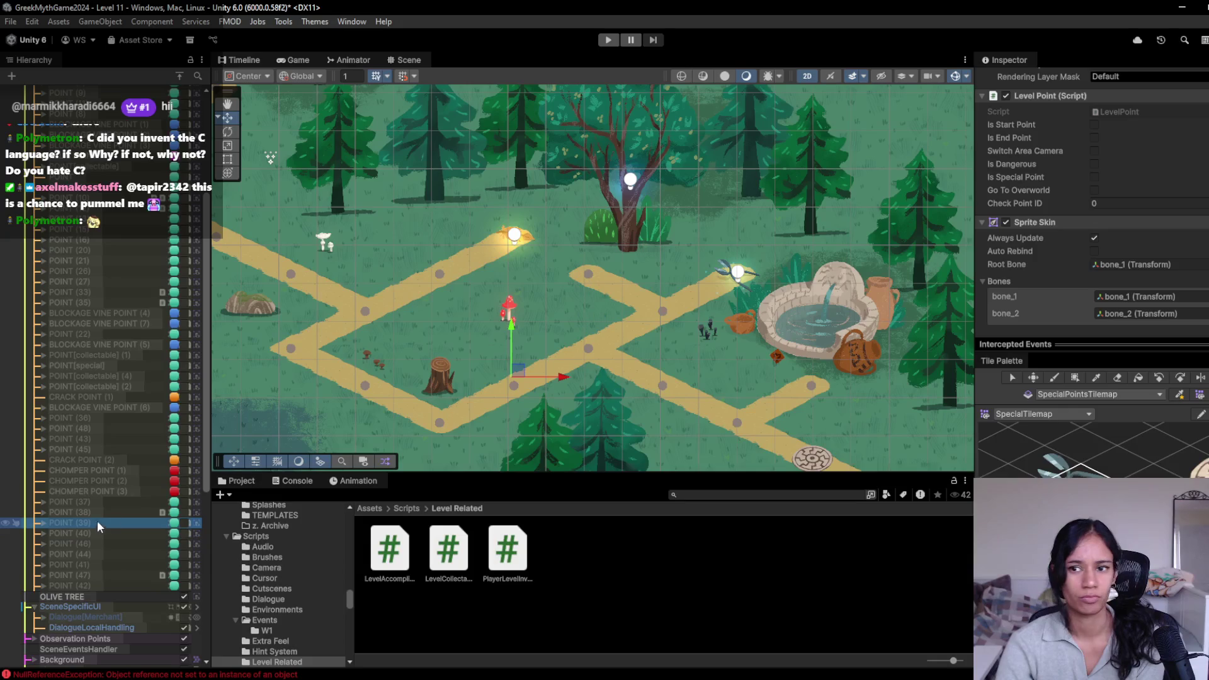
scroll(1193, 282, "down", 5)
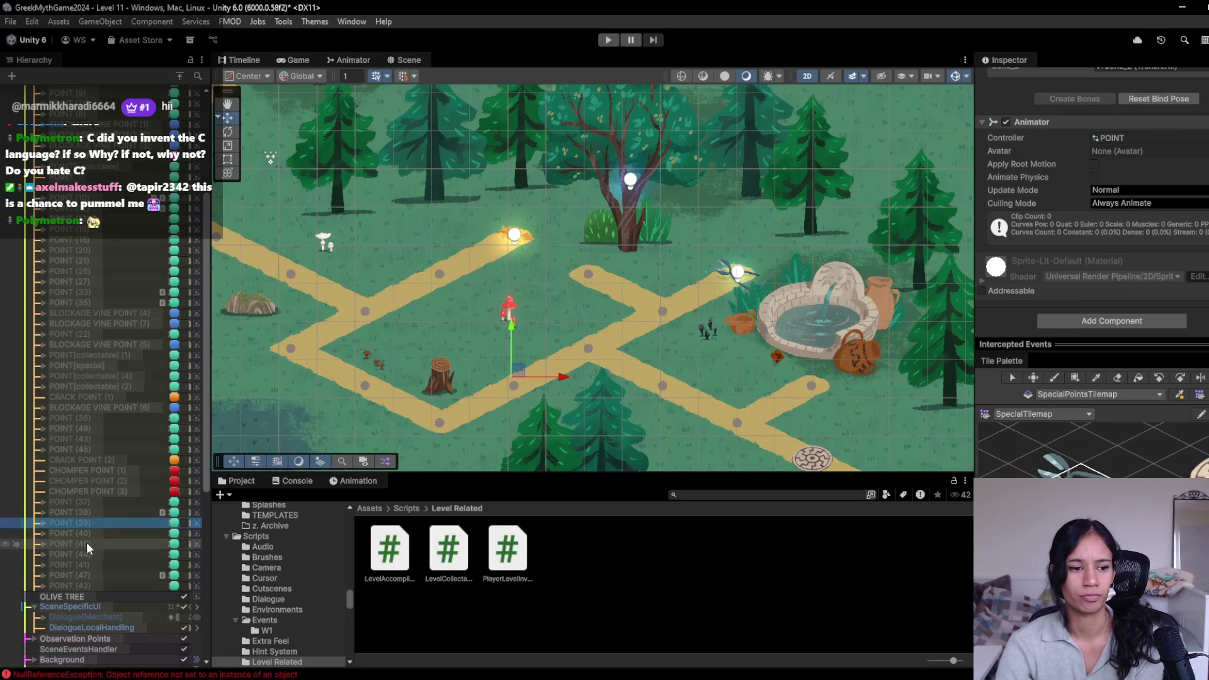
left_click(92, 513)
scroll(1033, 285, "down", 1)
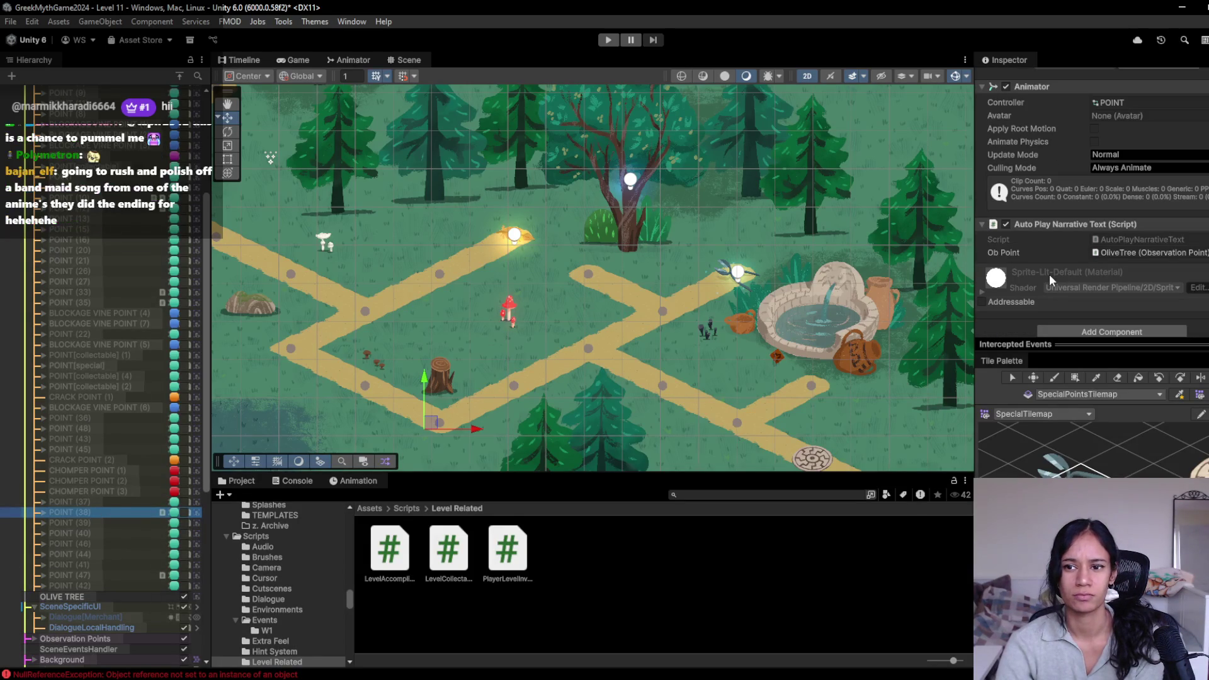
left_click(98, 501)
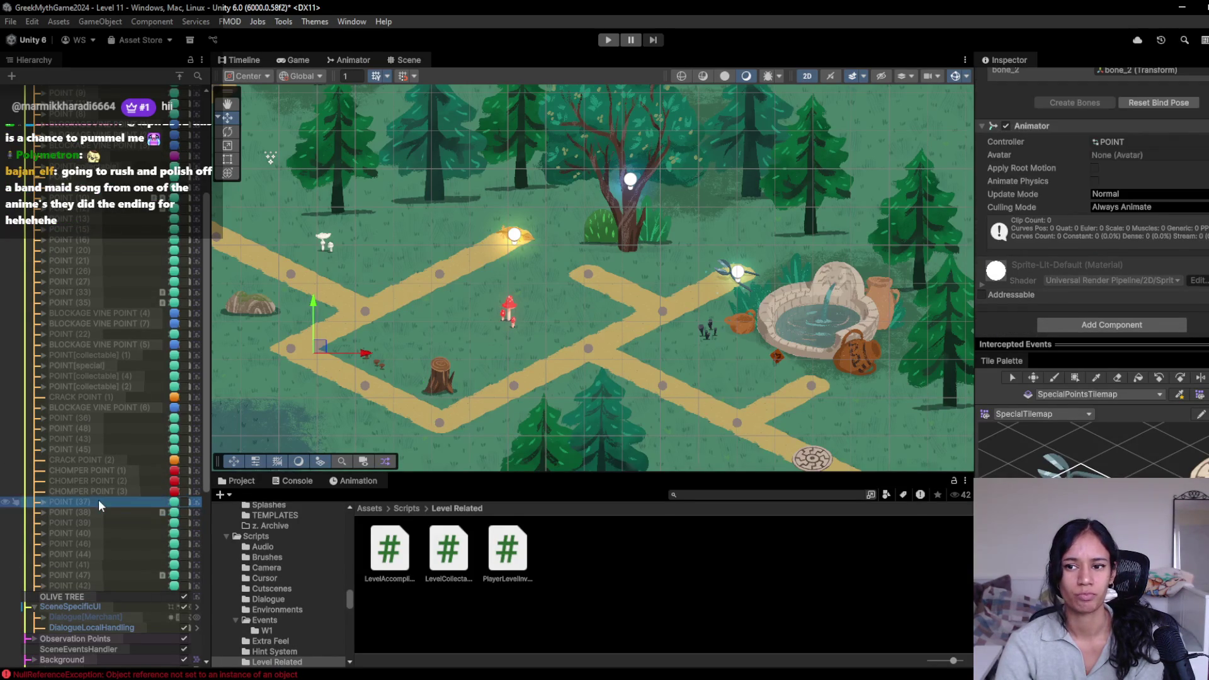
scroll(1129, 223, "up", 8)
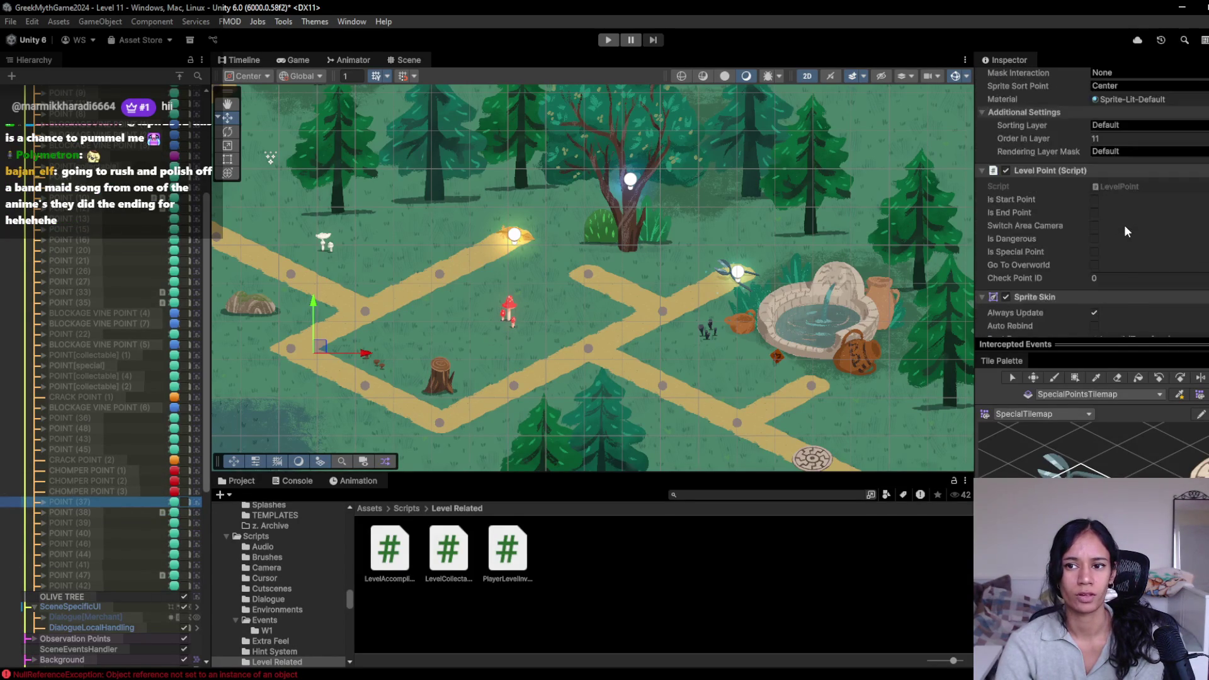
scroll(1094, 255, "down", 7)
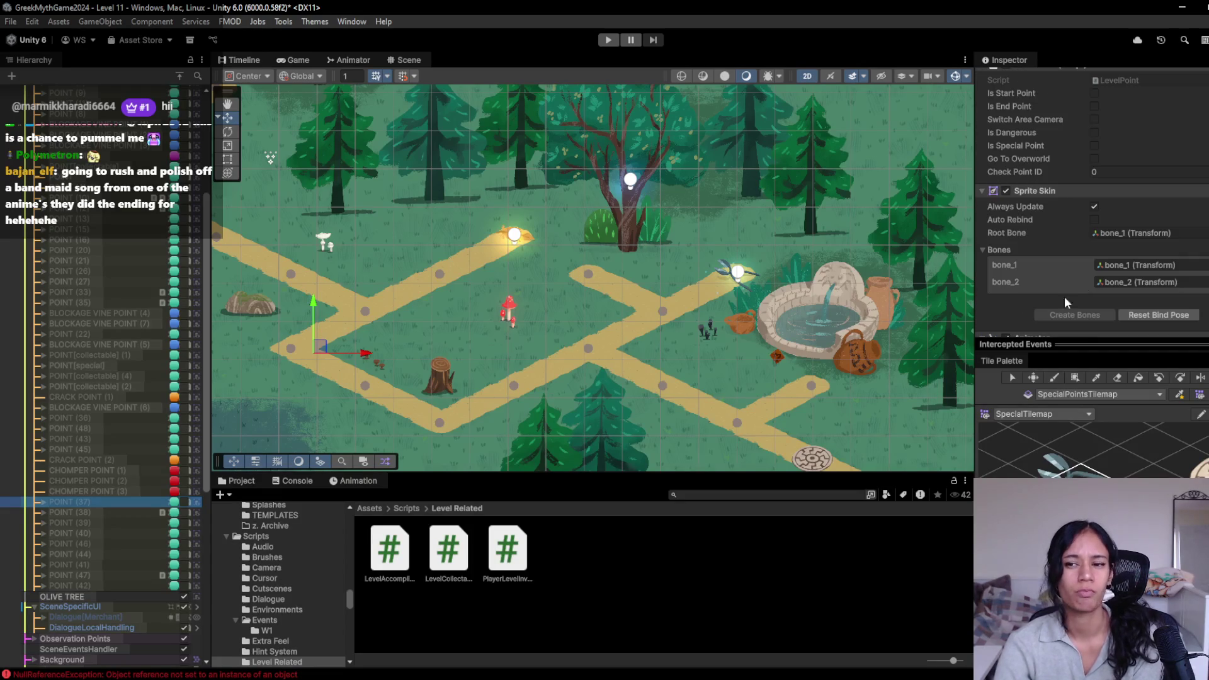
Step: Check POINT (45), (43), (48) and (36), ending on CRACK POINT (1)'s Ground Crack Behaviour
left_click(88, 449)
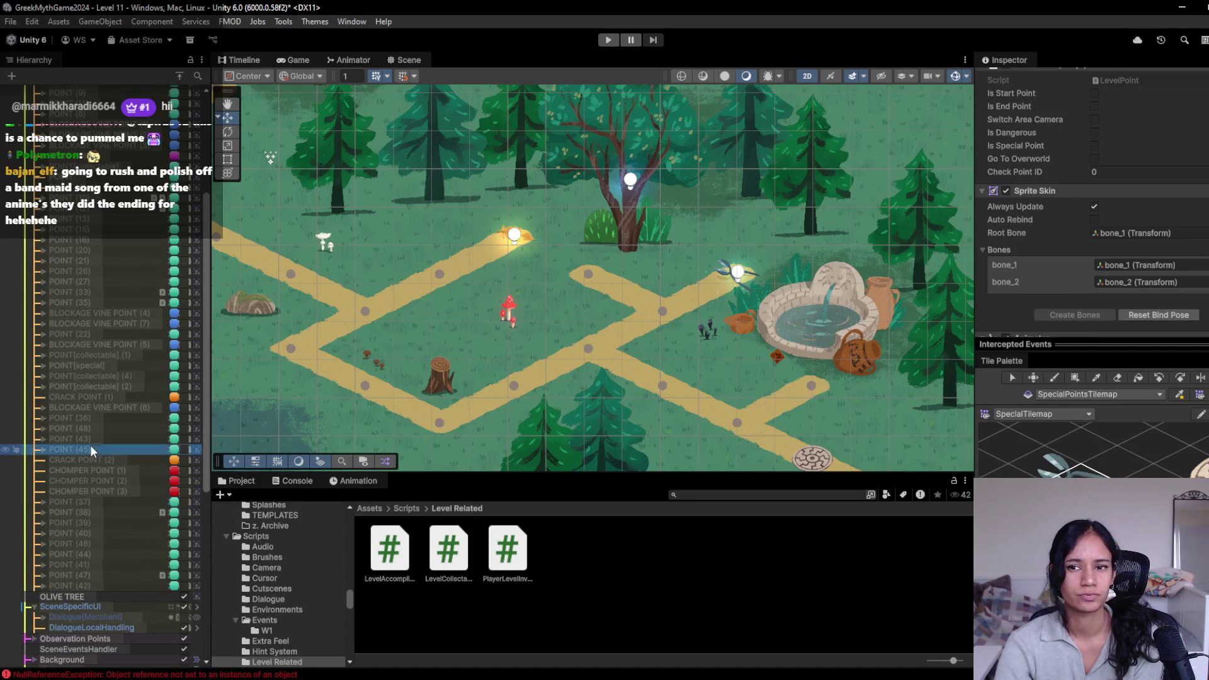
scroll(999, 288, "down", 6)
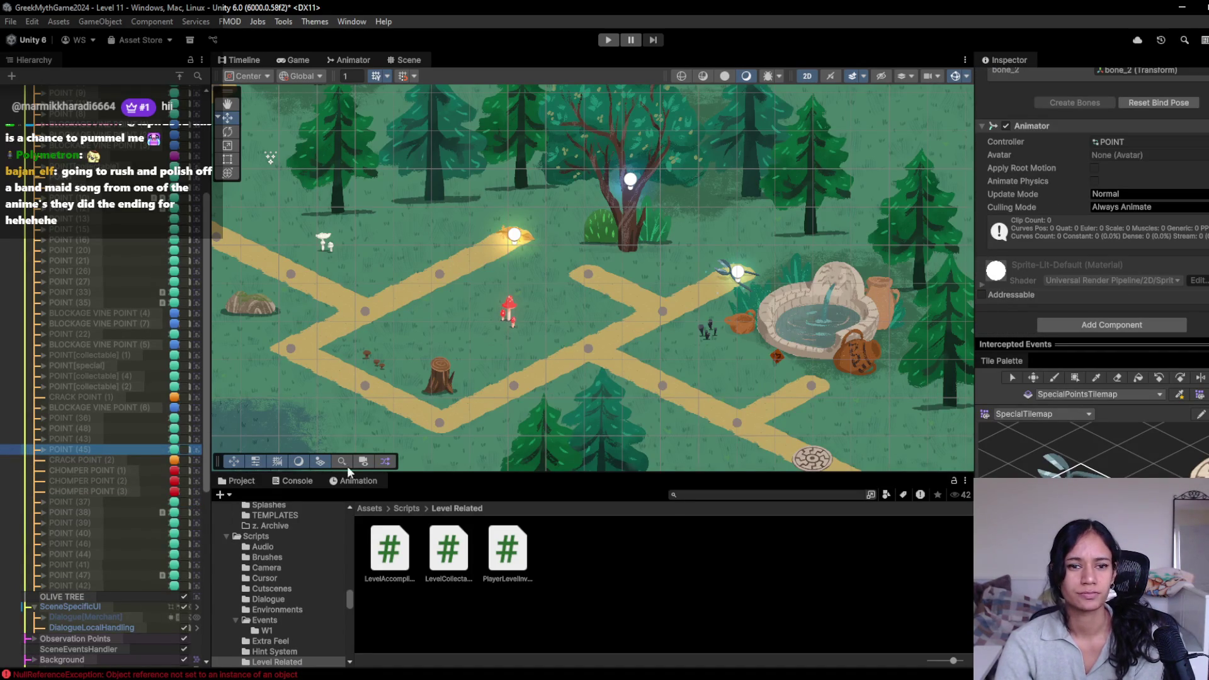
left_click(116, 439)
scroll(1143, 245, "up", 8)
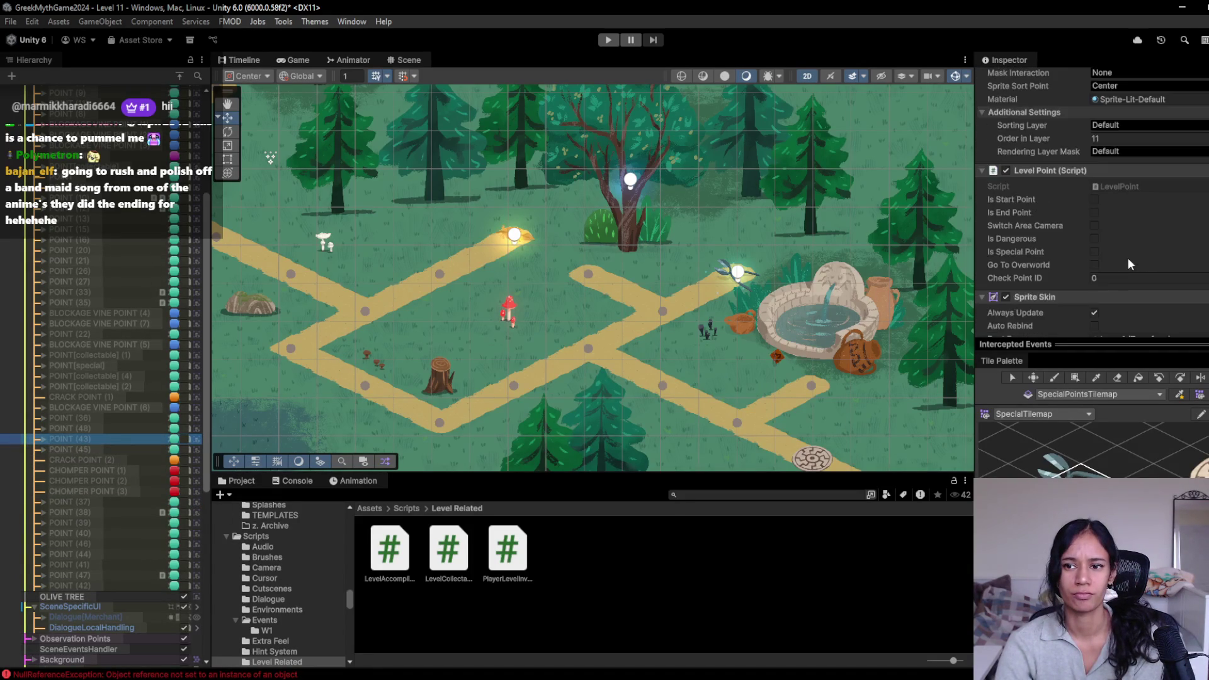
scroll(1100, 278, "down", 3)
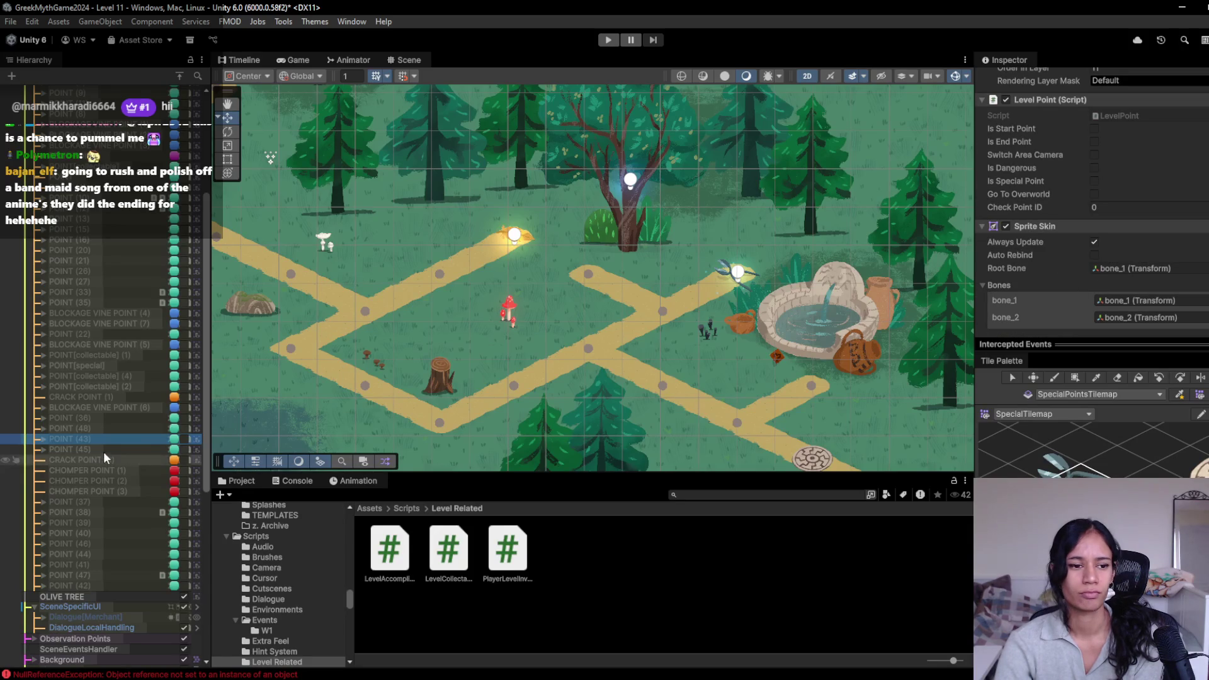
left_click(96, 430)
scroll(1018, 256, "down", 3)
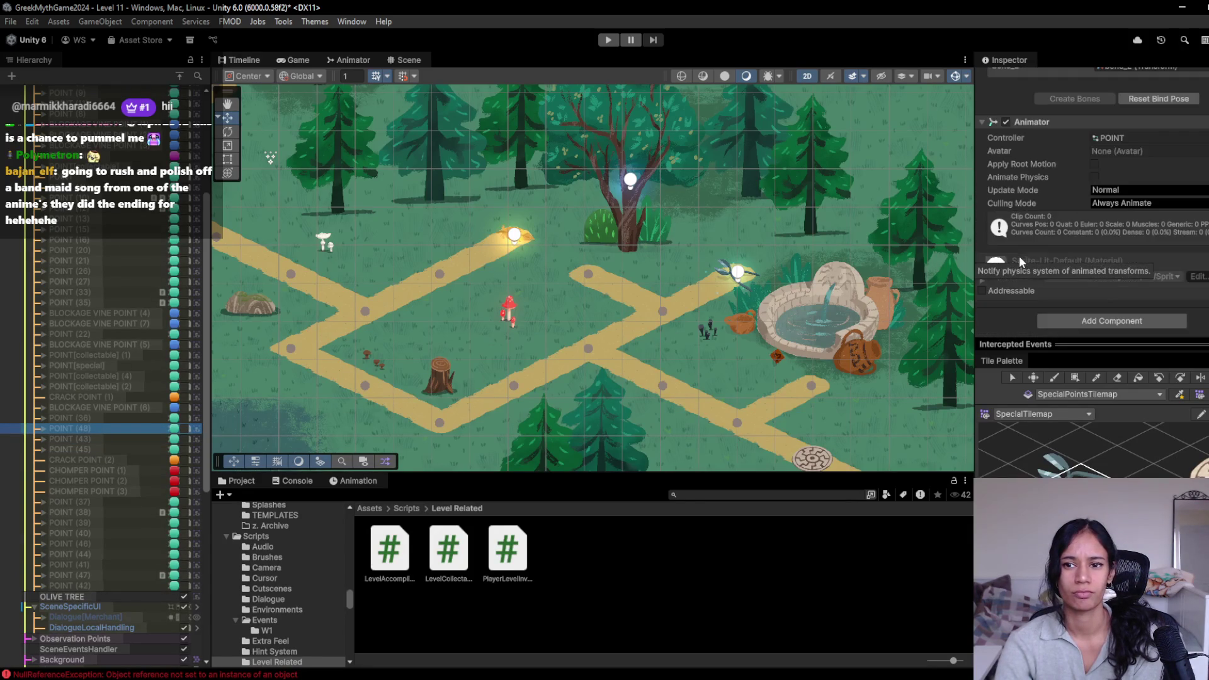
scroll(1018, 255, "up", 5)
left_click(79, 418)
scroll(1037, 303, "down", 5)
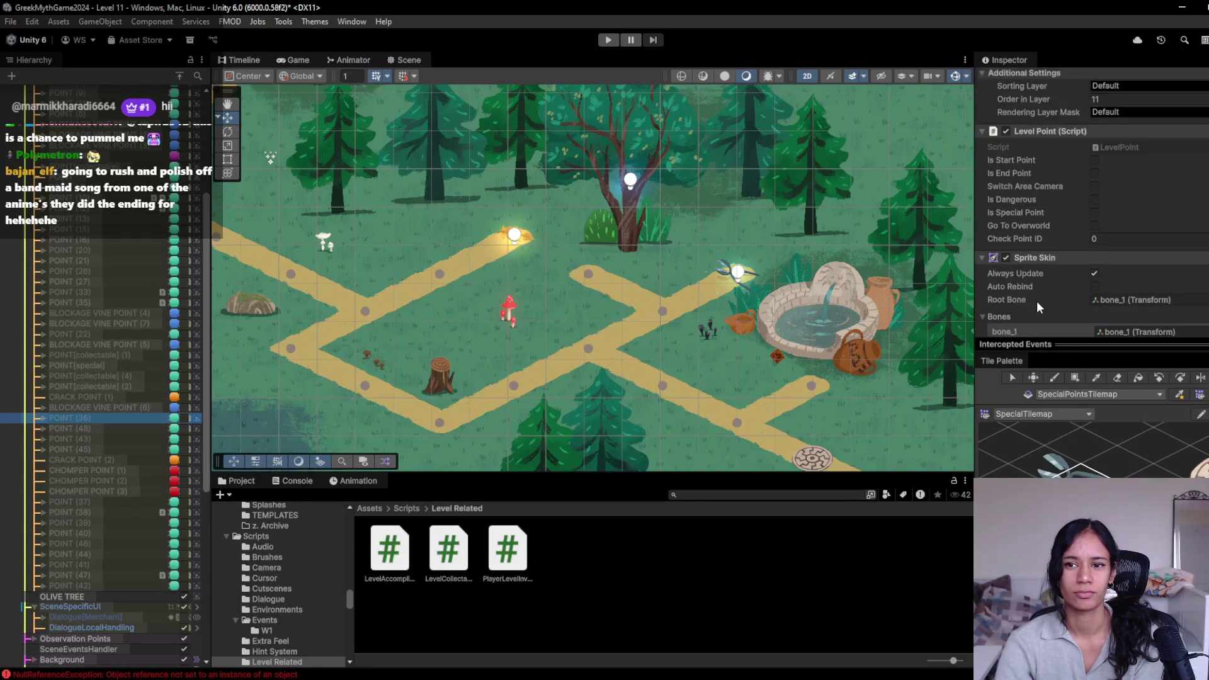
scroll(1037, 301, "down", 4)
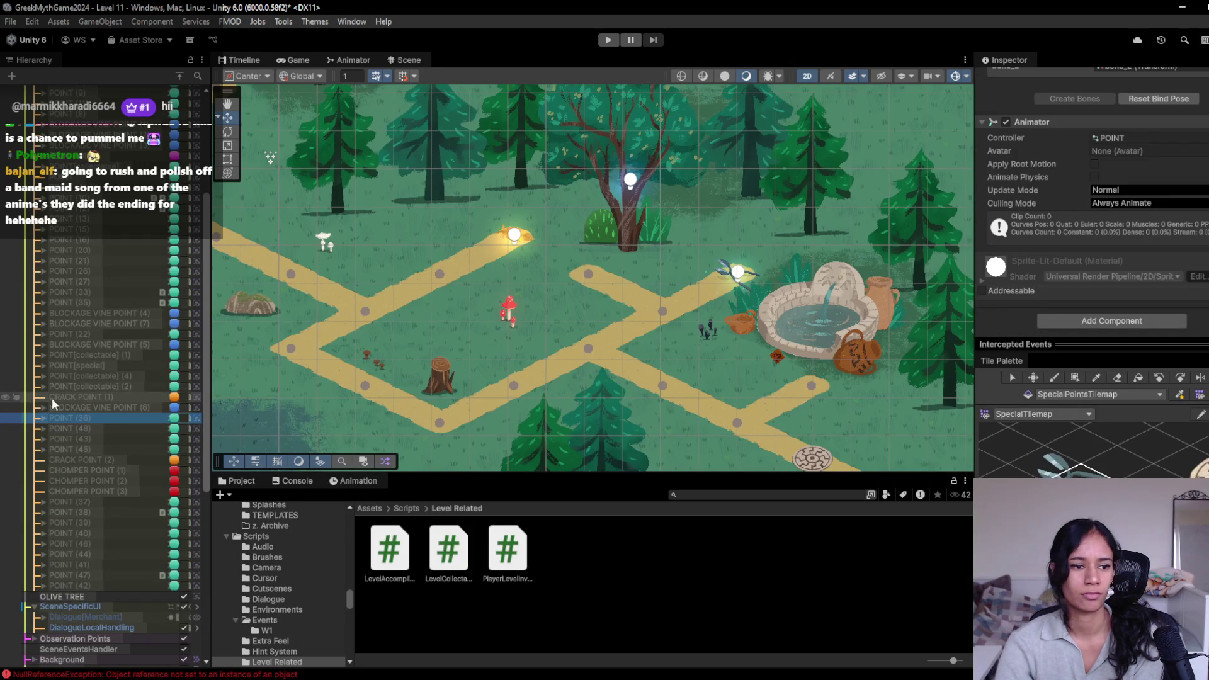
left_click(87, 396)
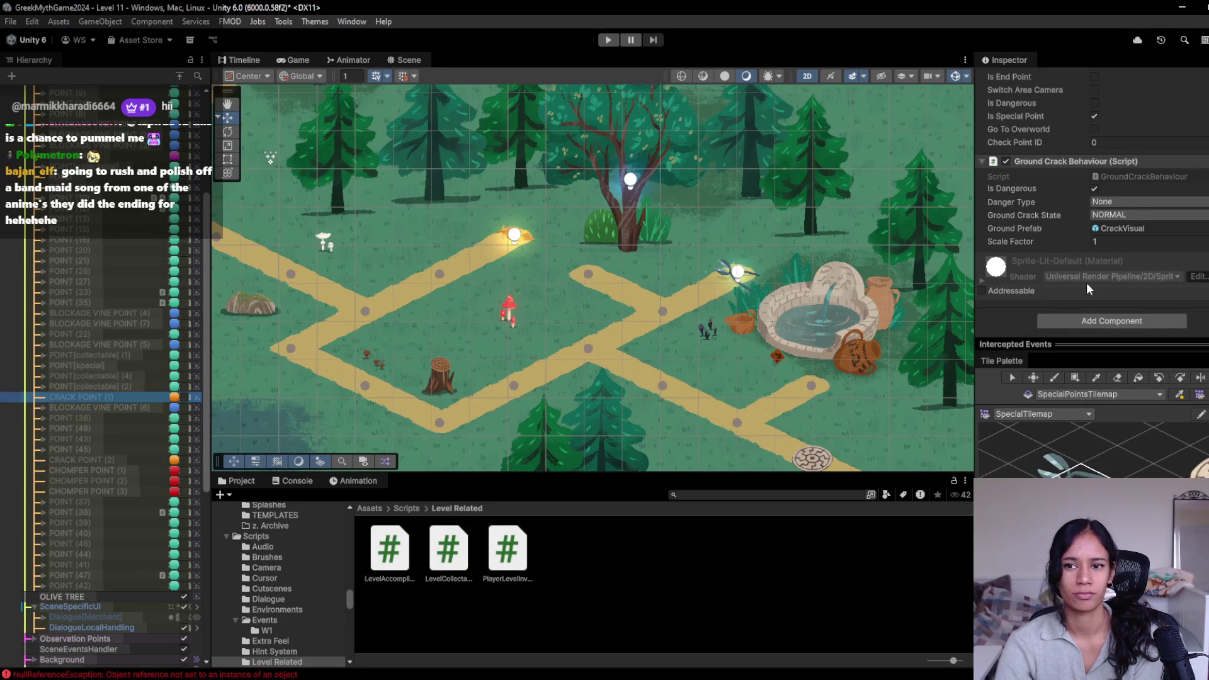
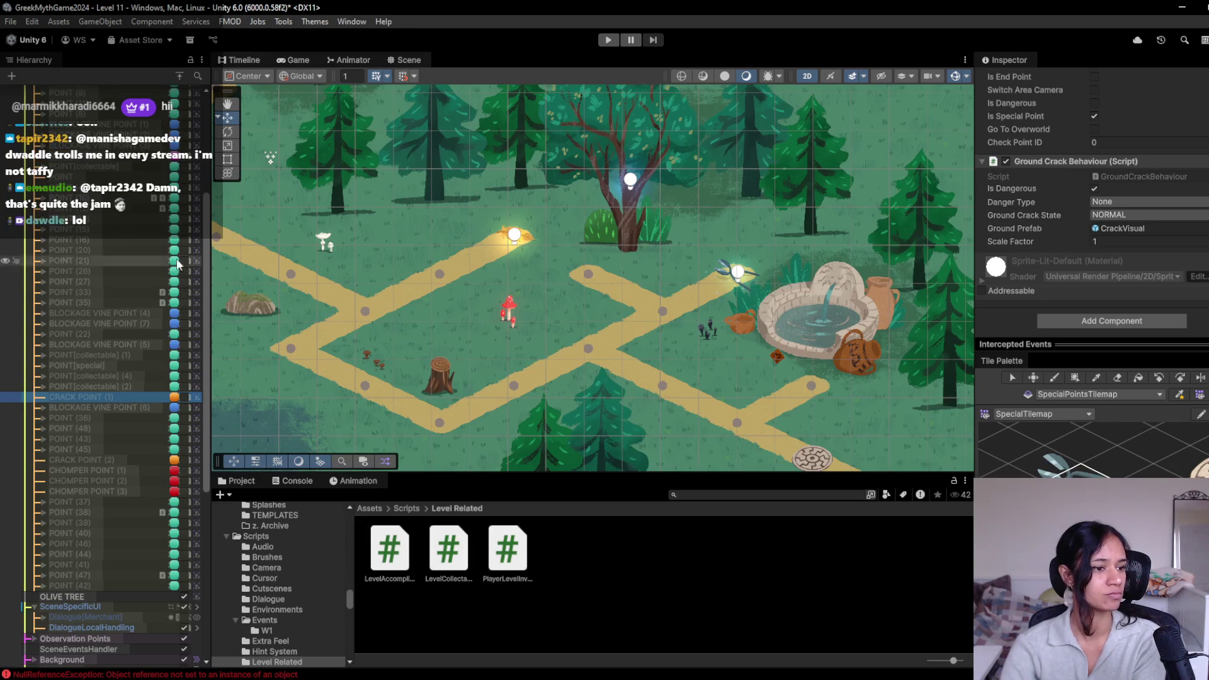
Step: Pan the forest scene and select POINT[collectable] (1) to view its Level Collectable settings
left_click_drag(485, 295, 499, 279)
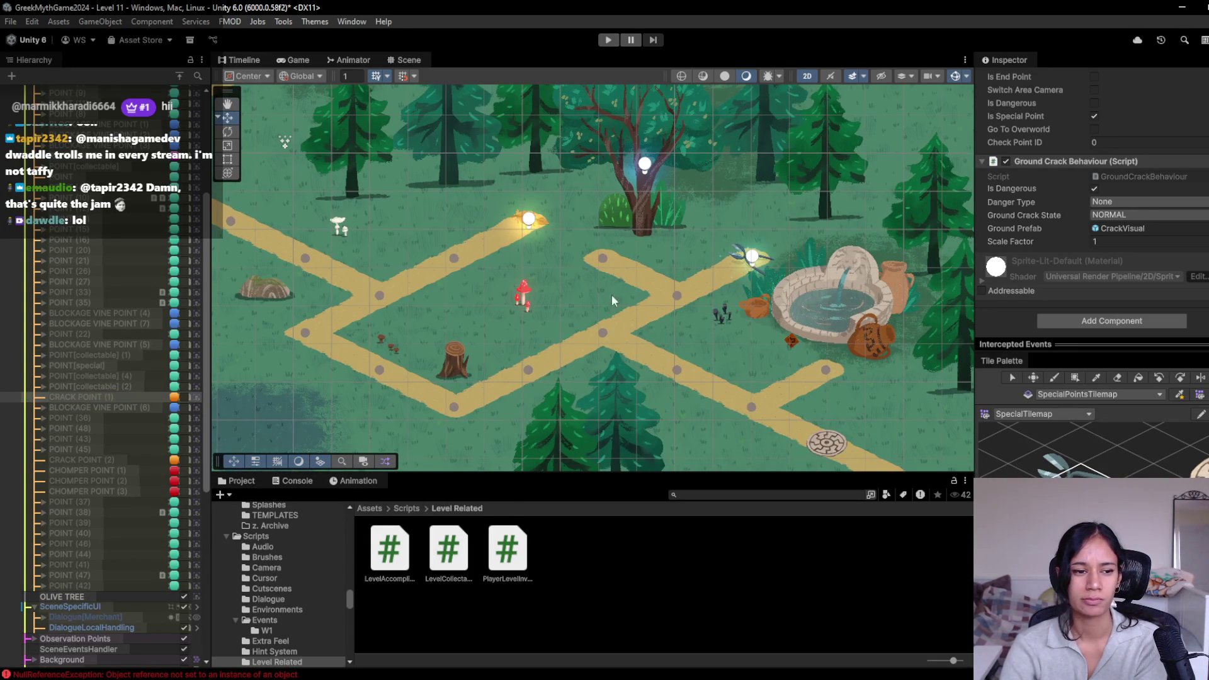
scroll(119, 182, "up", 5)
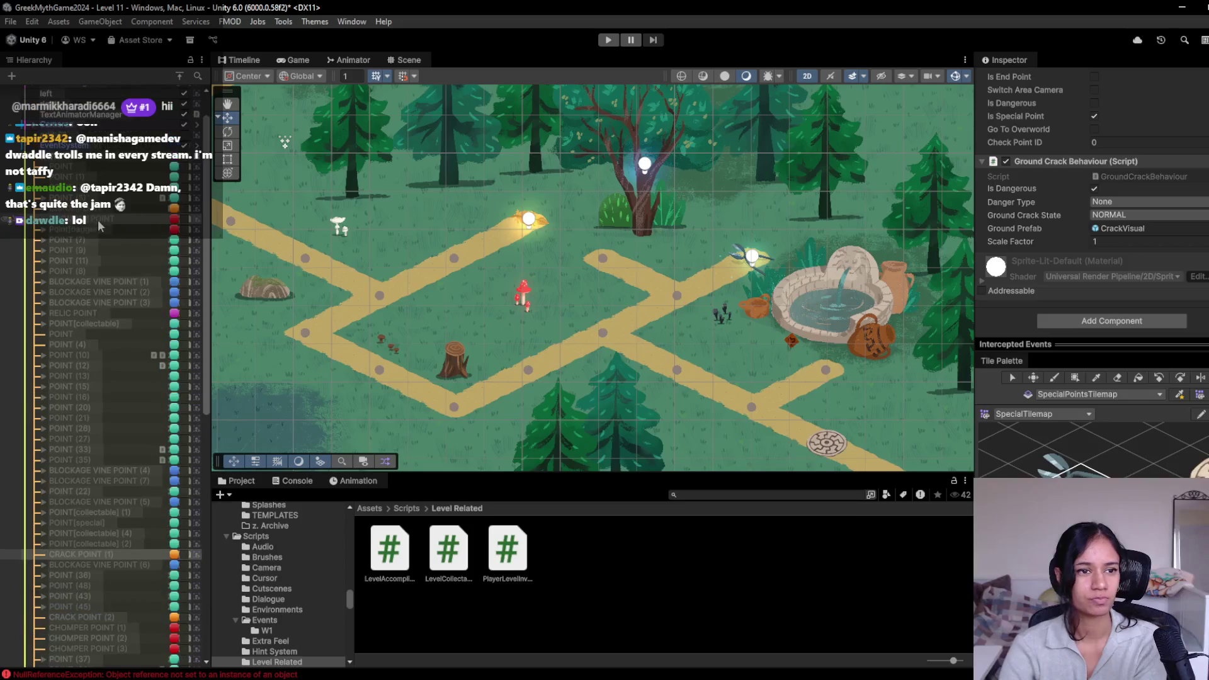
scroll(101, 240, "down", 5)
left_click(101, 365)
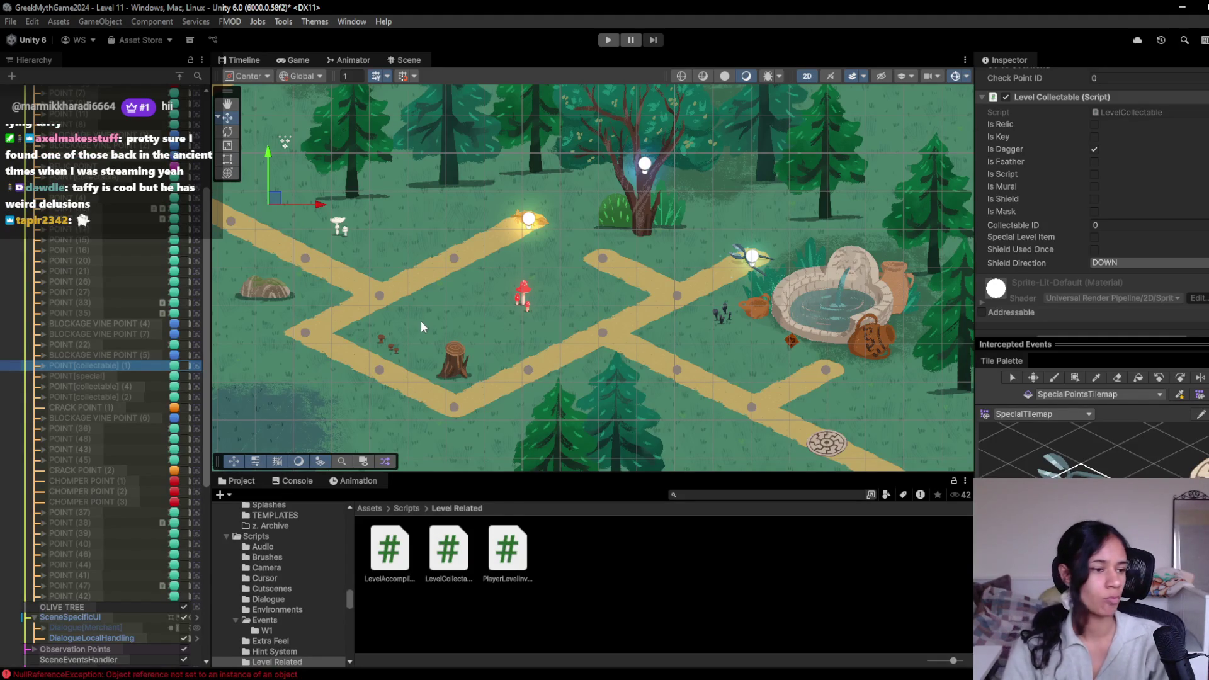
mouse_move(369, 316)
left_mouse_down()
mouse_move(446, 348)
mouse_move(539, 341)
mouse_move(480, 329)
left_mouse_up()
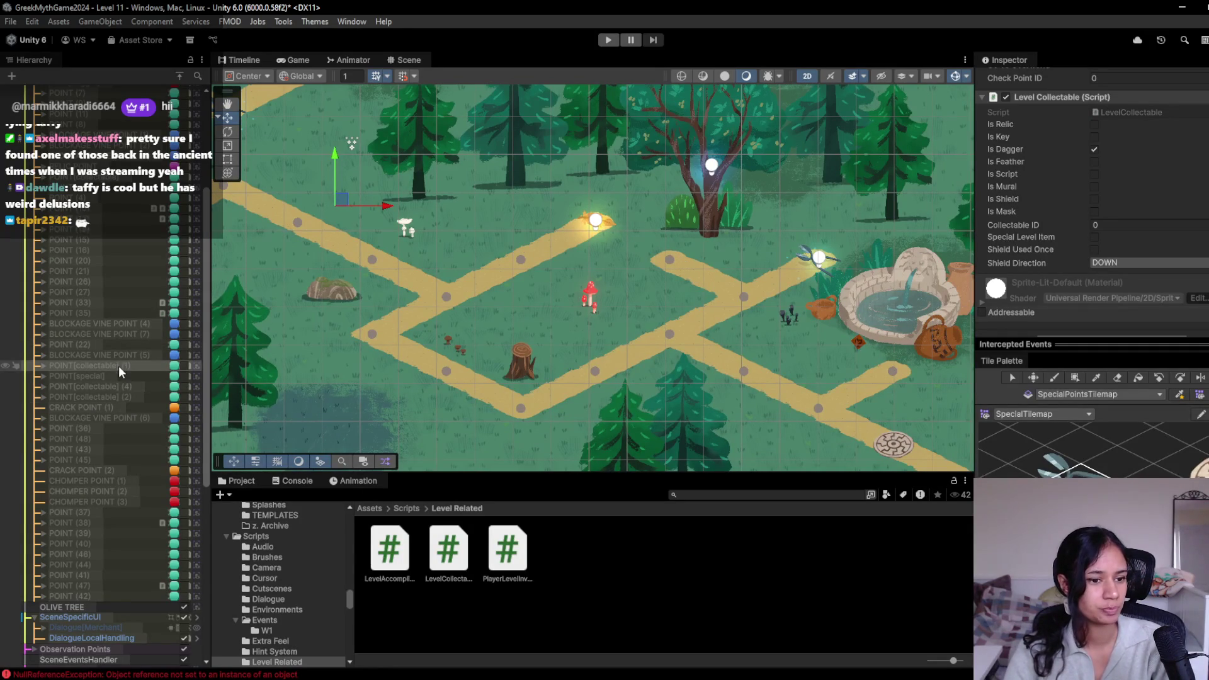
Step: Select the olive-tree point POINT[collectable] (4) and copy its Show Item On Click component
left_click(105, 387)
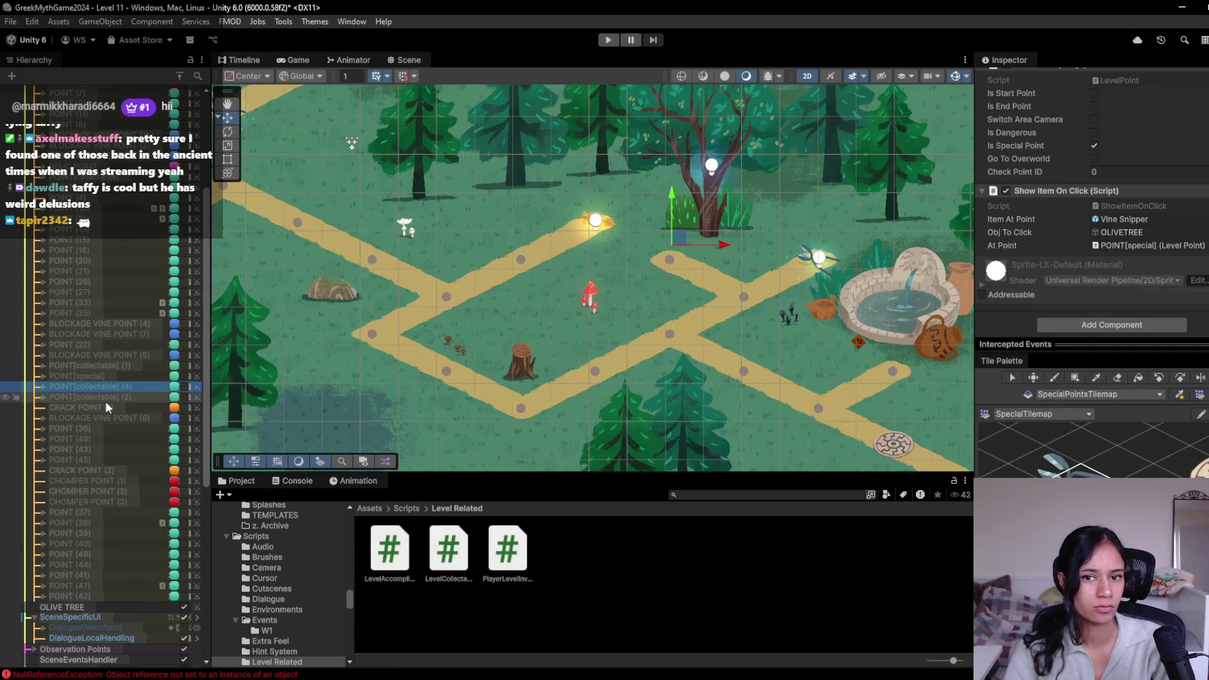
scroll(1097, 241, "down", 1)
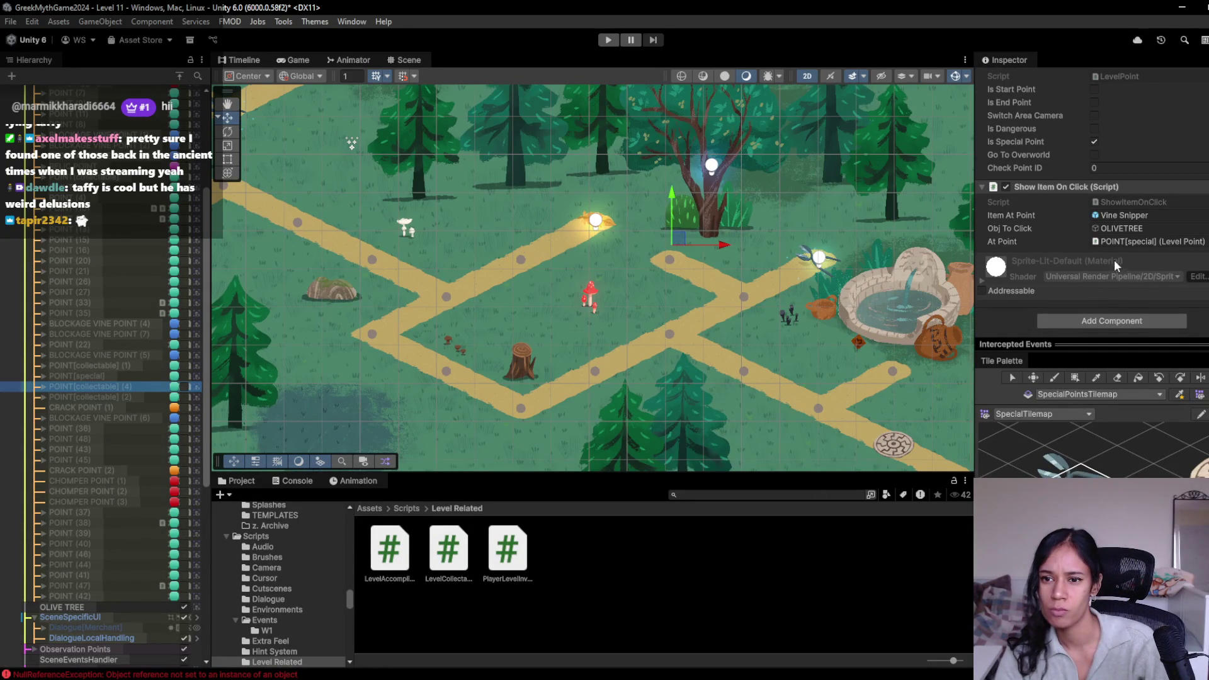
right_click(1081, 187)
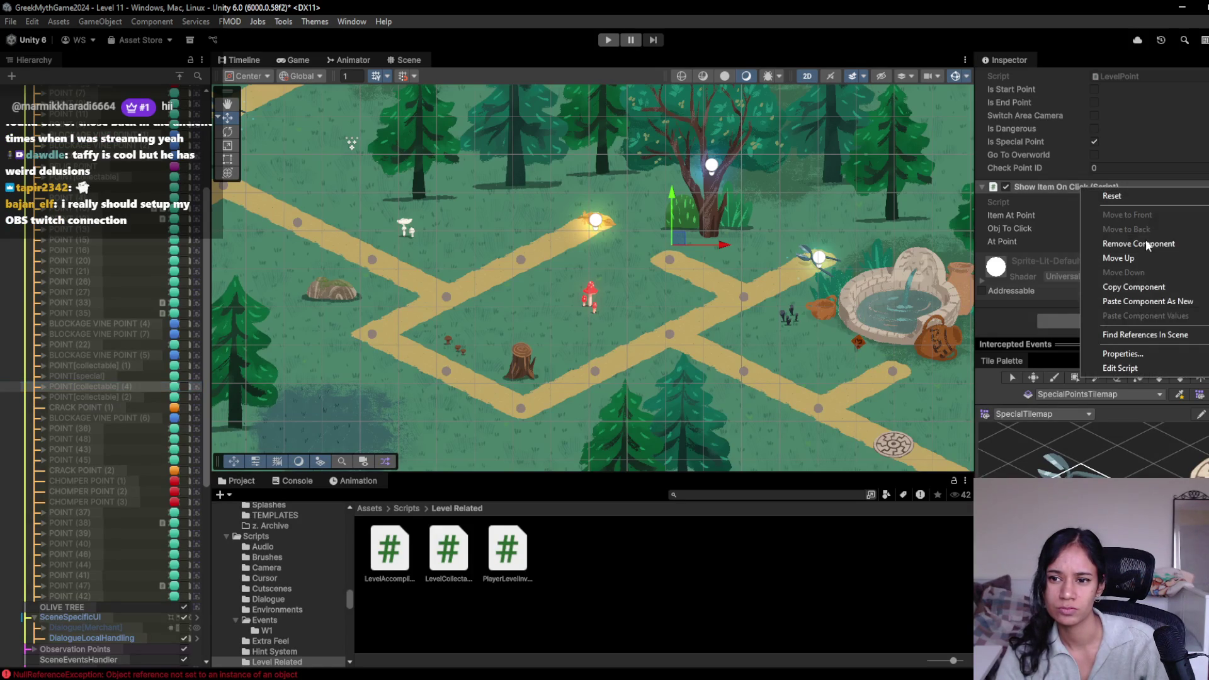
left_click(1093, 285)
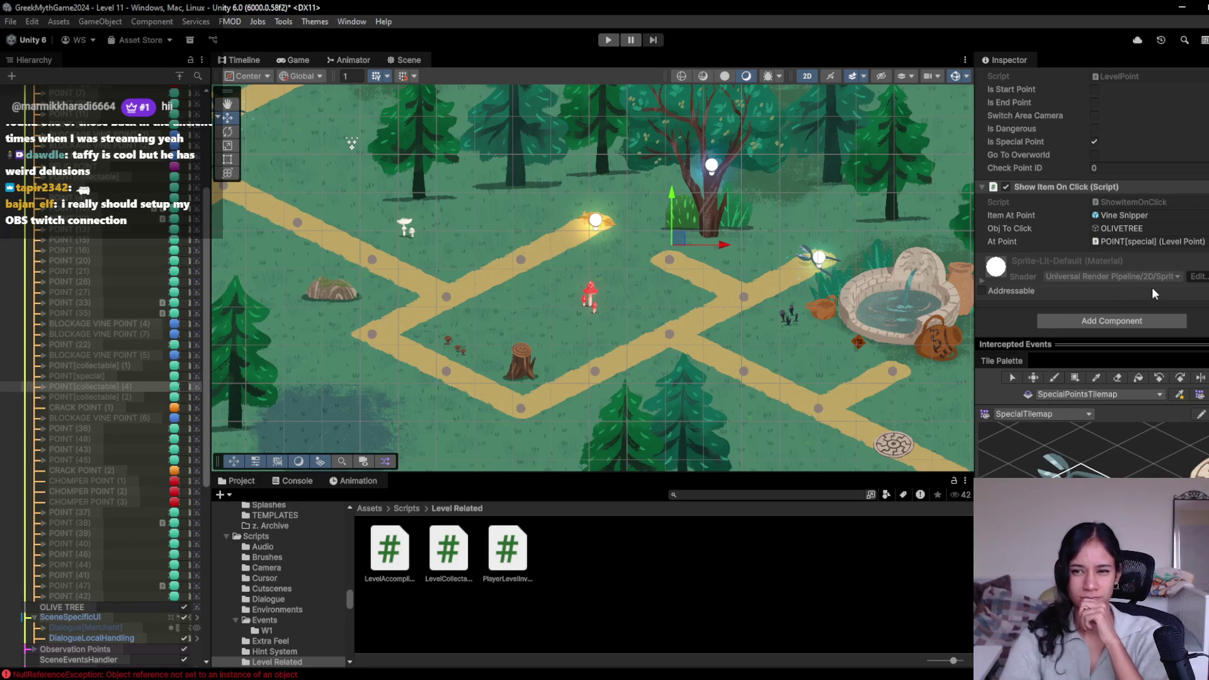
scroll(1100, 278, "up", 1)
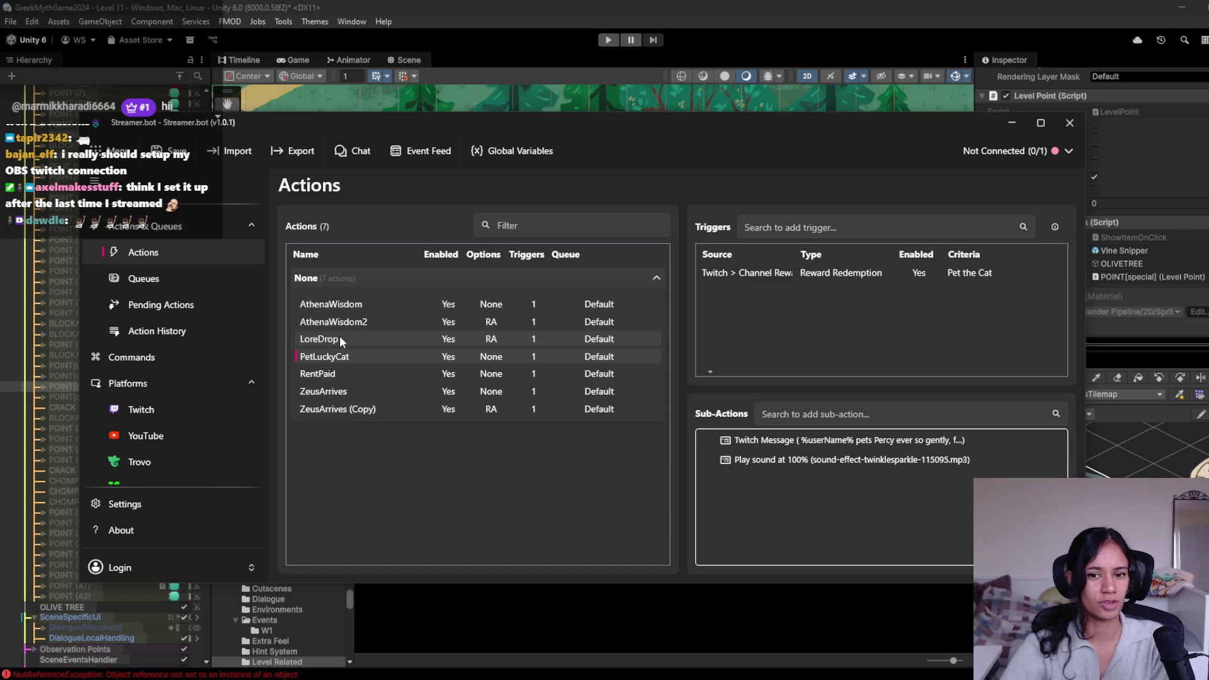
Step: Minimise the Streamer.bot window to bring Unity back into view
left_click(1010, 123)
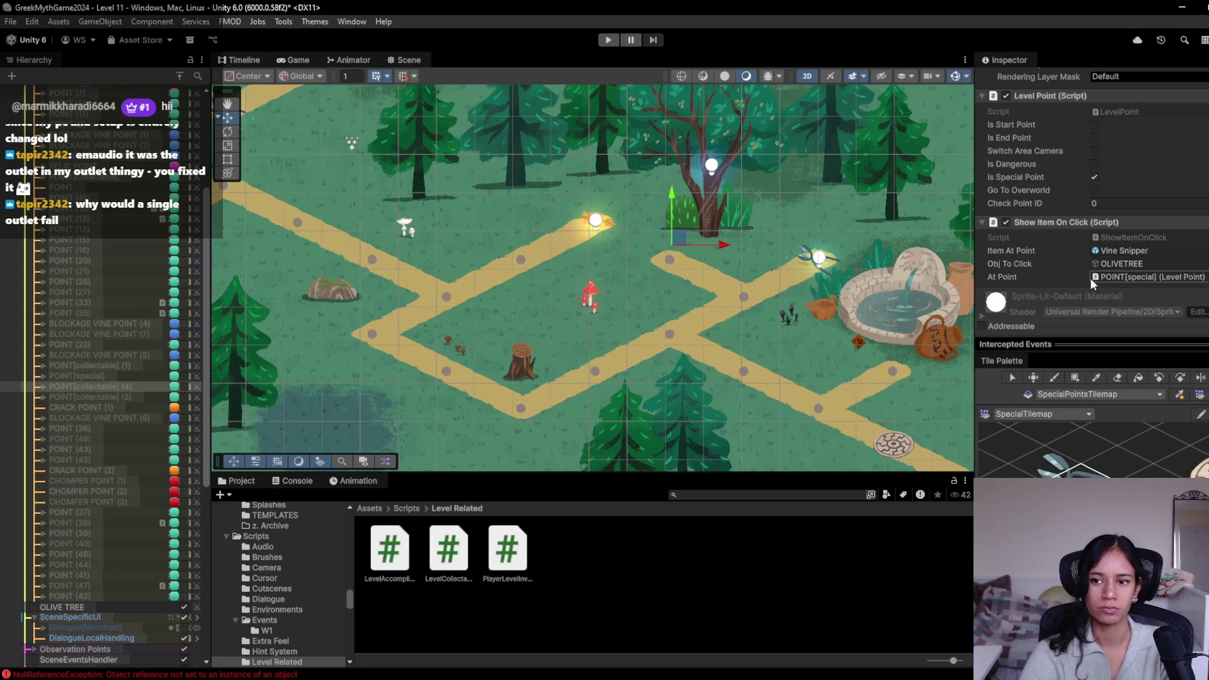
Step: Open ShowItemOnClick.cs and add 'public GameObject objAtPoint;' below the atPoint field
left_click(1117, 237)
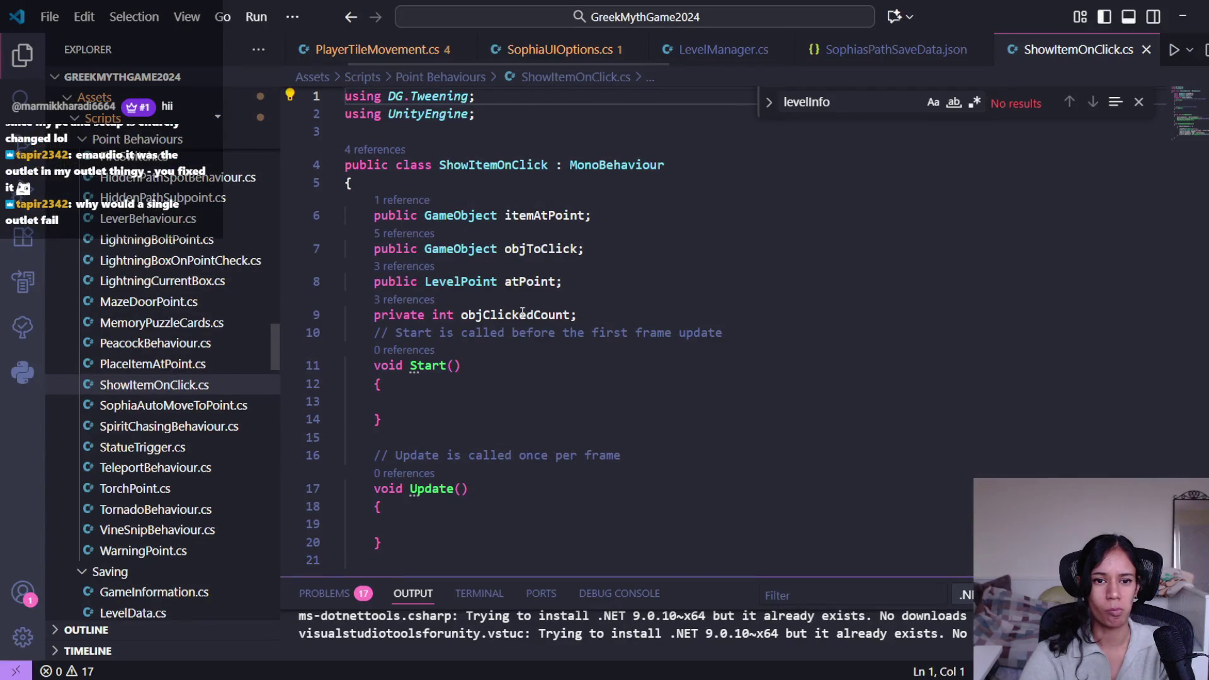
left_click(533, 281)
left_click(488, 280)
left_click(588, 278)
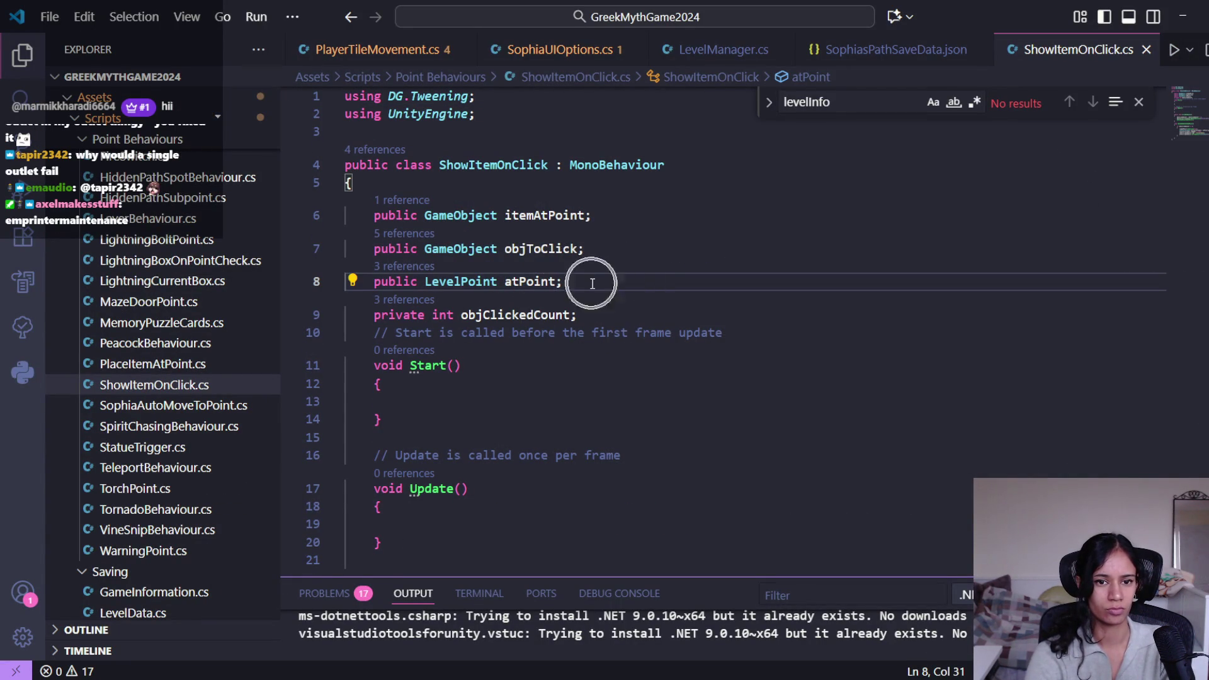
key("Return")
type("public Gameo")
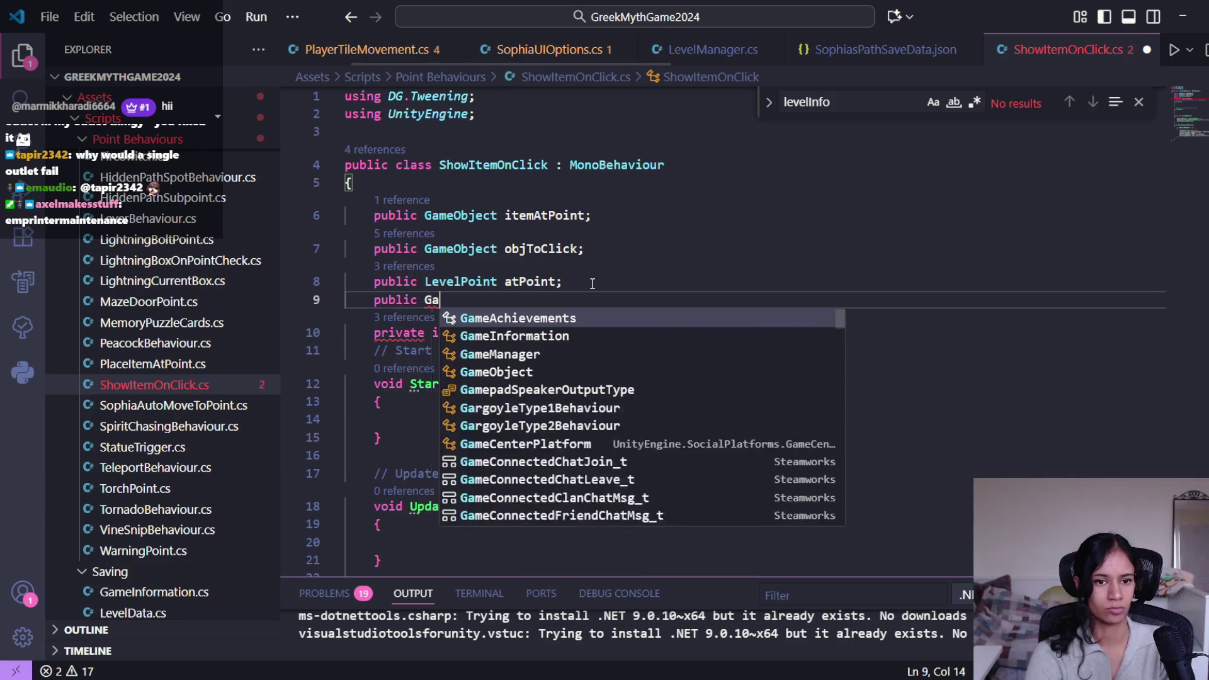
key("Tab")
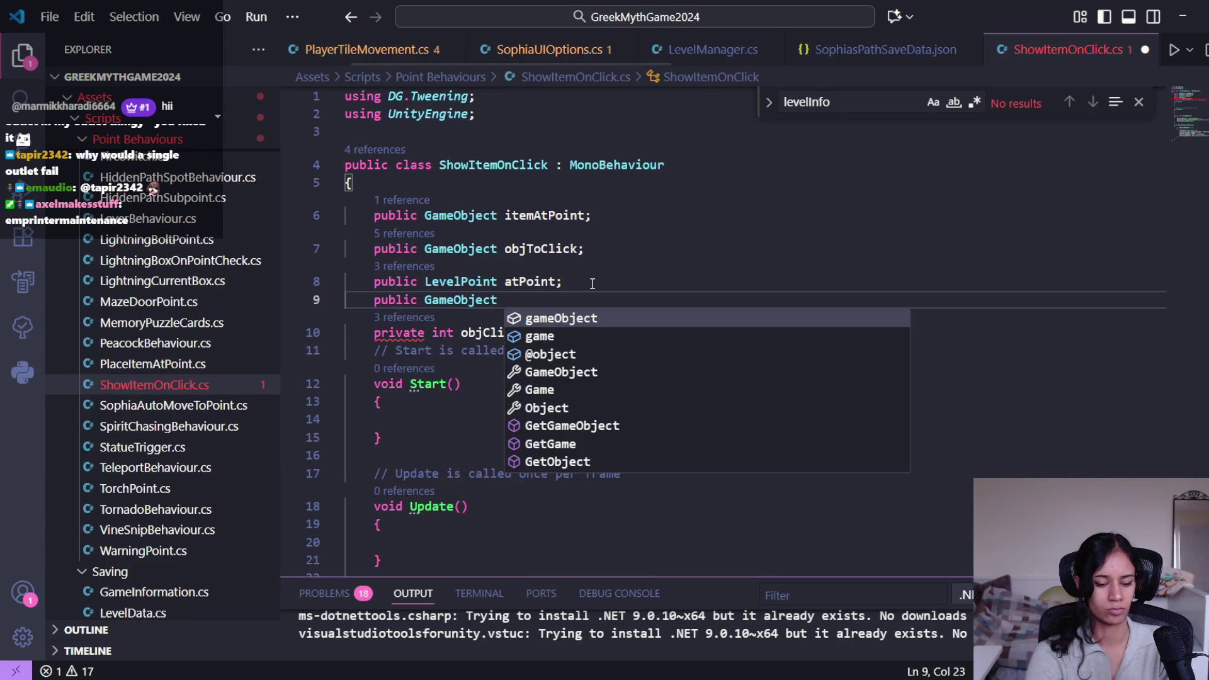
type("O")
key("BackSpace")
type("objAtPoint;")
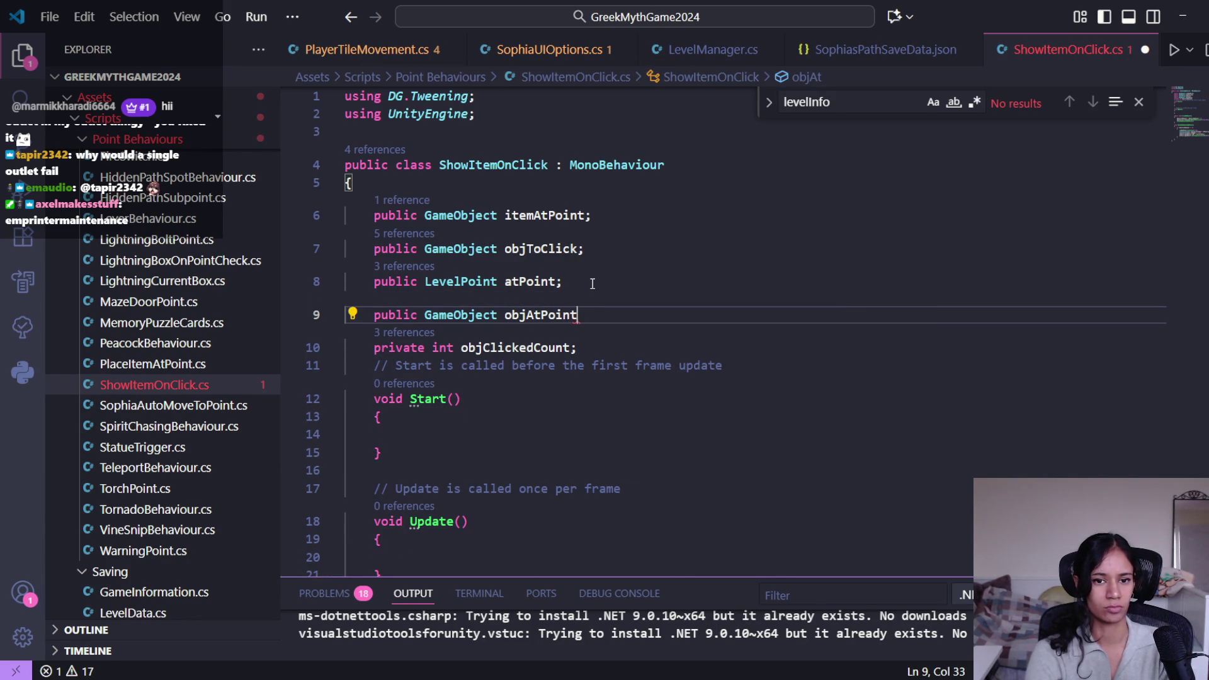
Step: Comment out the LevelPoint atPoint field and minimise VS Code so Unity recompiles
left_click(592, 284)
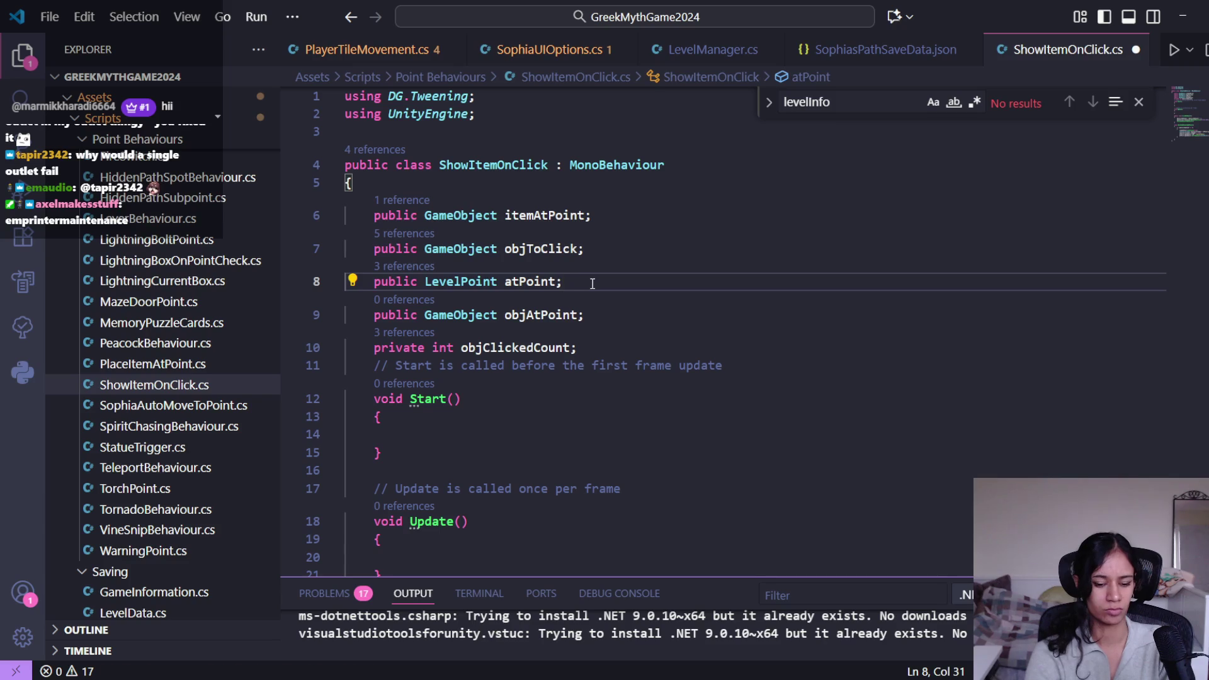
key("ctrl+slash")
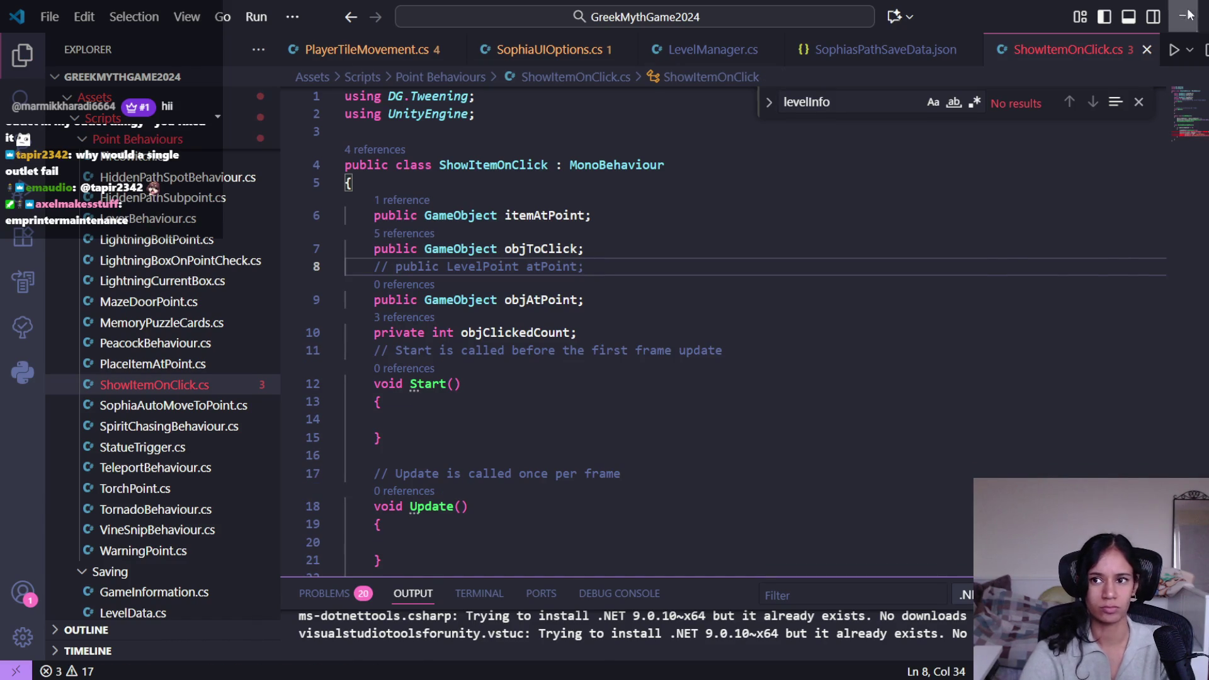
left_click(1182, 16)
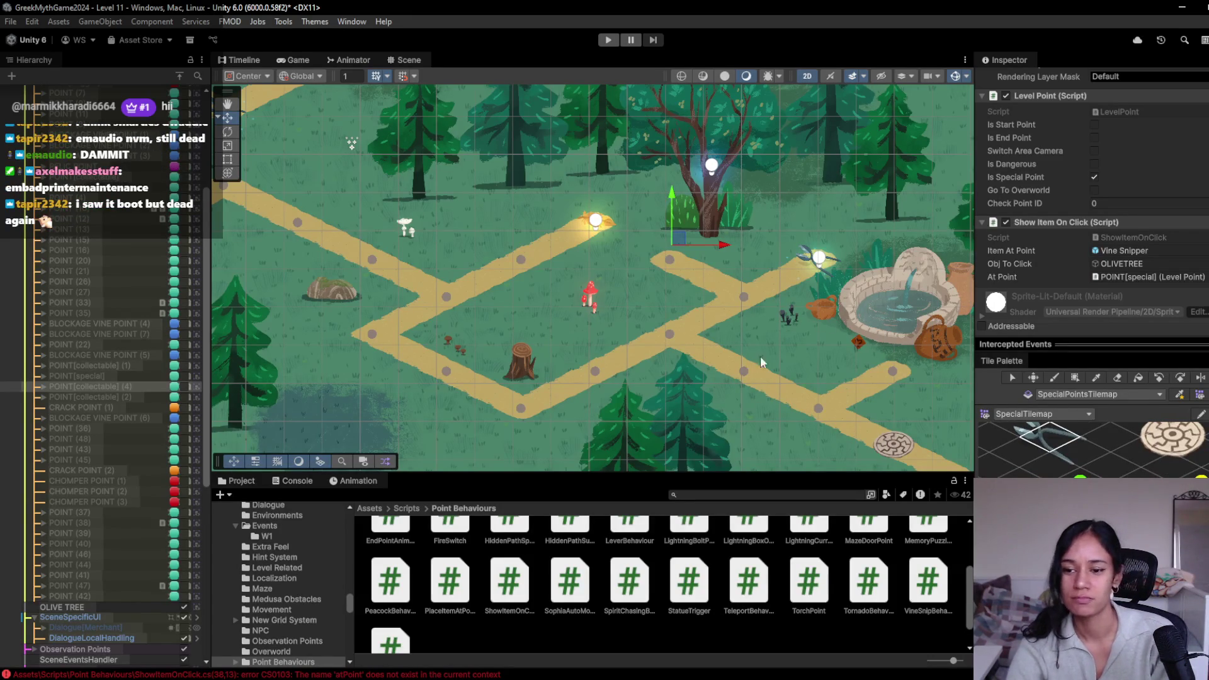
Step: Frame the olive-tree point and open the CS0103 atPoint error at line 38 of ShowItemOnClick.cs
key("f")
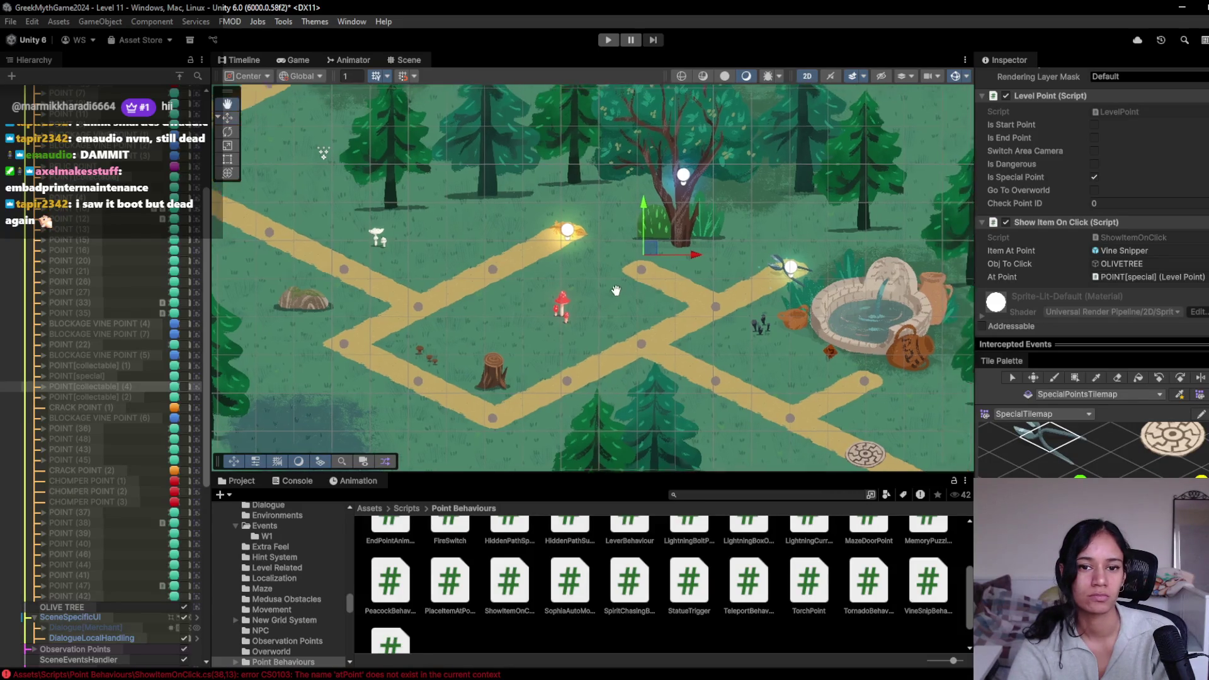
scroll(1132, 299, "down", 2)
left_click(1063, 231)
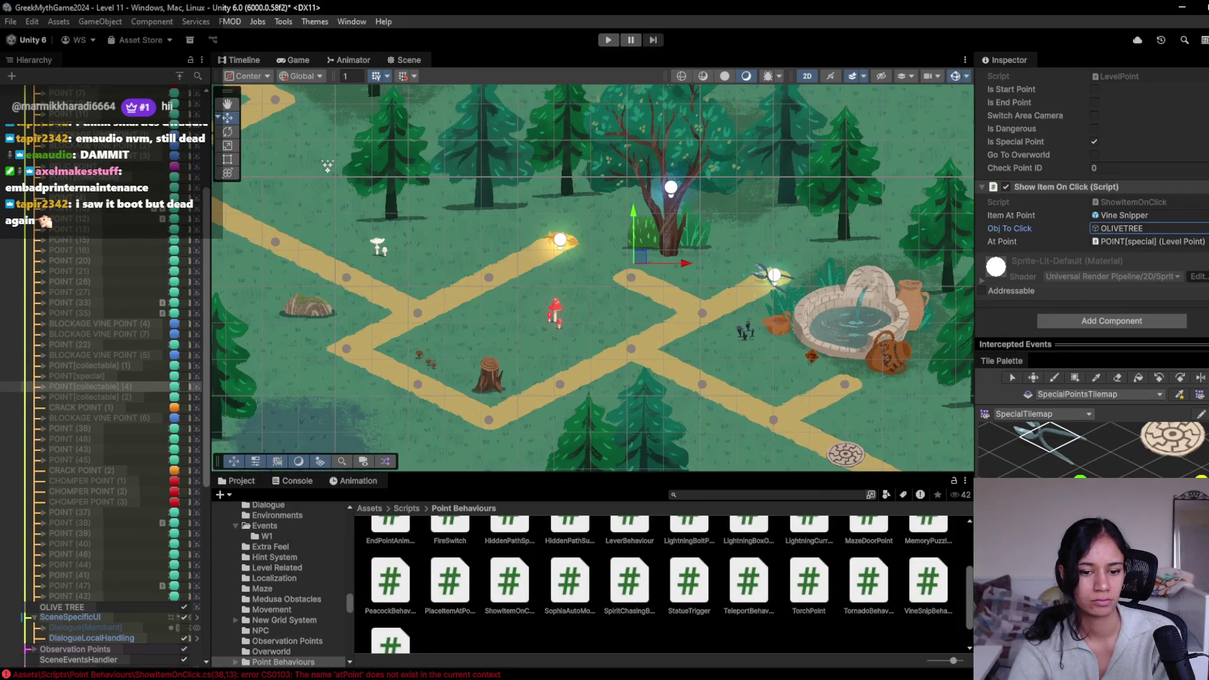
double_click(476, 675)
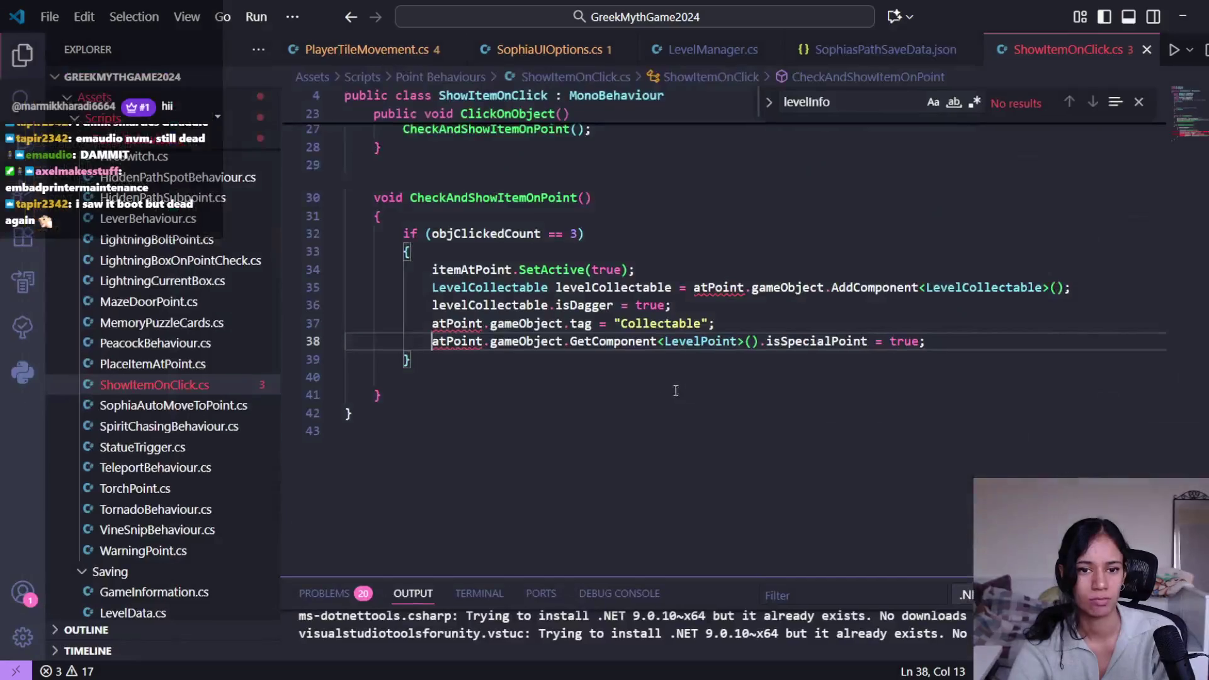
left_click(483, 340)
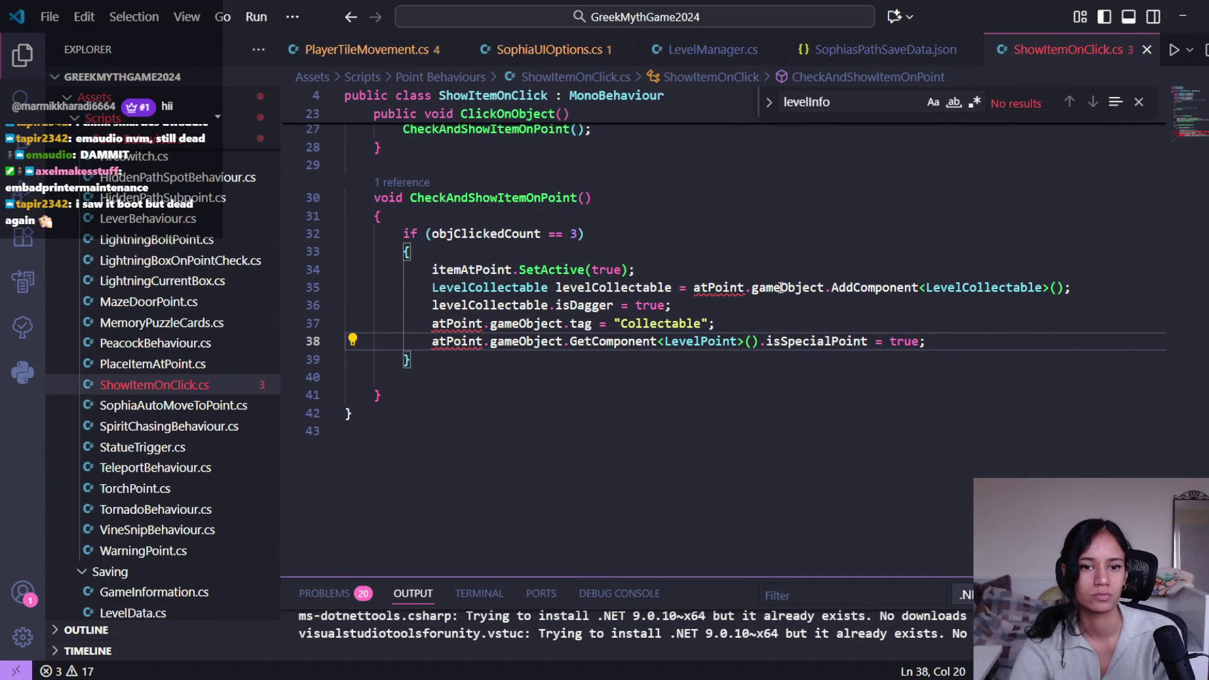
Step: Replace the atPoint.gameObject reference on line 35 with objAtPoint
double_click(730, 287)
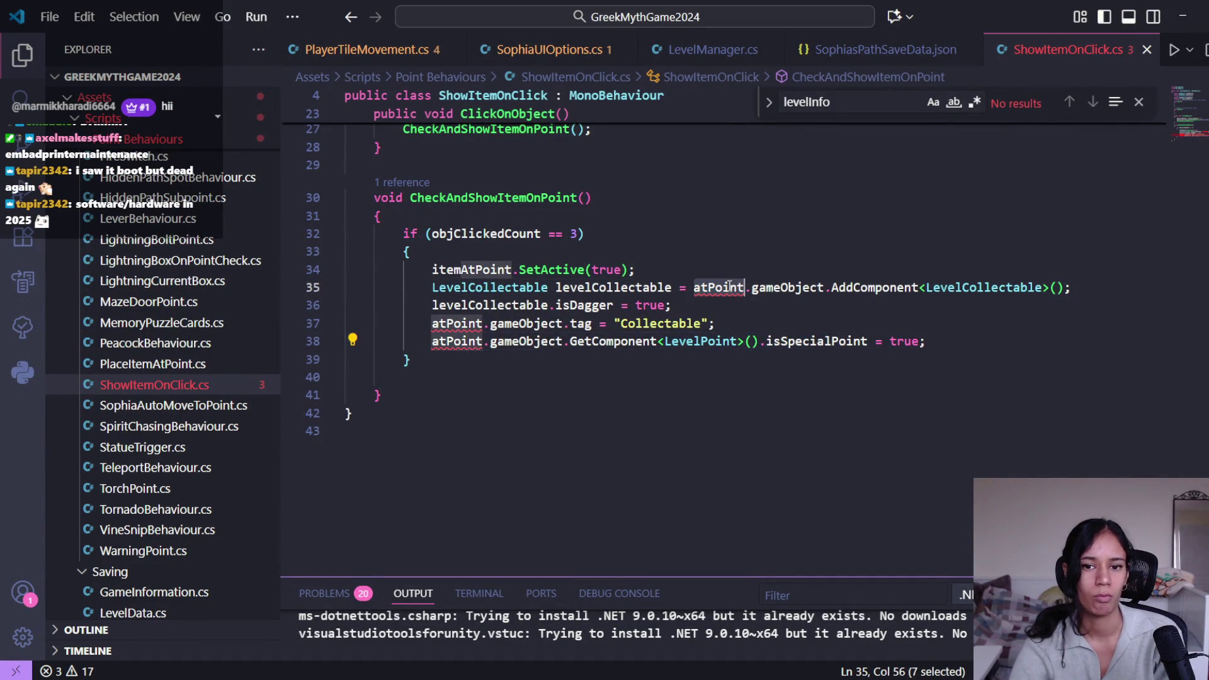
double_click(784, 287)
key("BackSpace")
key("BackSpace")
key("ctrl+BackSpace")
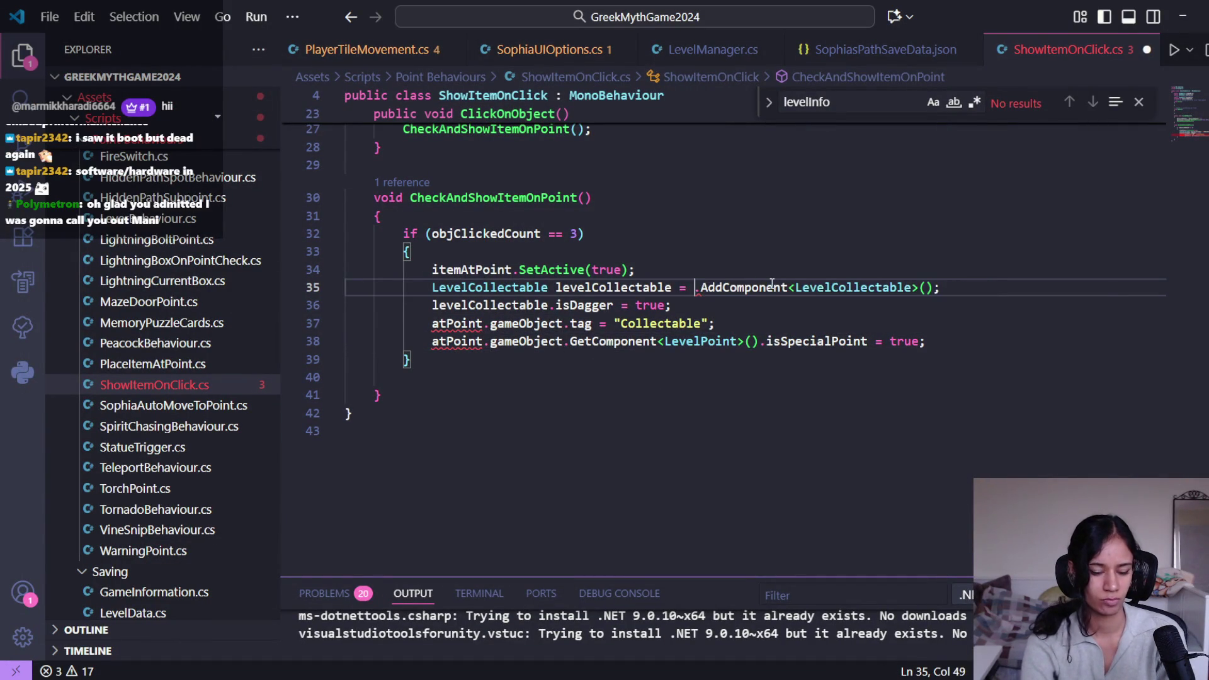
type("obj")
key("Tab")
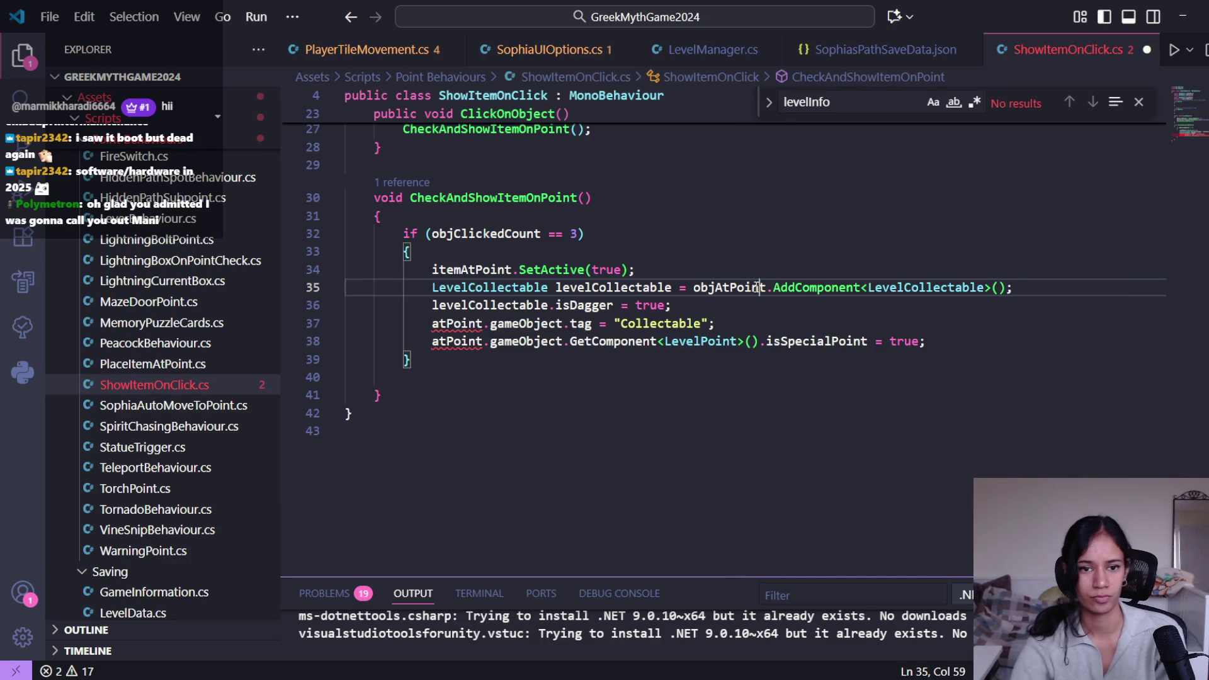
double_click(731, 287)
Step: Comment out the tag and isSpecialPoint lines 37–38, insert a blank line above them, and save
left_click(505, 323)
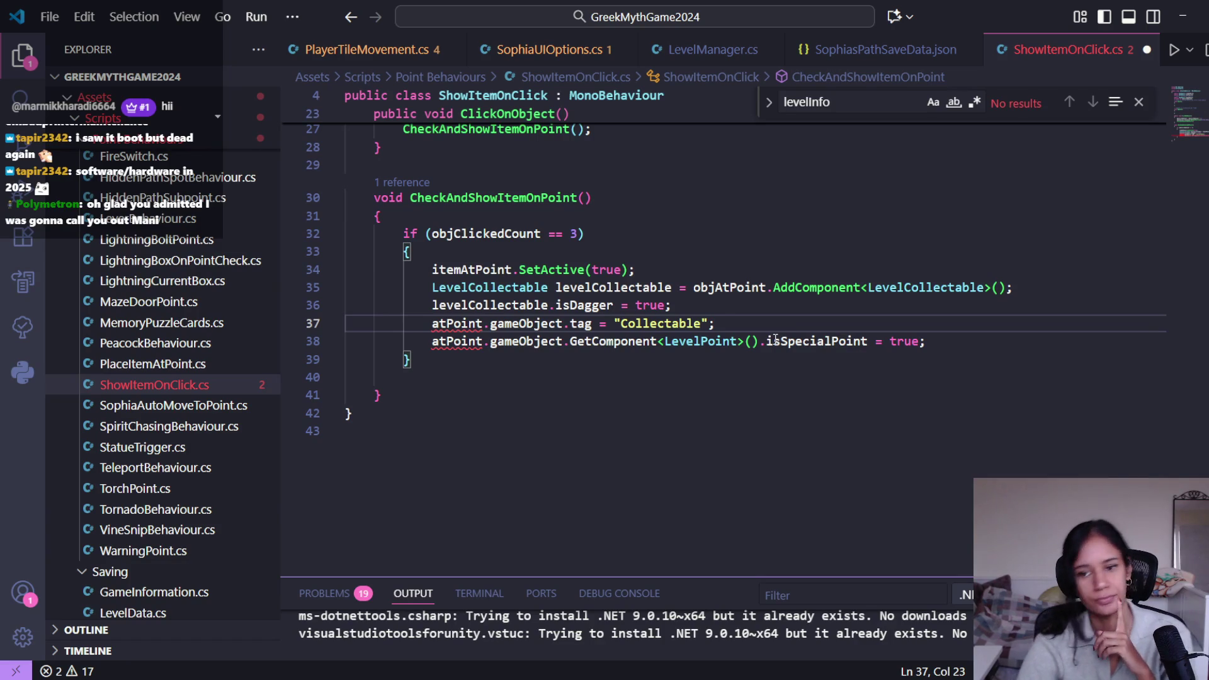
mouse_move(937, 340)
left_mouse_down()
mouse_move(484, 341)
mouse_move(434, 323)
left_mouse_up()
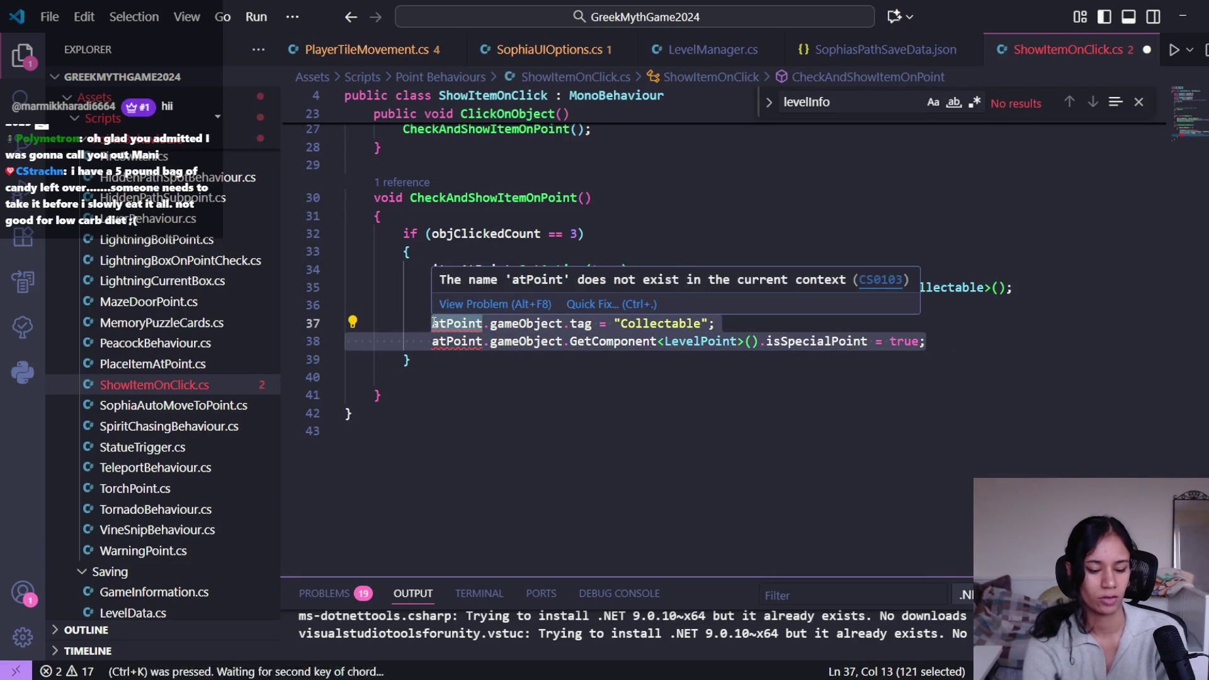
key("ctrl+slash")
key("Up")
key("Down")
key("Left")
key("Left")
key("Left")
key("Return")
key("Up")
type("objAtPoint")
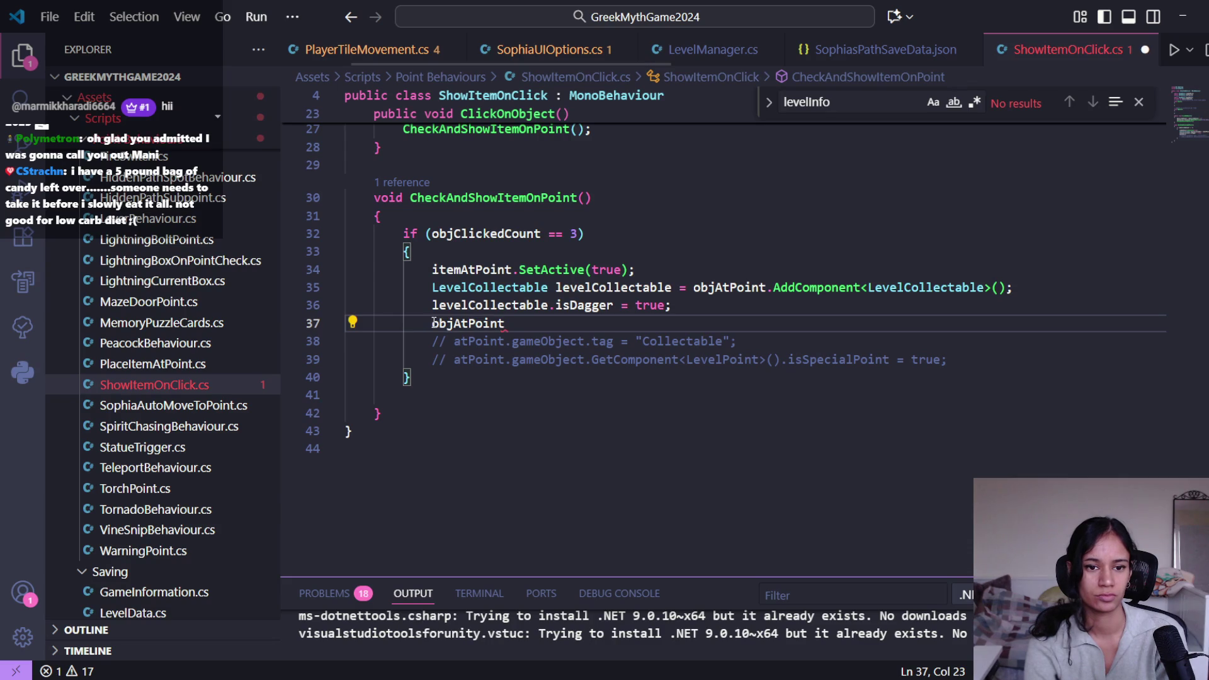
key("ctrl+BackSpace")
key("ctrl+s")
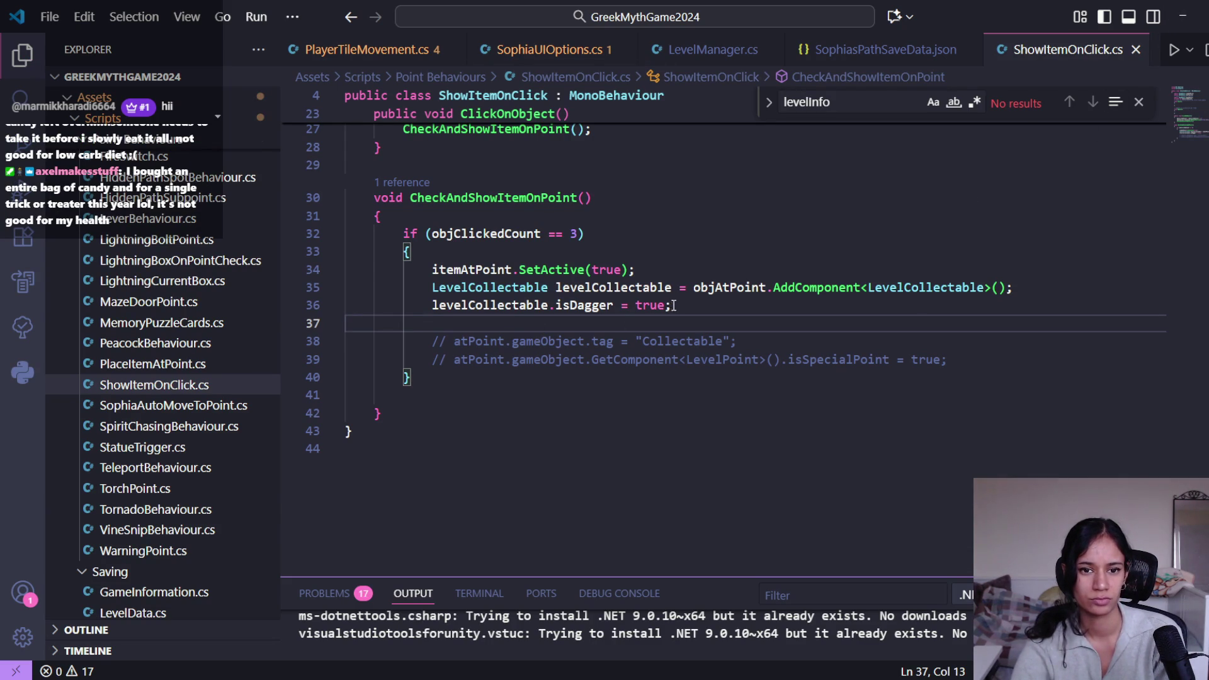
left_click(435, 288, "shift")
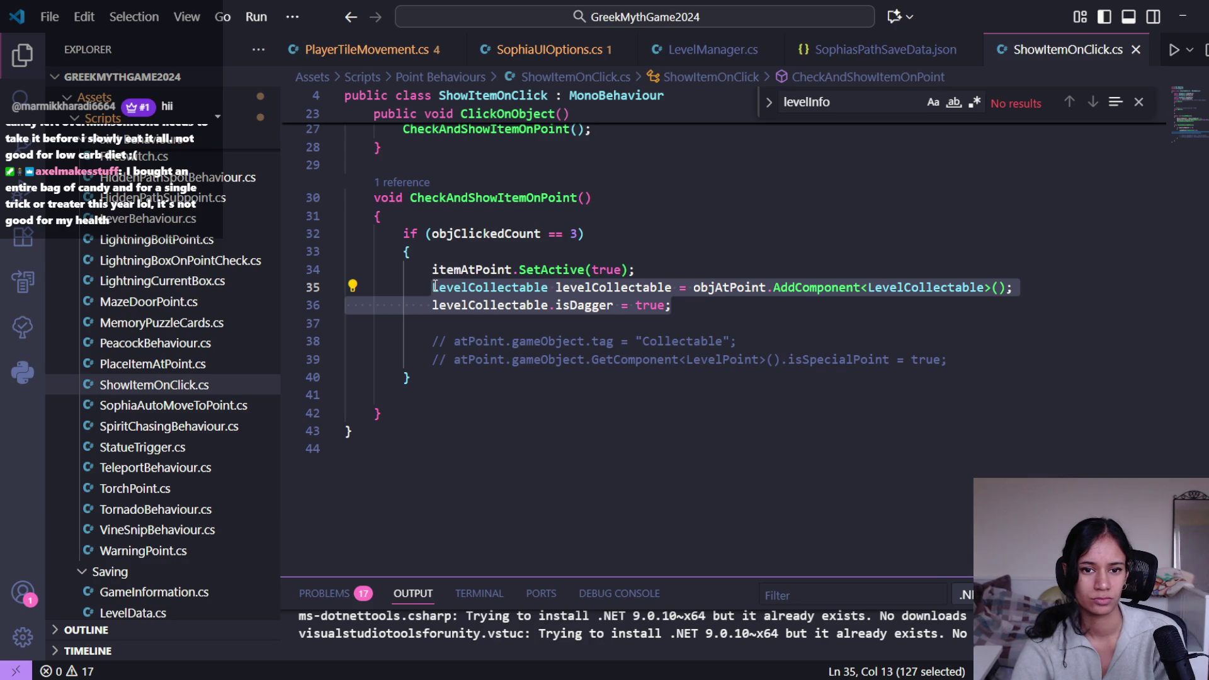
Step: Comment out the two LevelCollectable lines, add 'objAtPoint.SetActive(true);' and save
key("ctrl+slash")
key("Right")
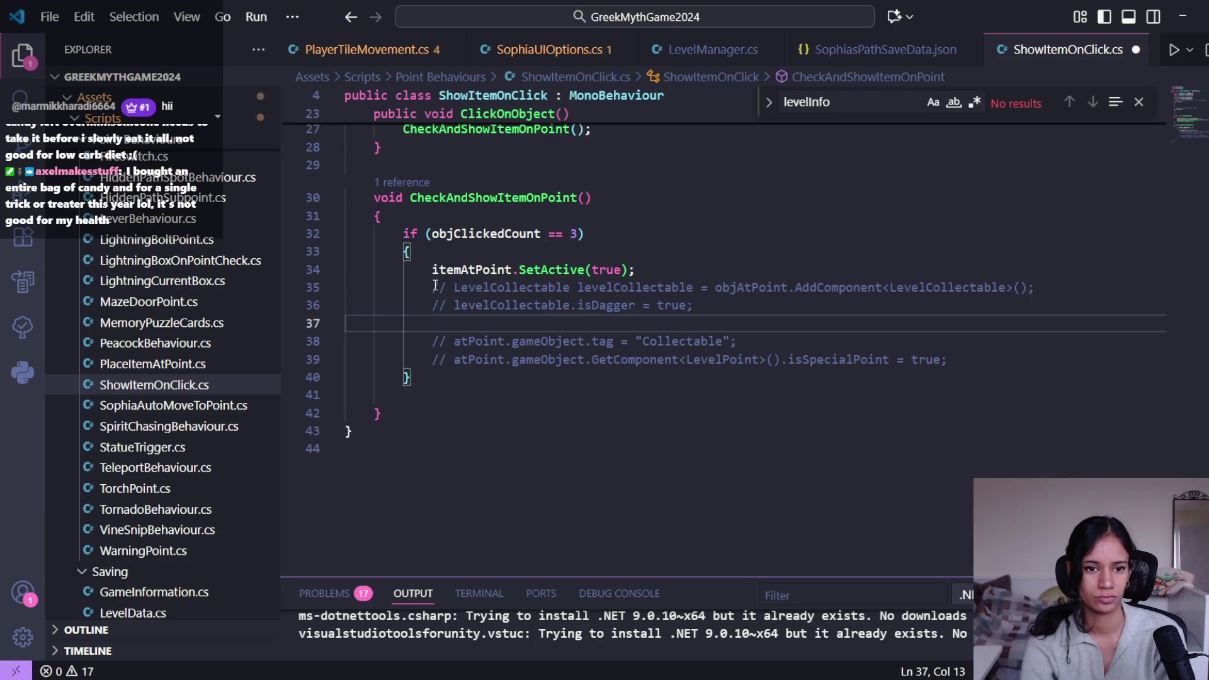
type("obj")
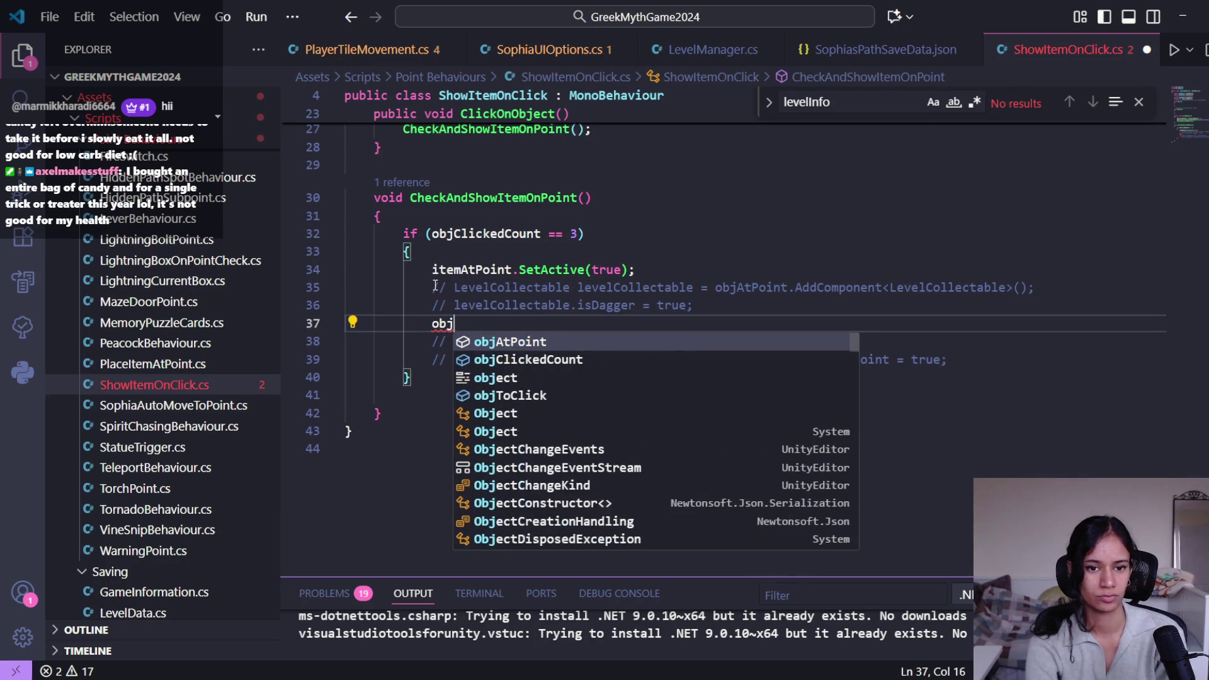
key("Tab")
type(".seta")
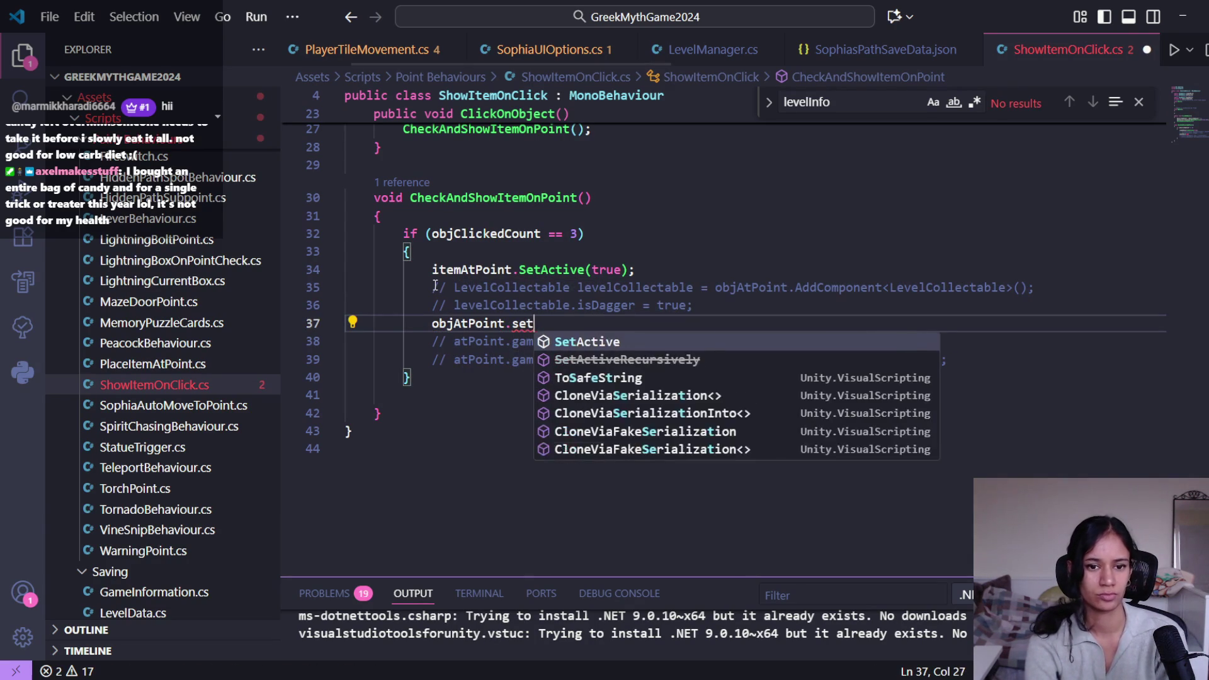
key("Tab")
type("(true;")
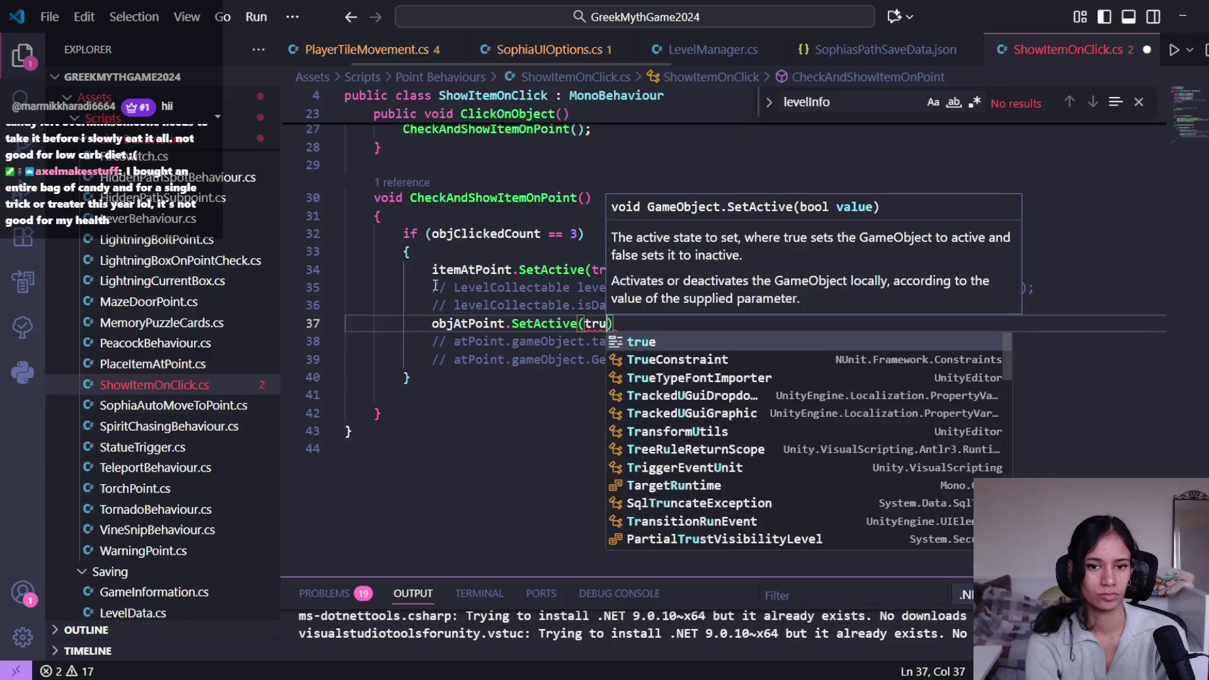
key("BackSpace")
type(");")
key("ctrl+s")
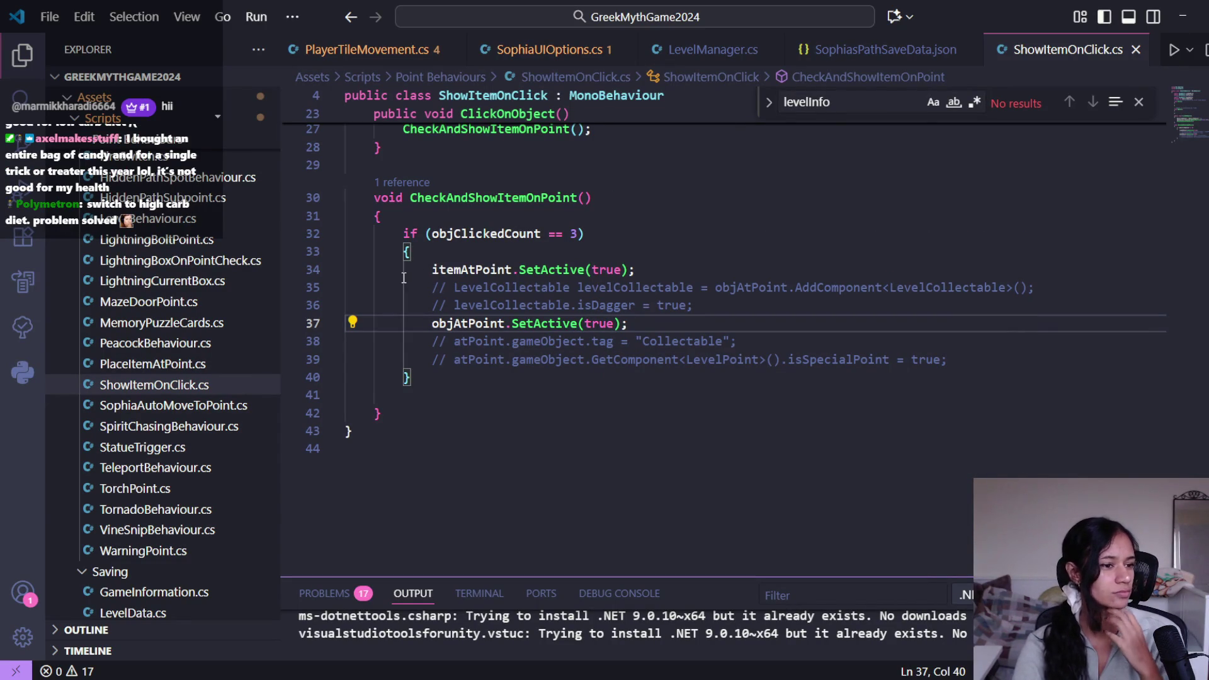
Step: Close the Find box and minimise VS Code to return to Unity
mouse_move(493, 325)
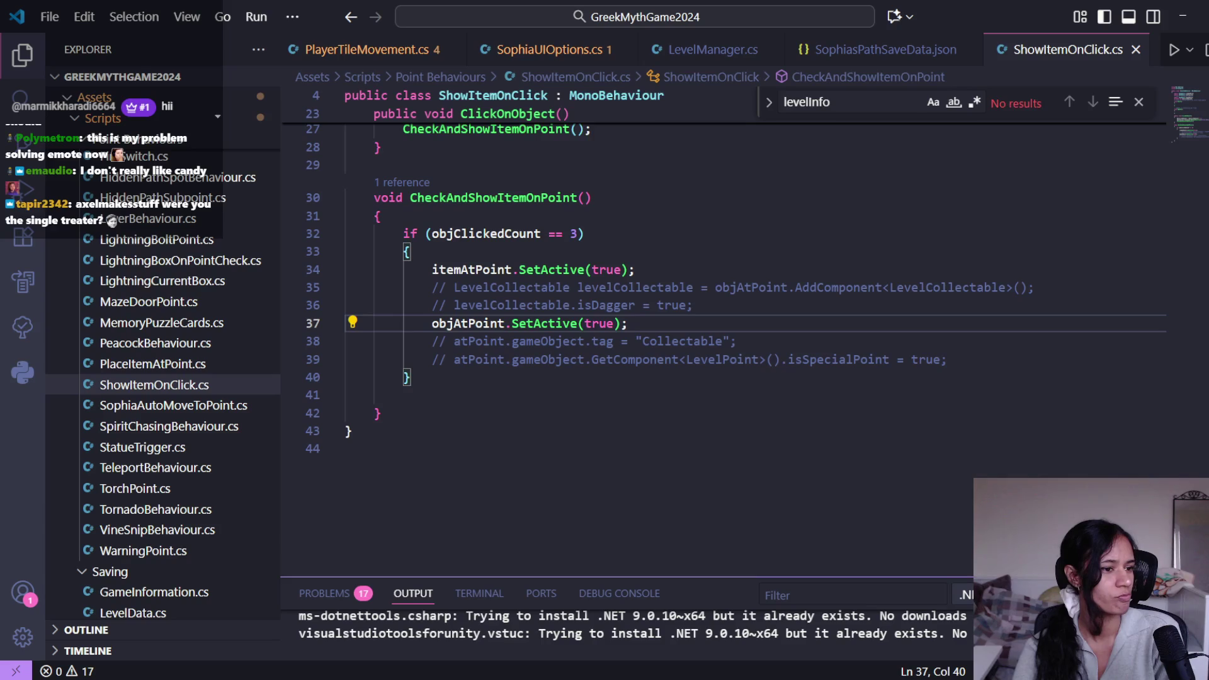
left_click(680, 359)
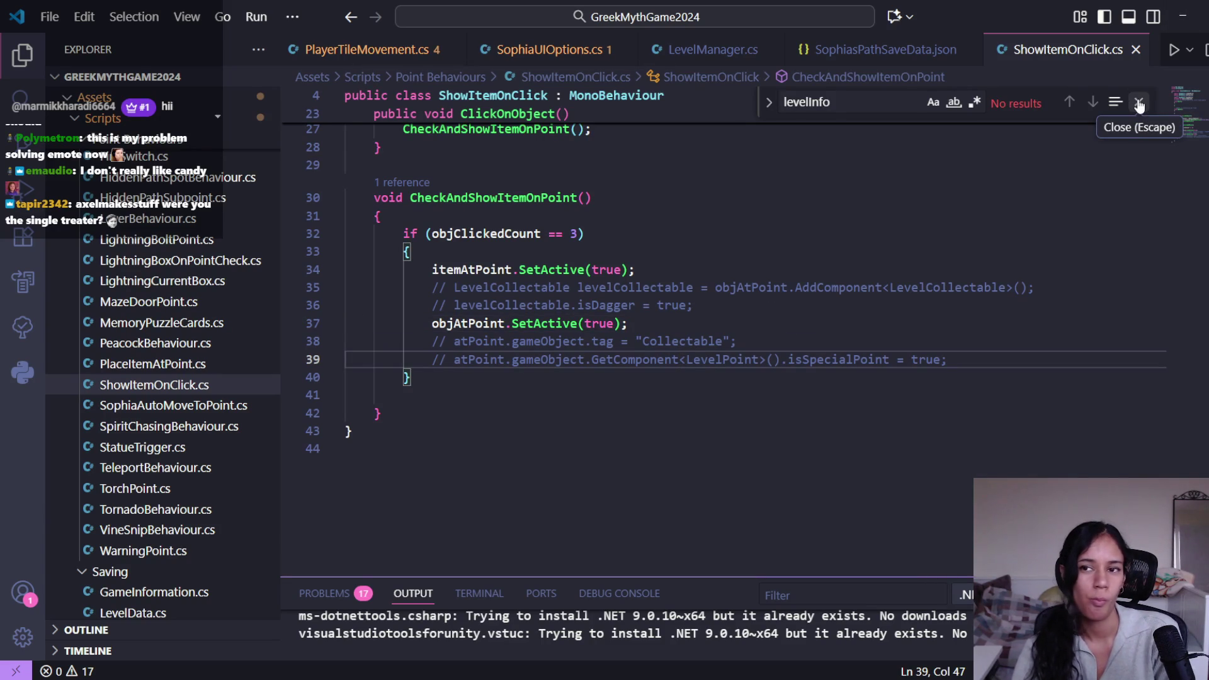
left_click(1139, 102)
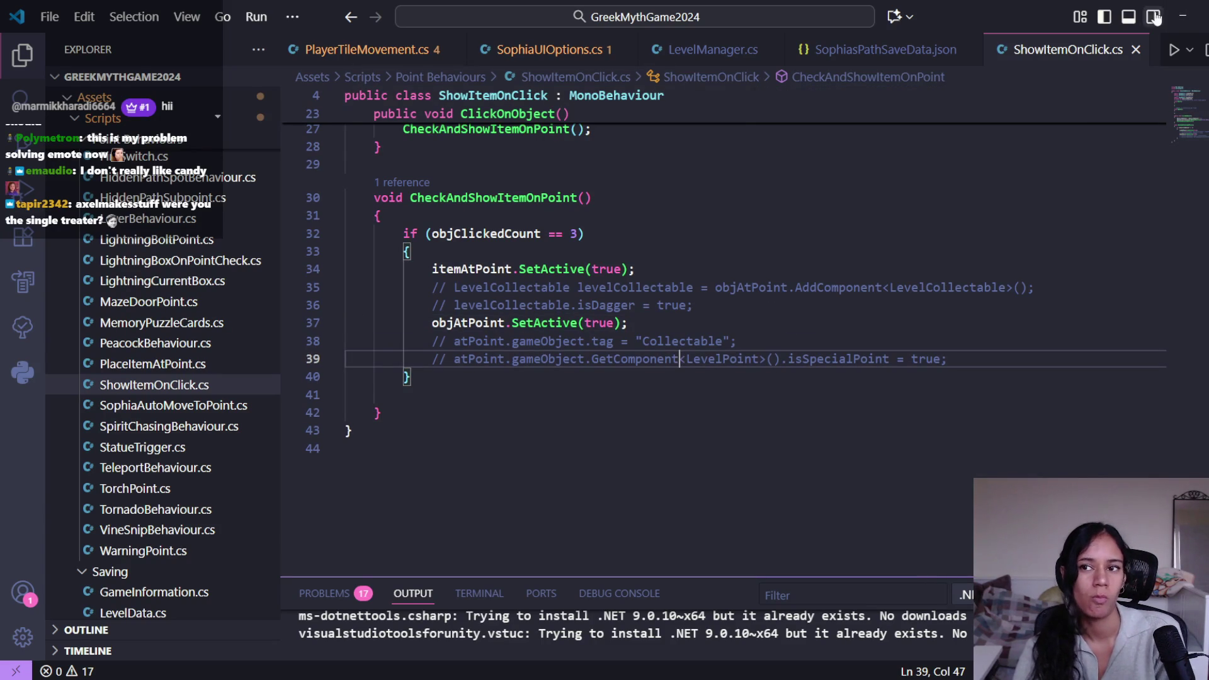
left_click(1182, 16)
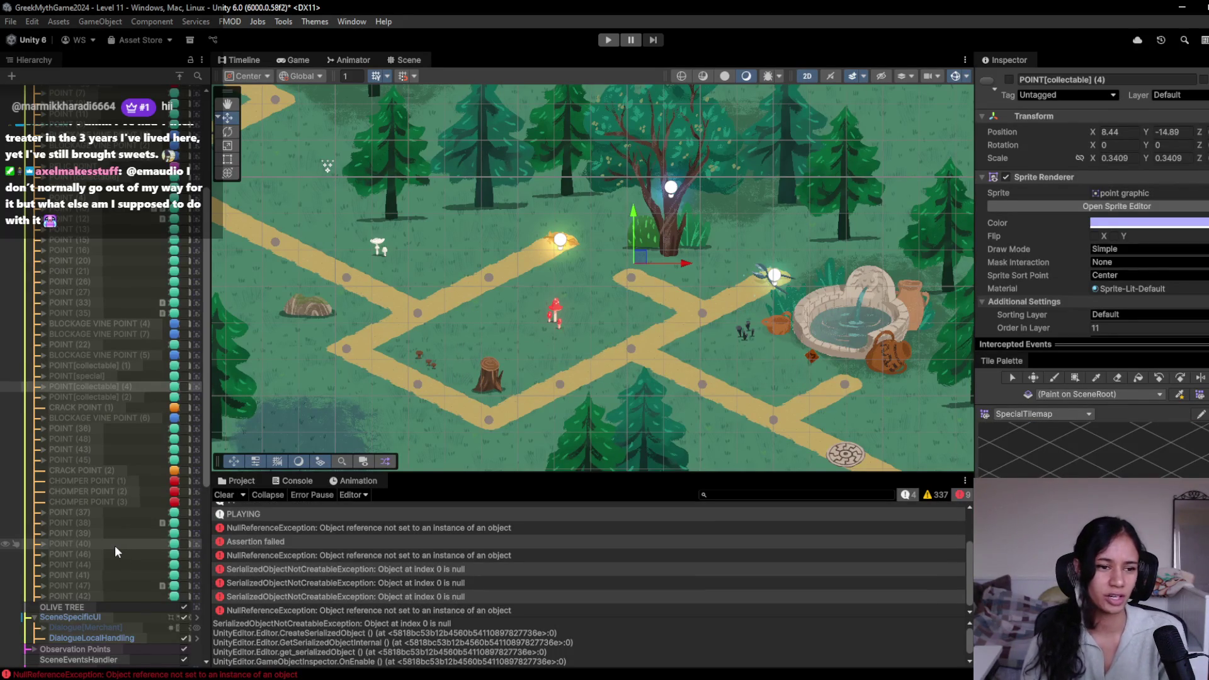
Step: Deactivate the Vine Snipper object in the Hierarchy
scroll(120, 546, "down", 10)
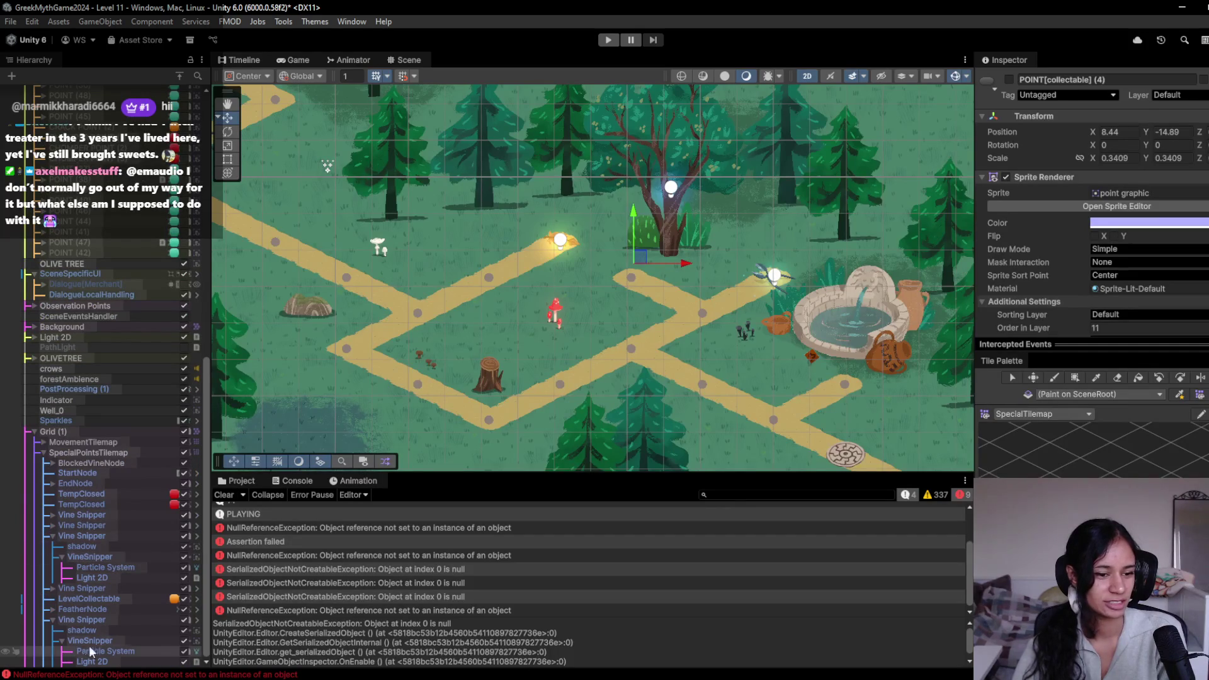
left_click(99, 620)
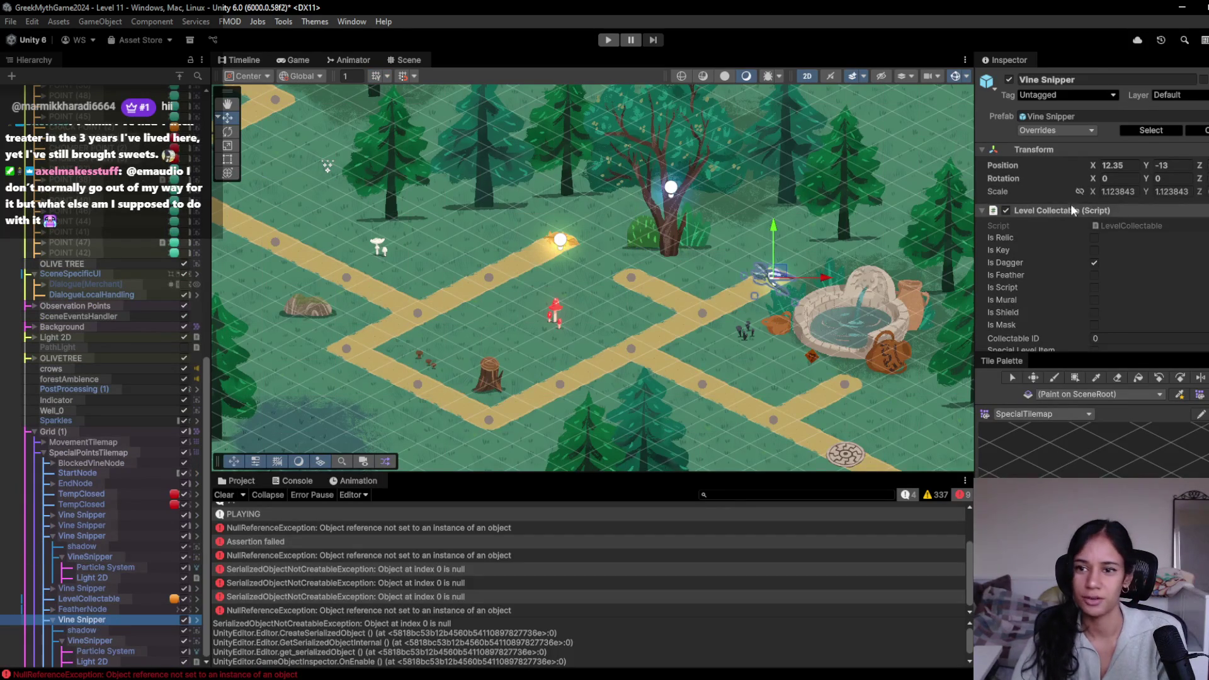
left_click(1009, 80)
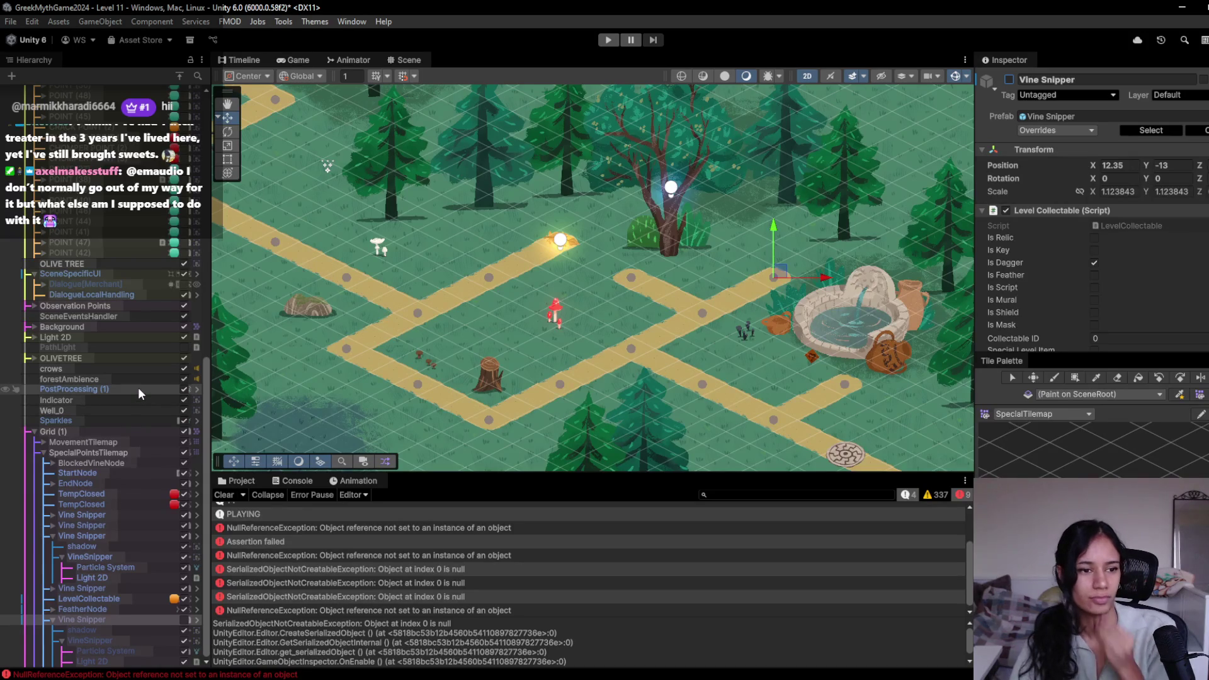
Step: Place an AutoNarrativeNode under SpecialPointsTilemap, colour its sprite green, and begin renaming it ShowItemOnClicks
left_click(245, 481)
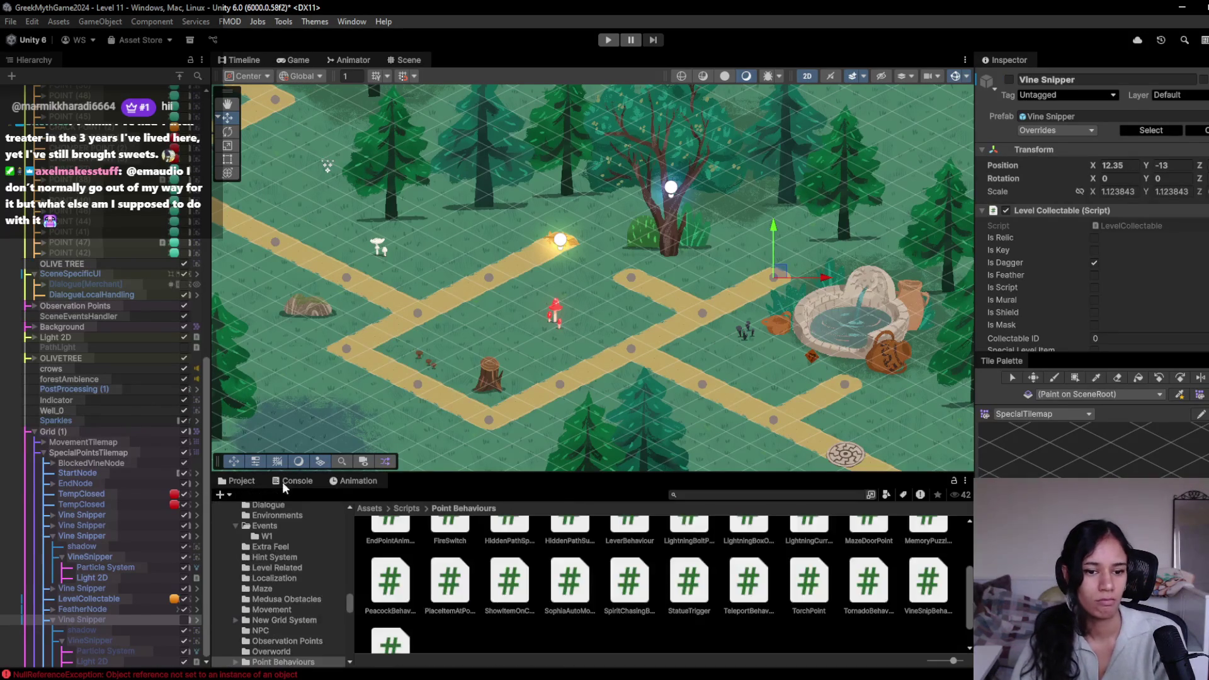
left_click(763, 497)
type("node")
mouse_move(413, 547)
left_mouse_down()
mouse_move(525, 383)
mouse_move(574, 389)
mouse_move(585, 375)
left_mouse_up()
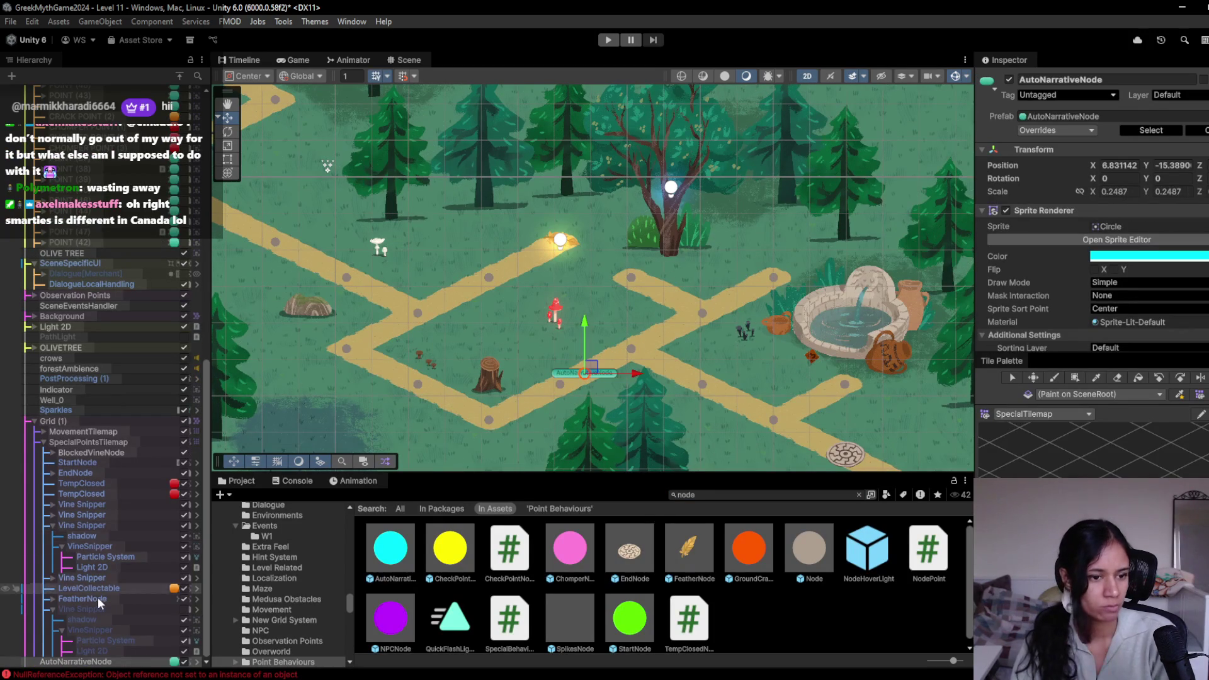
mouse_move(99, 663)
left_mouse_down()
mouse_move(107, 511)
mouse_move(124, 452)
left_mouse_up()
left_click(1131, 262)
left_click_drag(1151, 301, 1137, 308)
left_click(1045, 80)
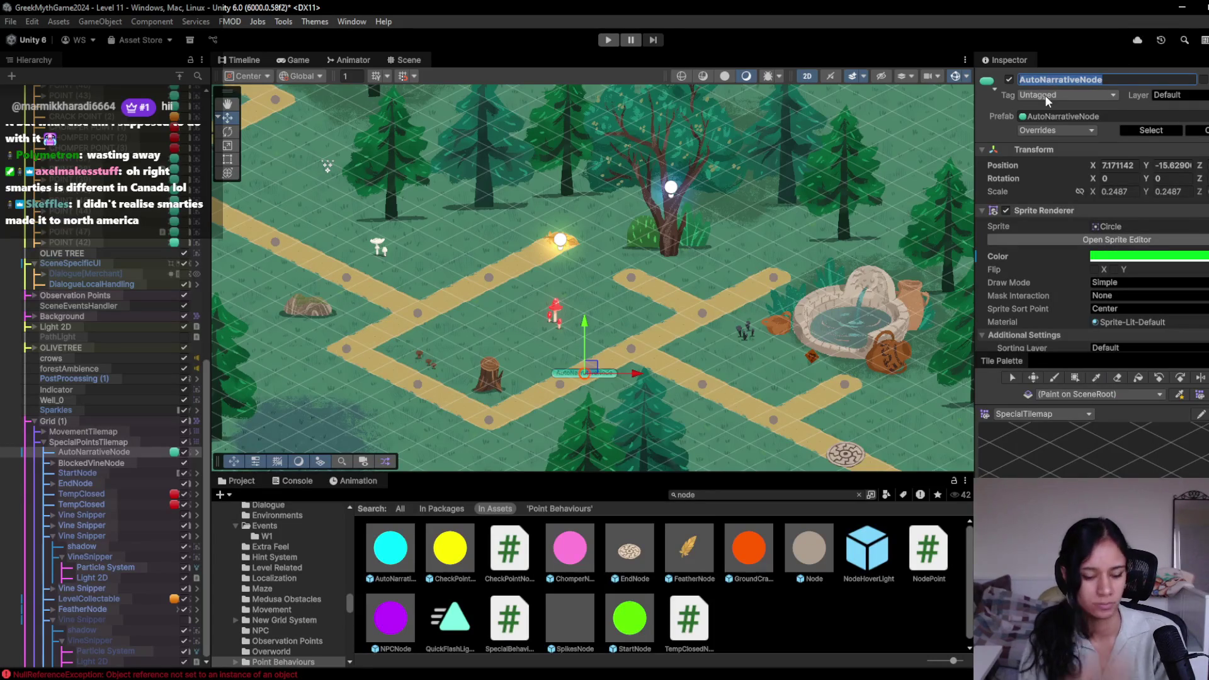
type("ShowItemOn")
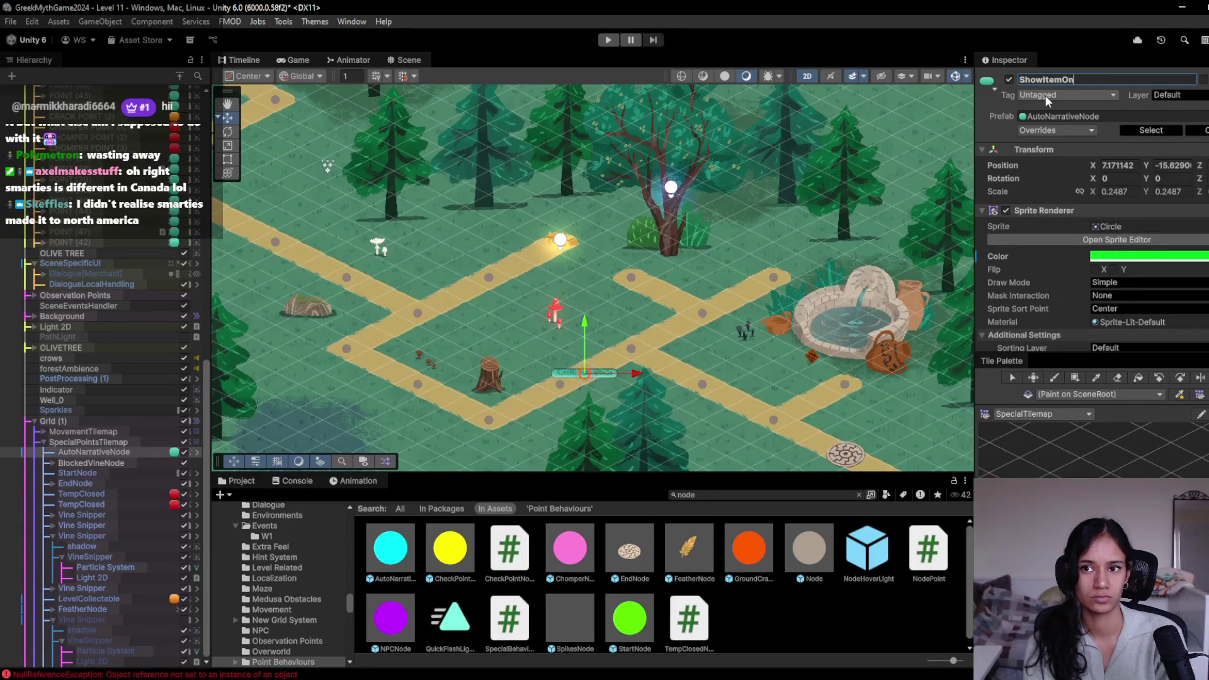
type("Clicks")
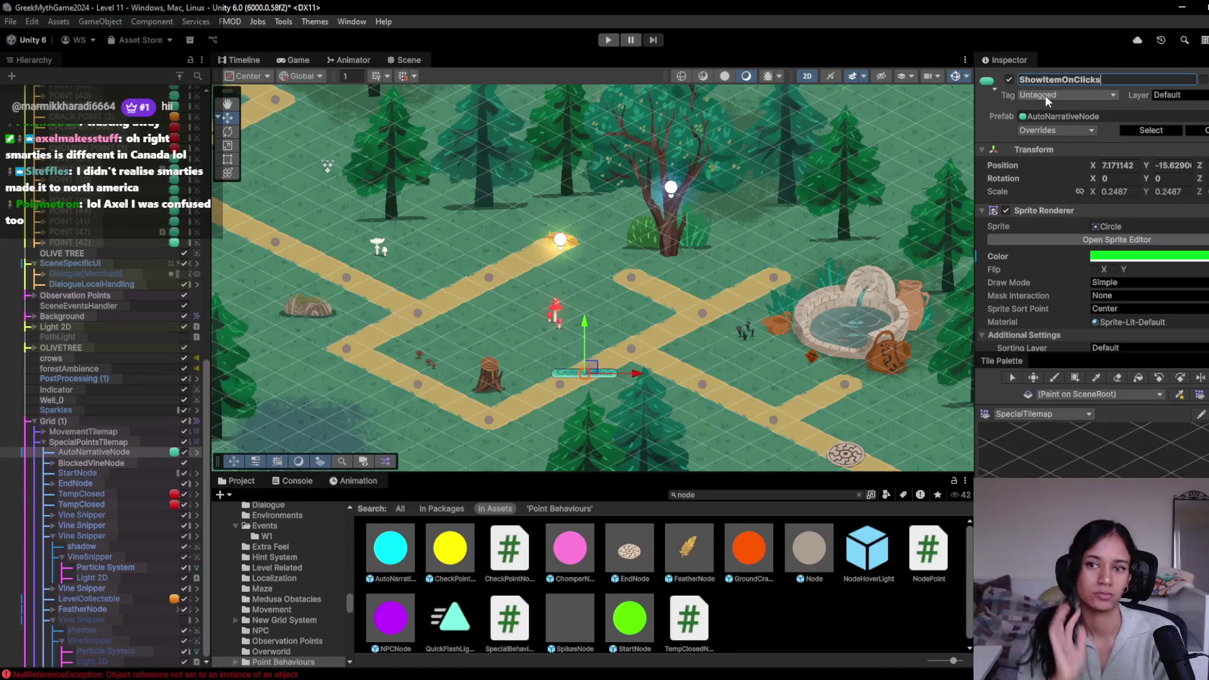
Step: Rename the node ShowItemOnClickNode and remove its Auto Play Narrative Text component
key("BackSpace")
type("Node")
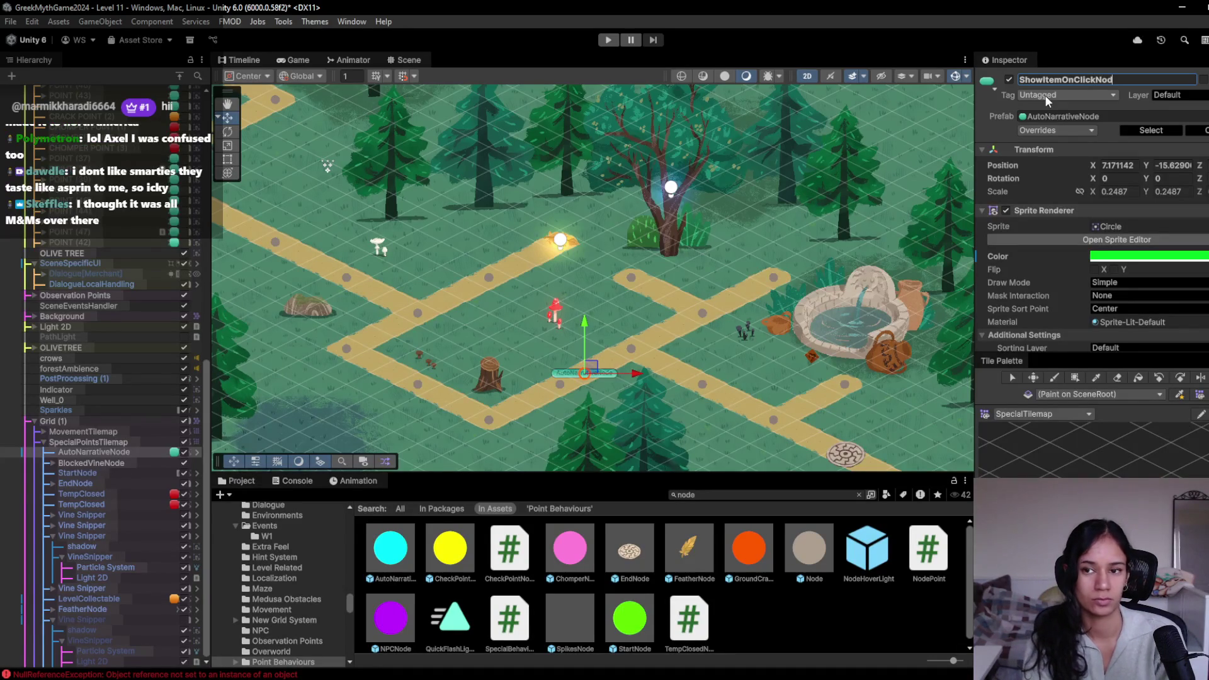
key("Return")
scroll(1160, 308, "down", 5)
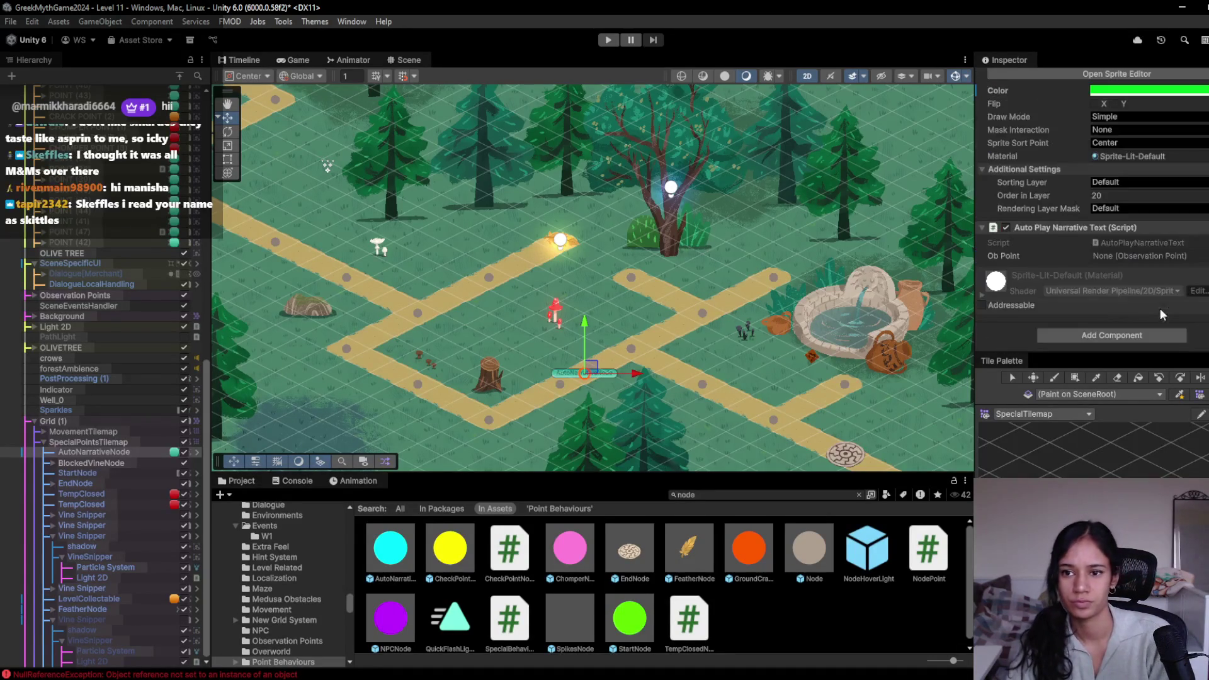
right_click(1120, 229)
left_click(1166, 281)
Step: Add Show Item On Click with the copied values, assign Vine Snipper to Obj At Point, and nudge the node
left_click(1150, 332)
type("show")
key("Return")
right_click(1150, 259)
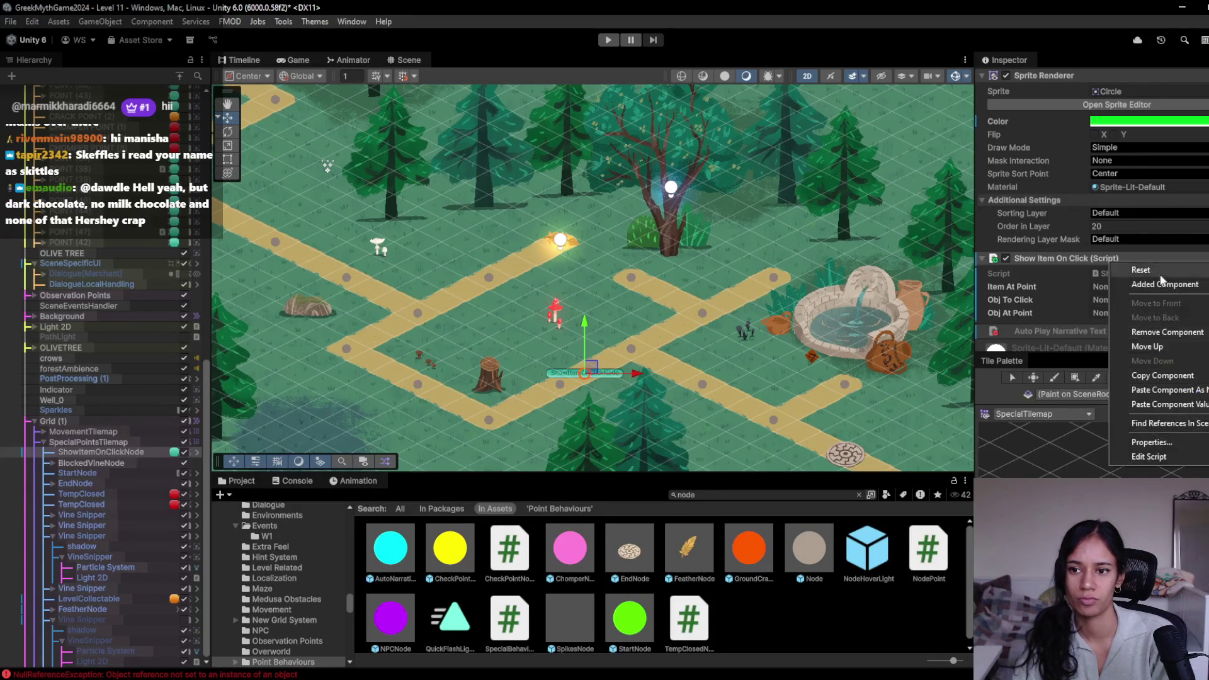
left_click(1175, 407)
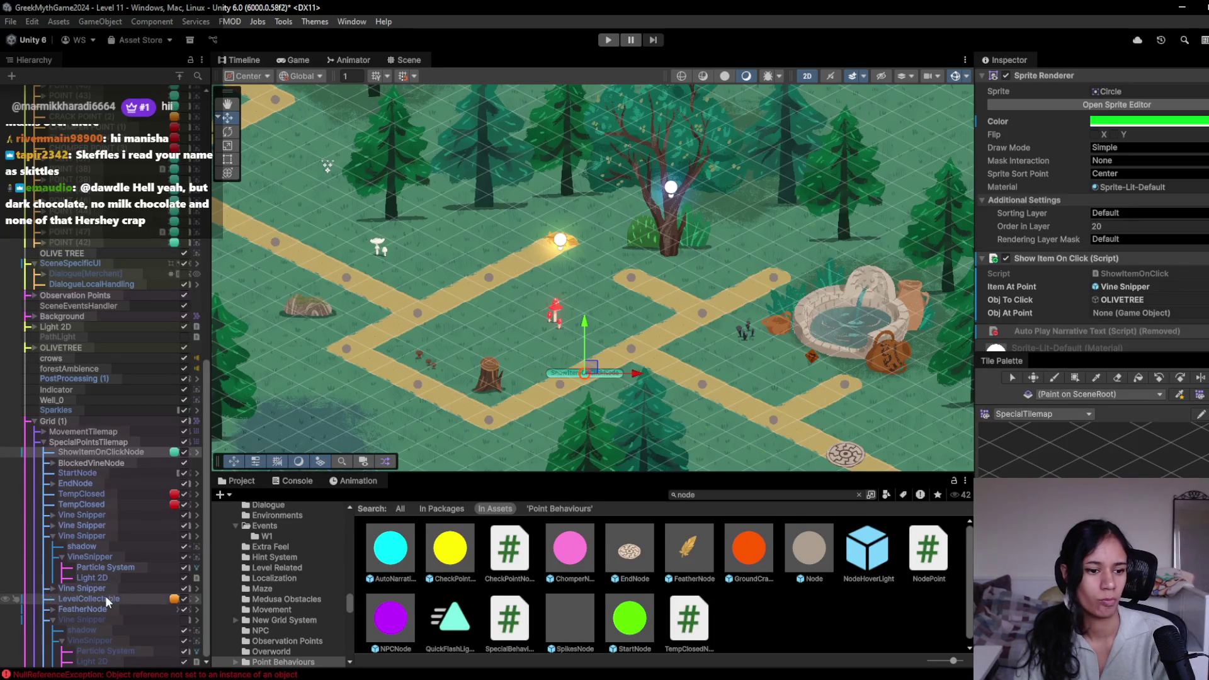
mouse_move(107, 622)
left_mouse_down()
mouse_move(1062, 445)
mouse_move(1127, 313)
left_mouse_up()
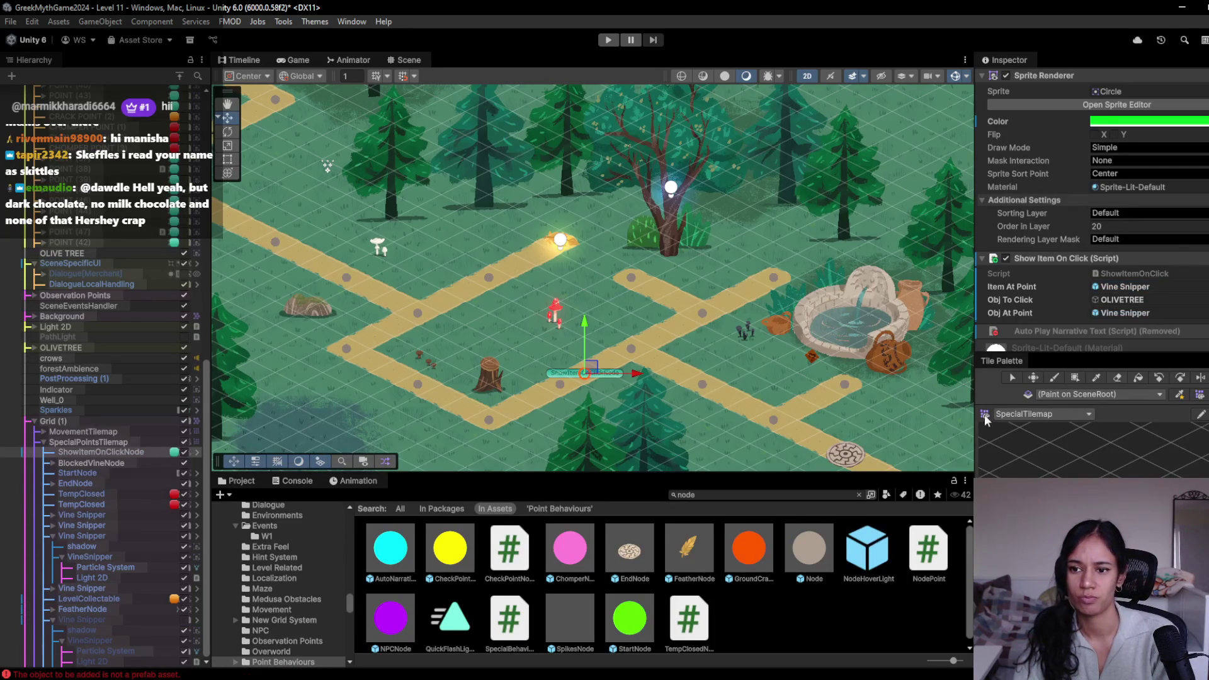
left_click_drag(592, 369, 613, 357)
right_click(153, 451)
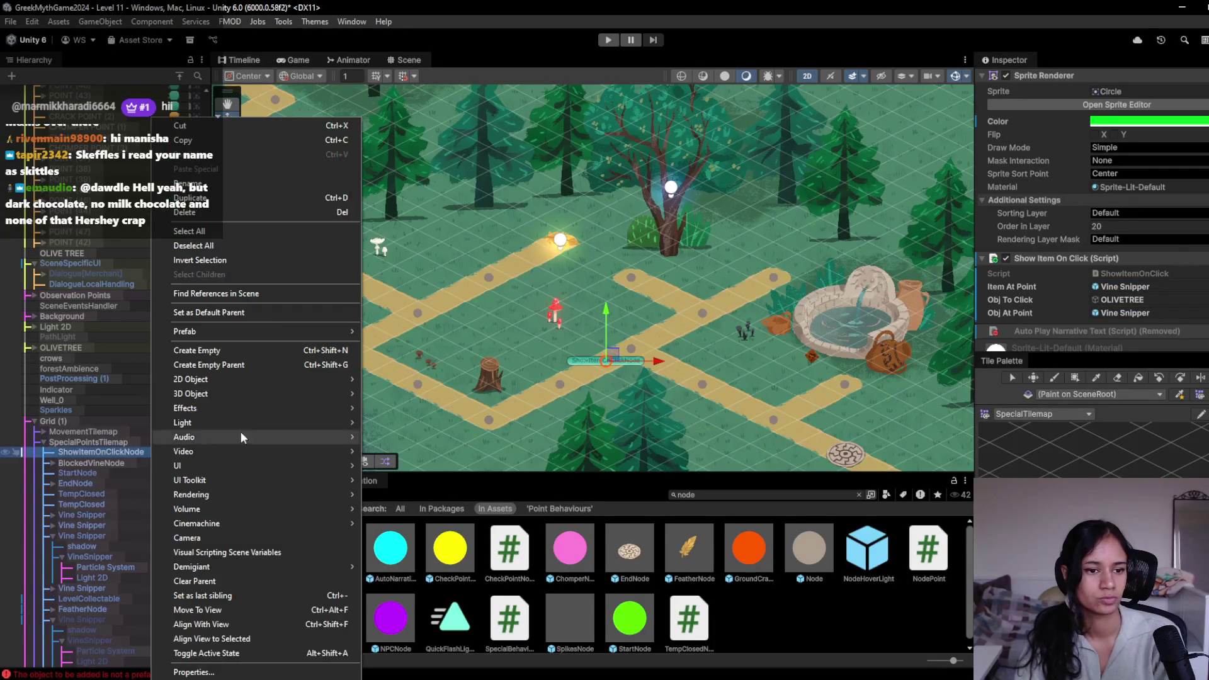
Step: Fully unpack the node, move it toward the olive tree, and give it a blue icon
mouse_move(265, 328)
left_click(415, 446)
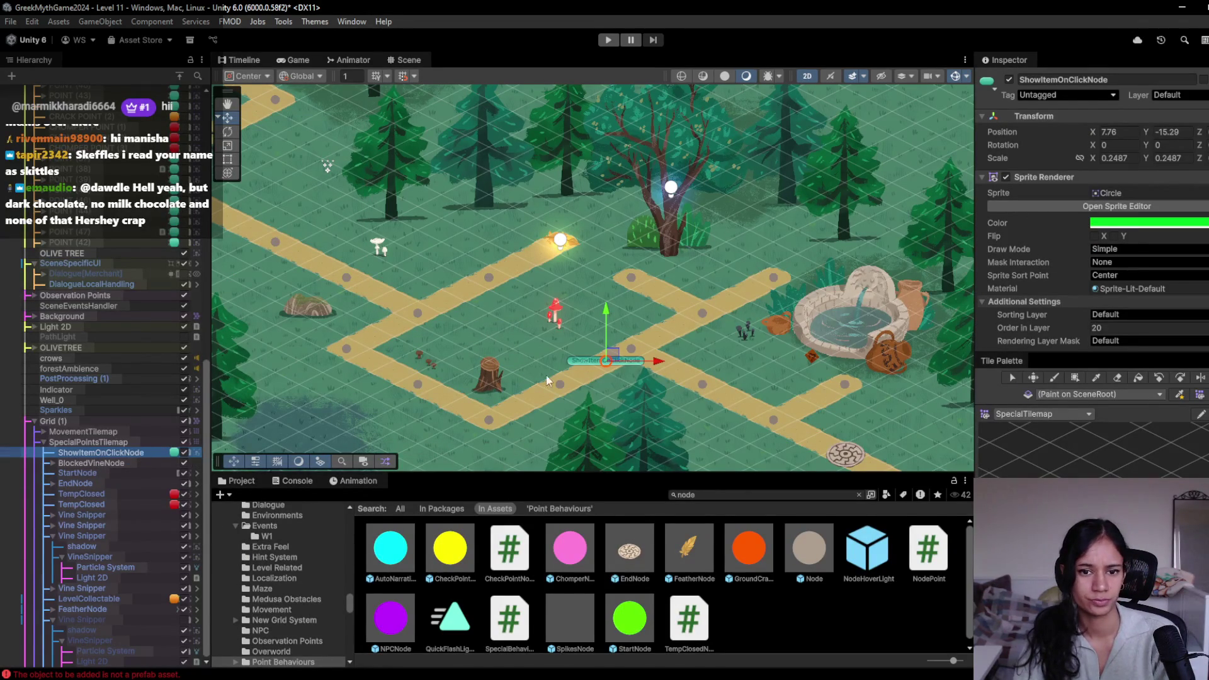
mouse_move(620, 351)
left_mouse_down()
mouse_move(669, 302)
mouse_move(641, 272)
left_mouse_up()
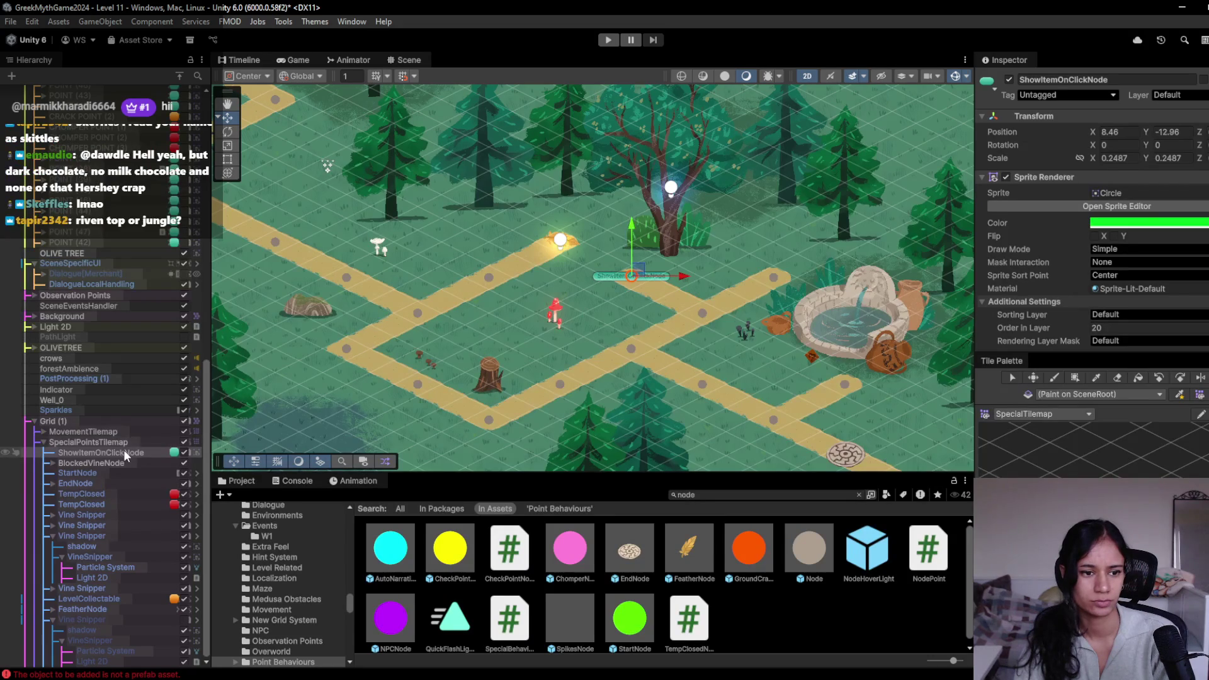
left_click(995, 89)
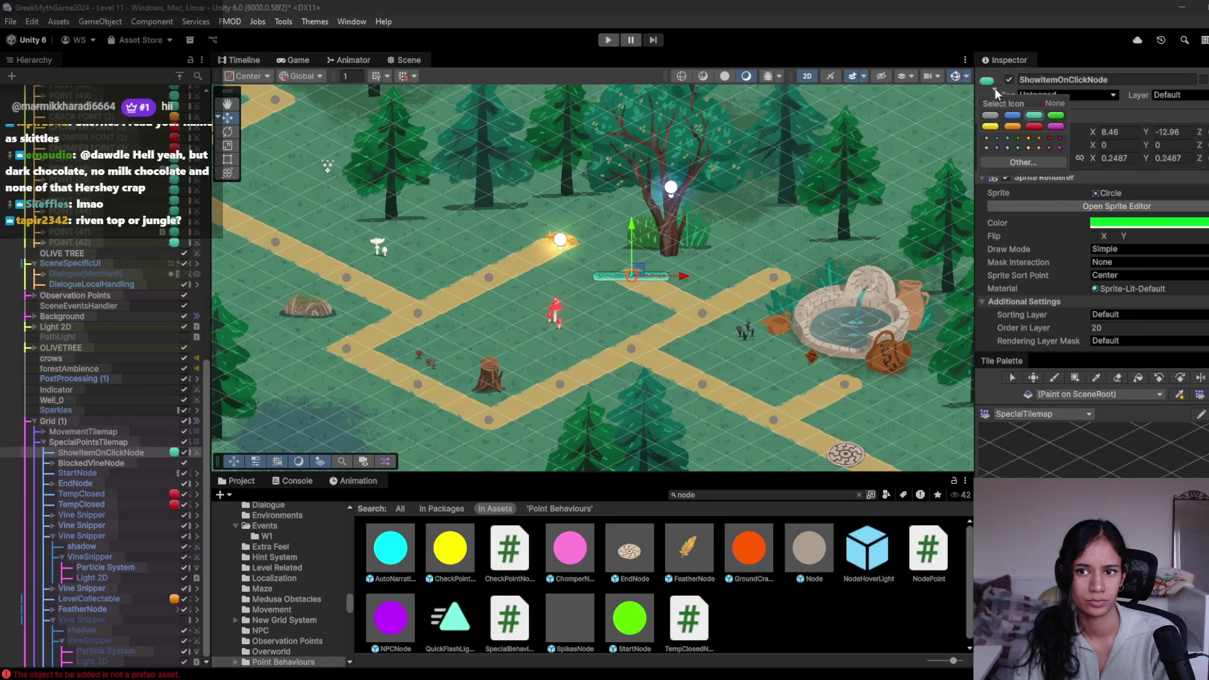
left_click(1029, 139)
left_click(1050, 138)
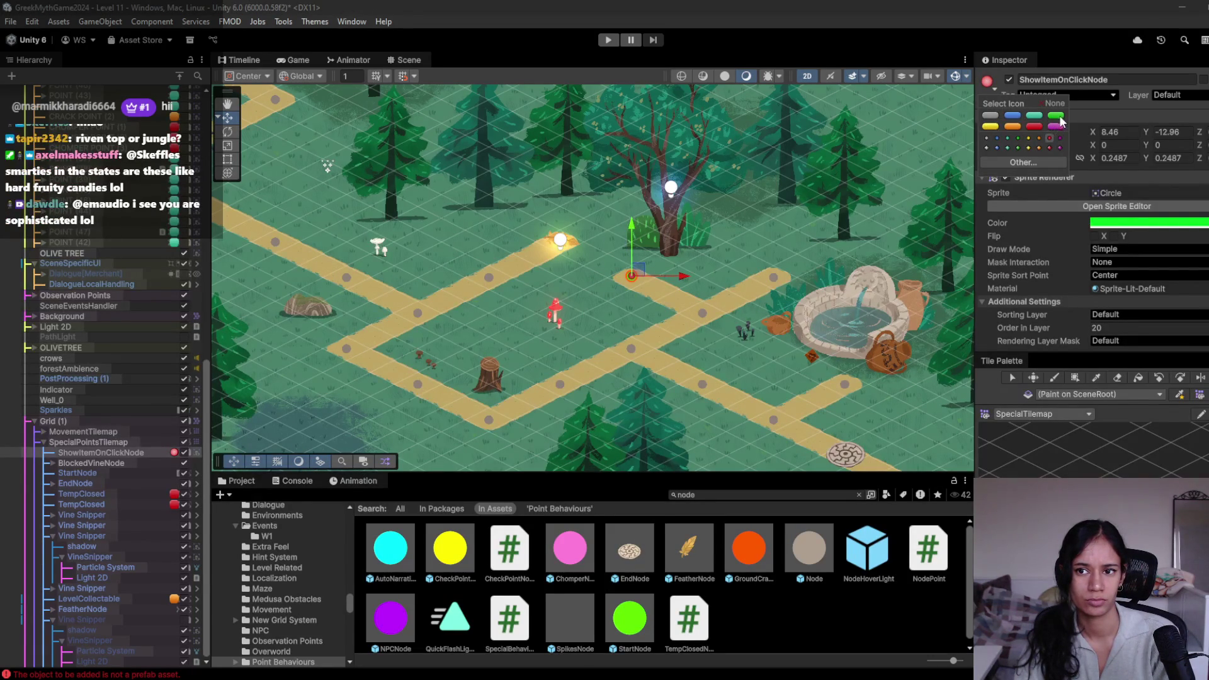
left_click(1011, 116)
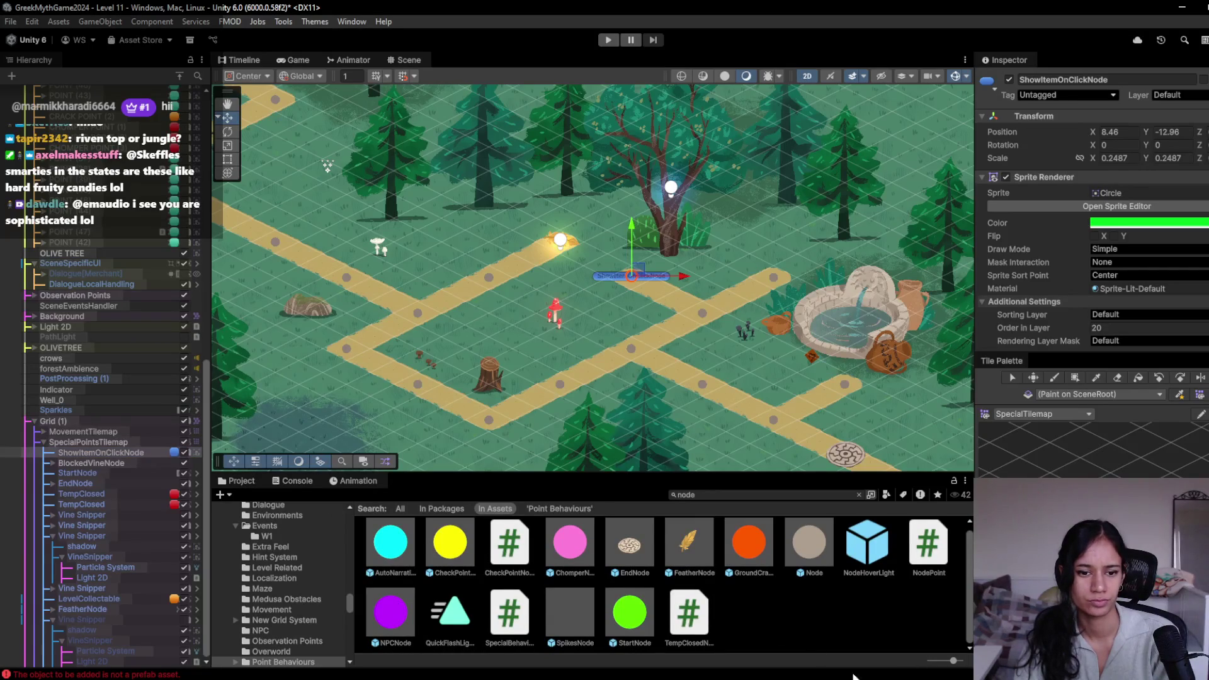
Step: Save ShowItemOnClickNode as a prefab in Prefabs/Path and Points/V2 and open its ShowItemOnClick script
left_click(797, 561)
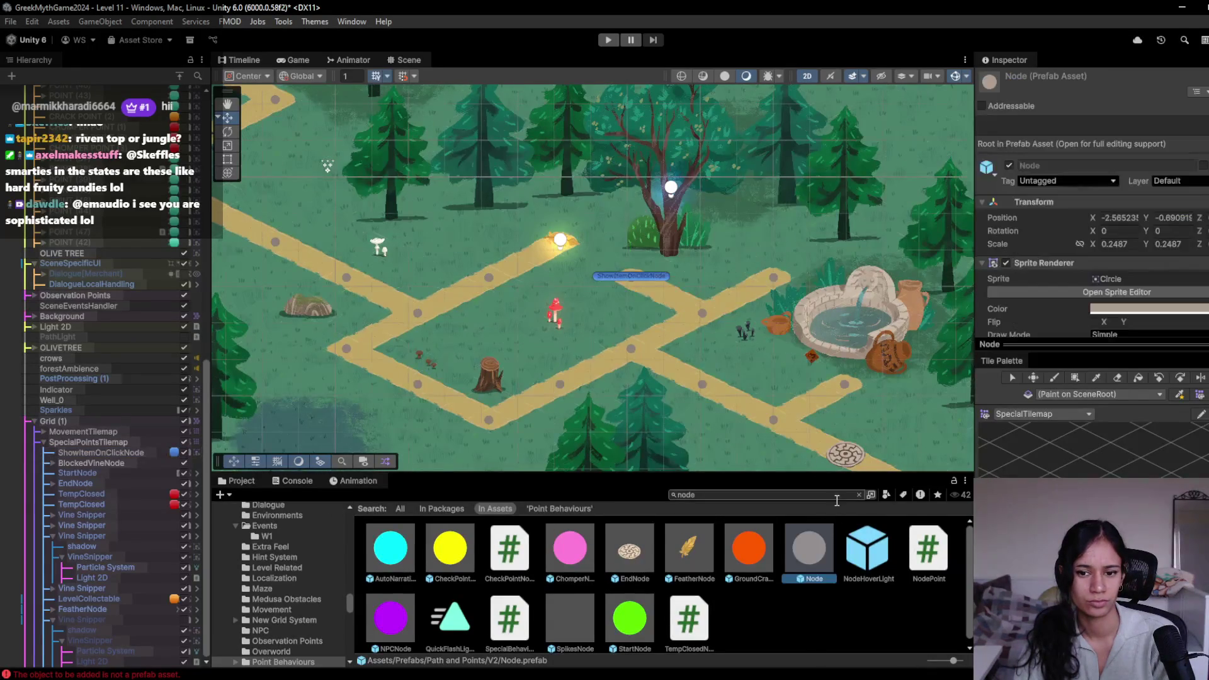
left_click(859, 495)
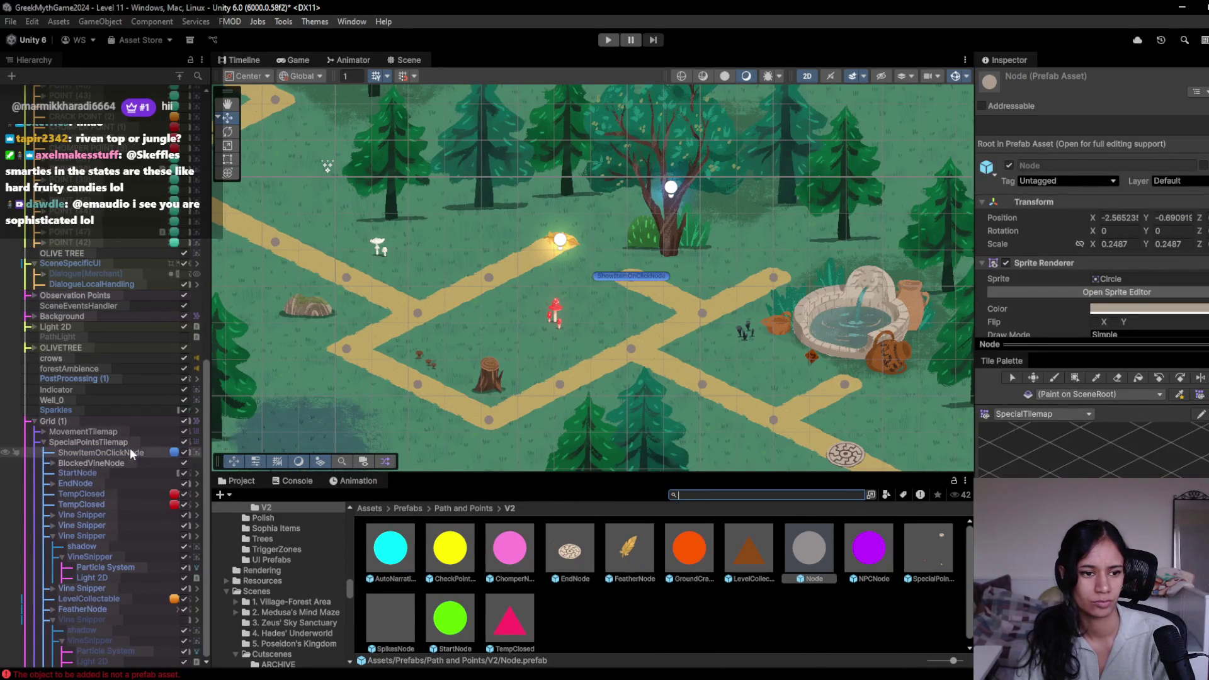
mouse_move(123, 449)
left_mouse_down()
mouse_move(422, 543)
mouse_move(613, 632)
left_mouse_up()
double_click(97, 447)
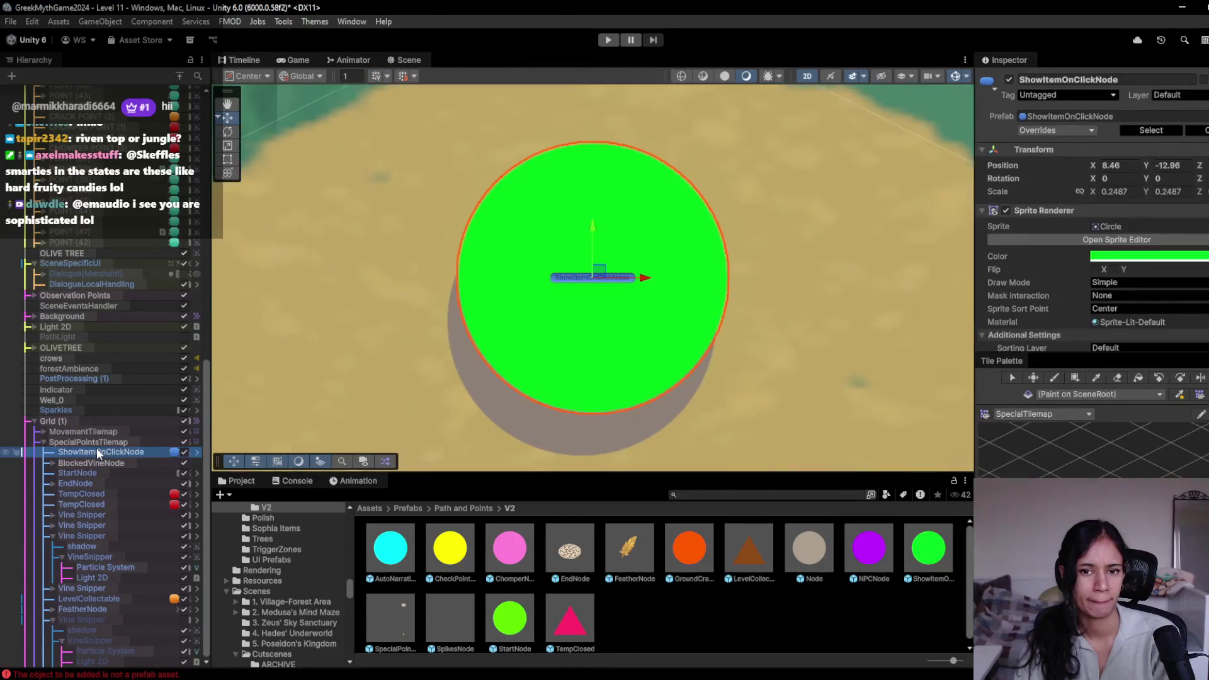
scroll(1063, 269, "down", 5)
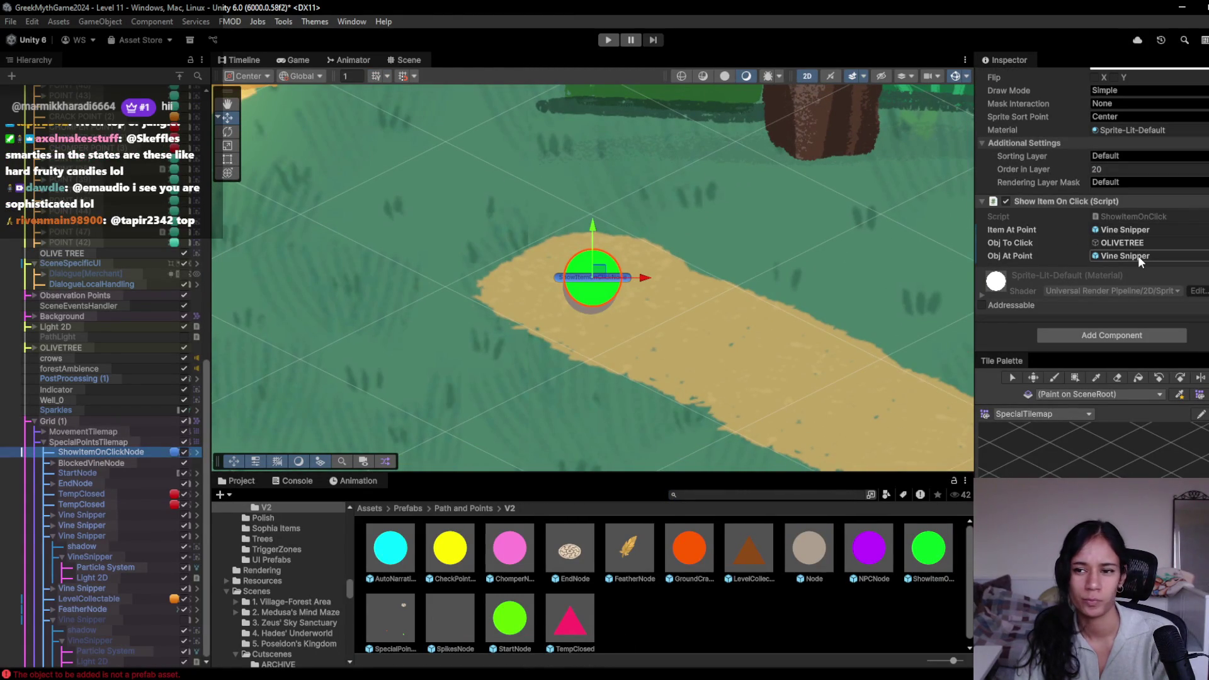
left_click(1120, 213)
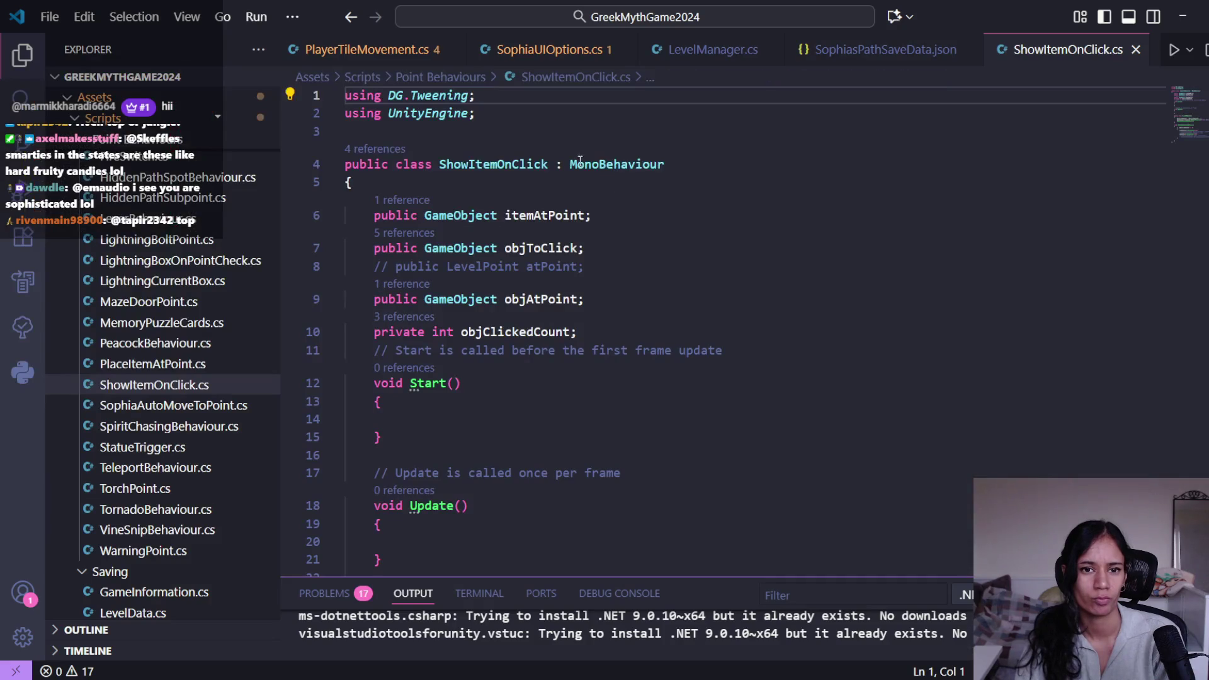
double_click(620, 164)
Step: Change ShowItemOnClick's base class to SpecialBehaviourNode, save, and bring up LevelManager.cs
type("spec")
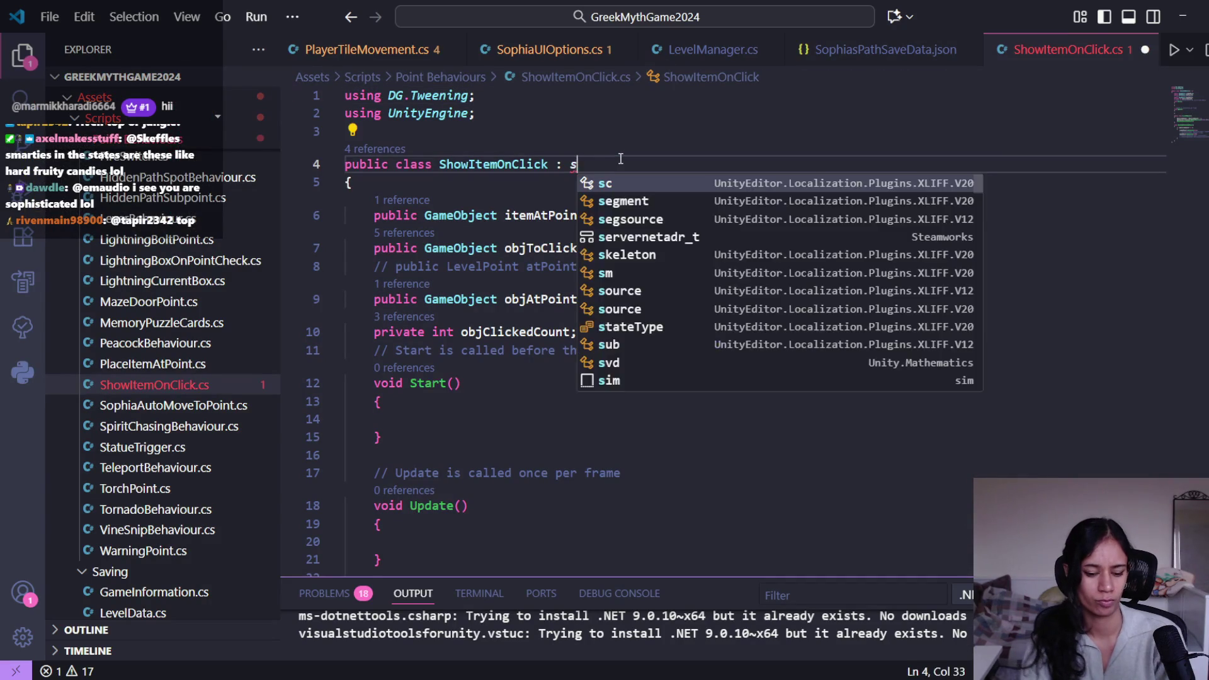
key("Return")
key("ctrl+s")
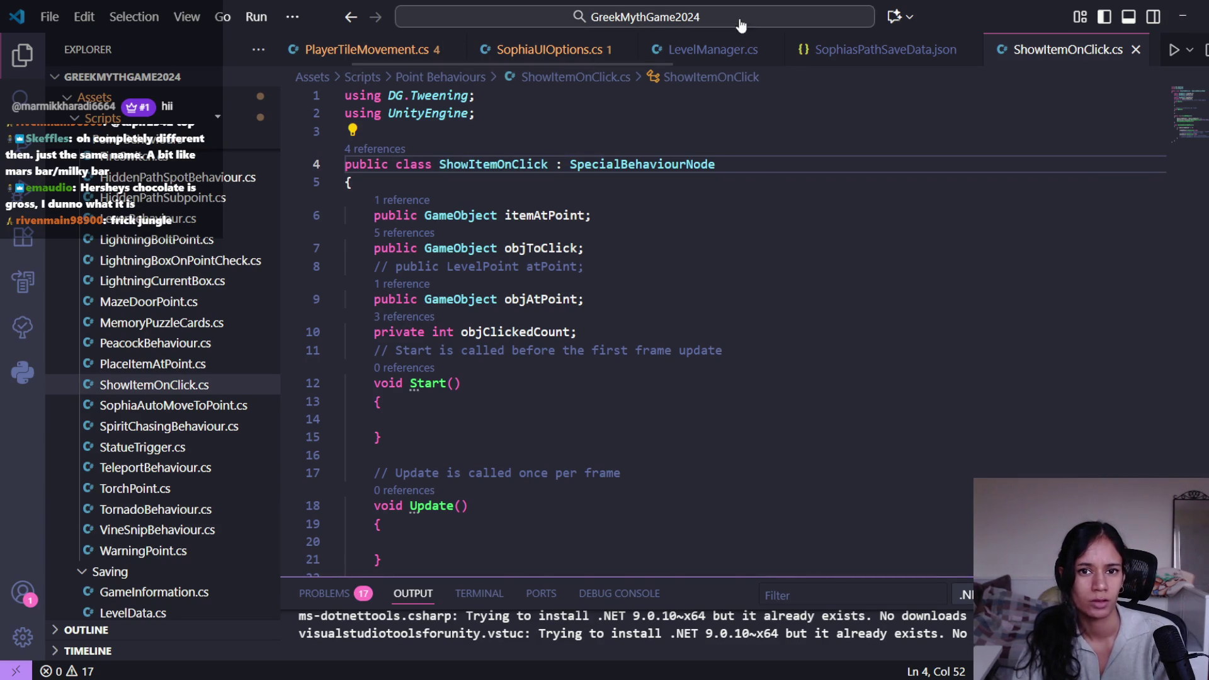
left_click(712, 49)
scroll(614, 411, "down", 10)
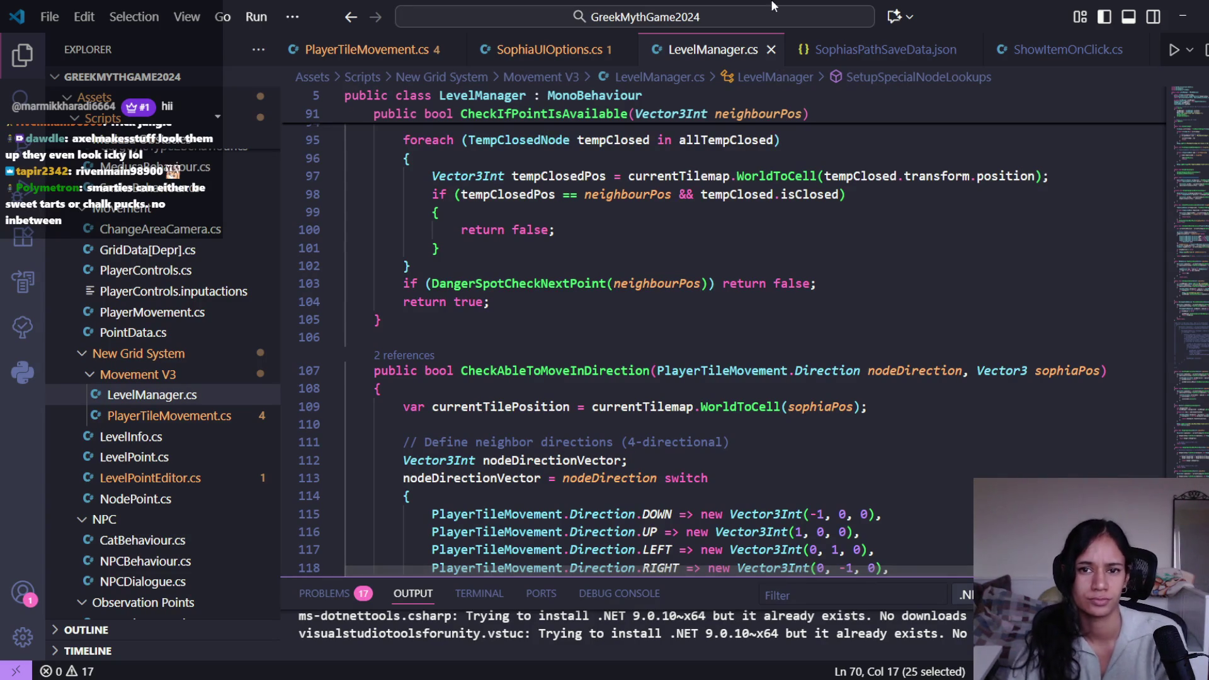
Step: Scroll through LevelManager.cs to review the SetupSpecialNodeLookups special-node code
scroll(624, 321, "up", 5)
scroll(623, 322, "up", 4)
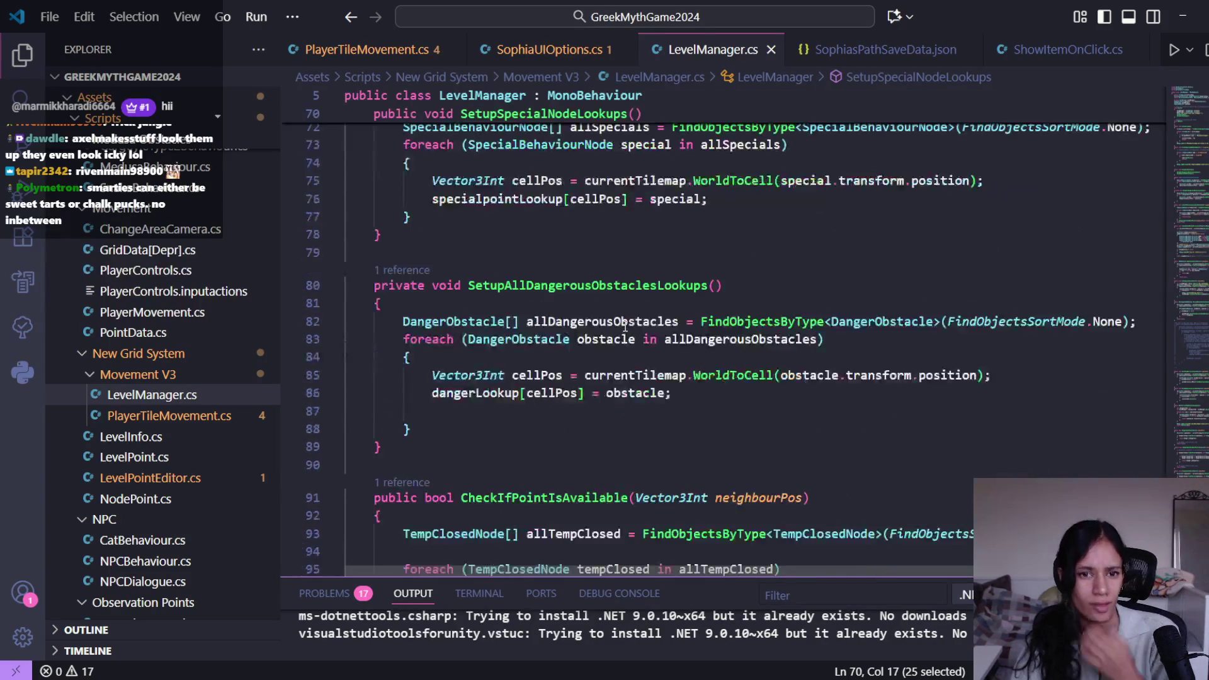
scroll(626, 326, "up", 1)
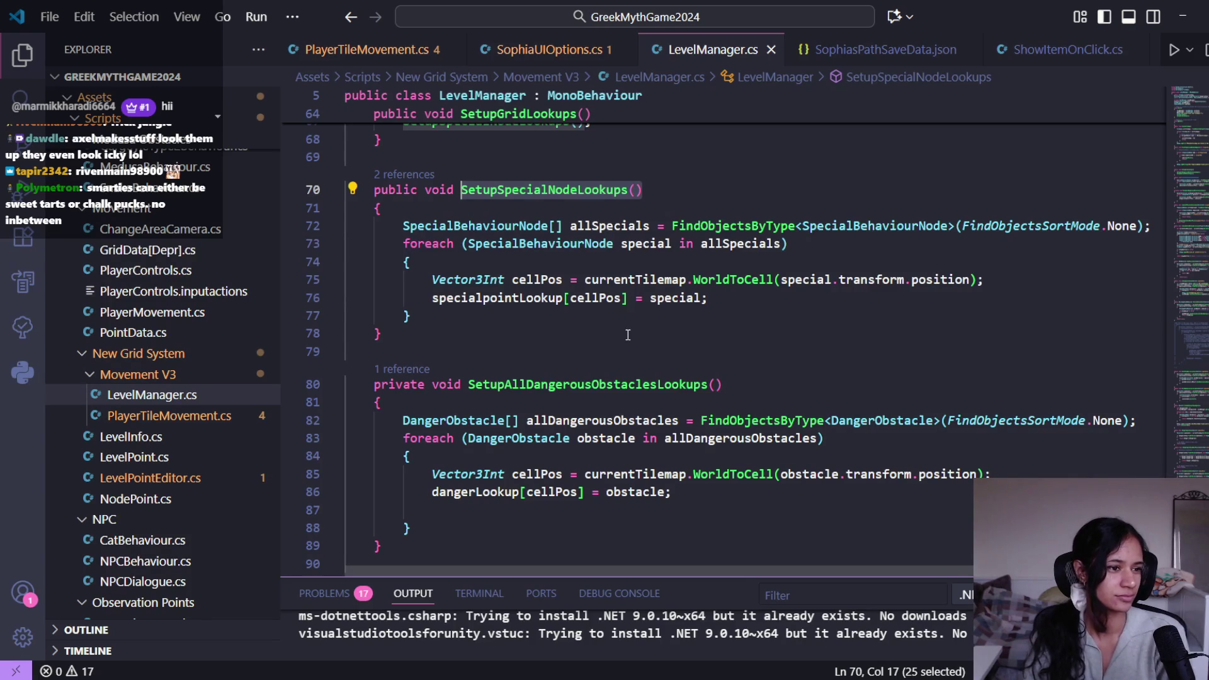
scroll(636, 296, "down", 5)
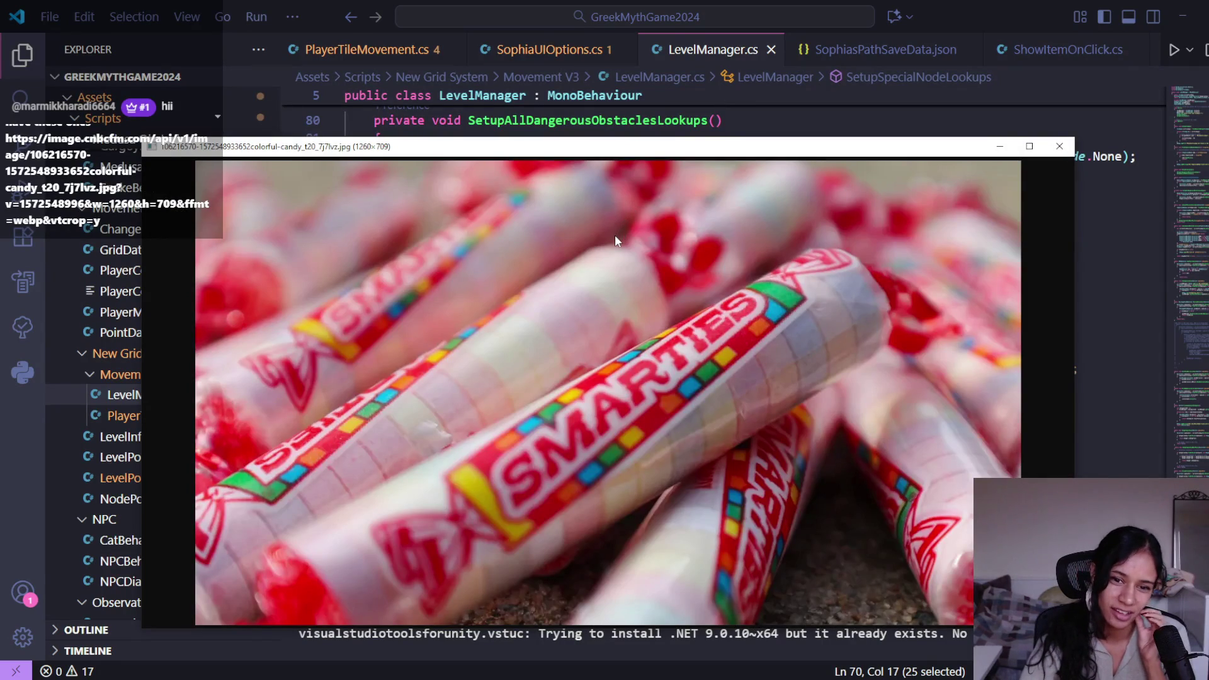
Step: Search Google for 'rocket candies' in a new Chrome tab
mouse_move(365, 678)
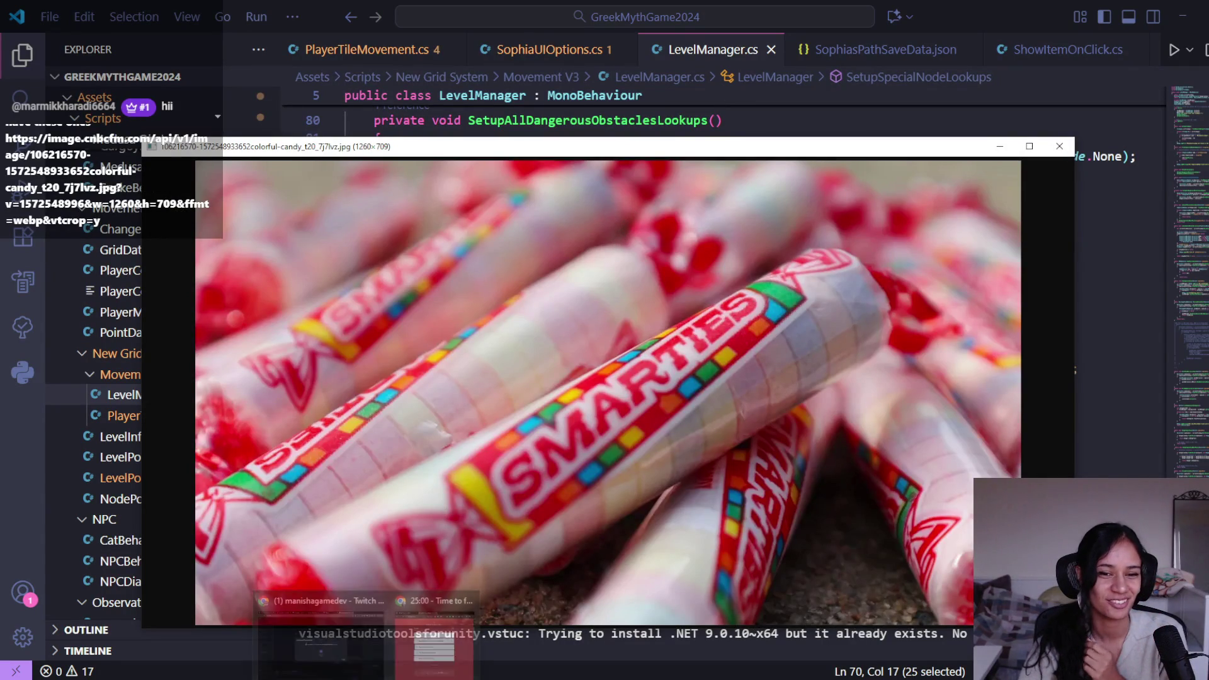
left_click(434, 639)
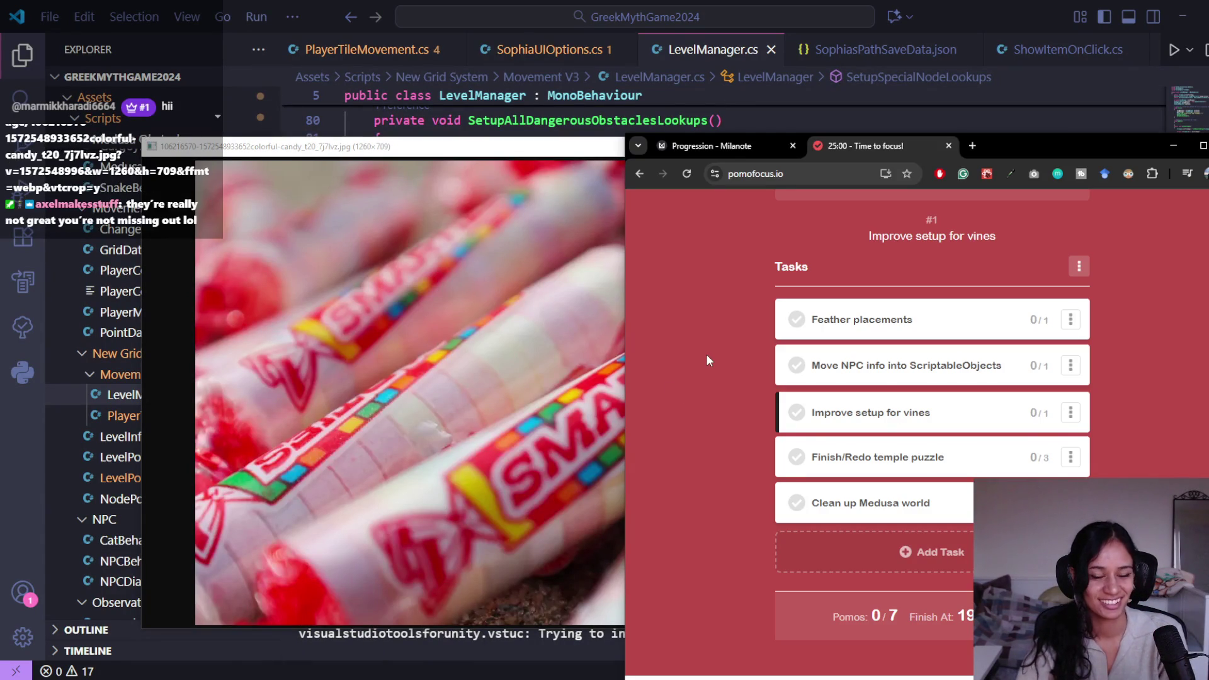
key("ctrl+t")
type("roc")
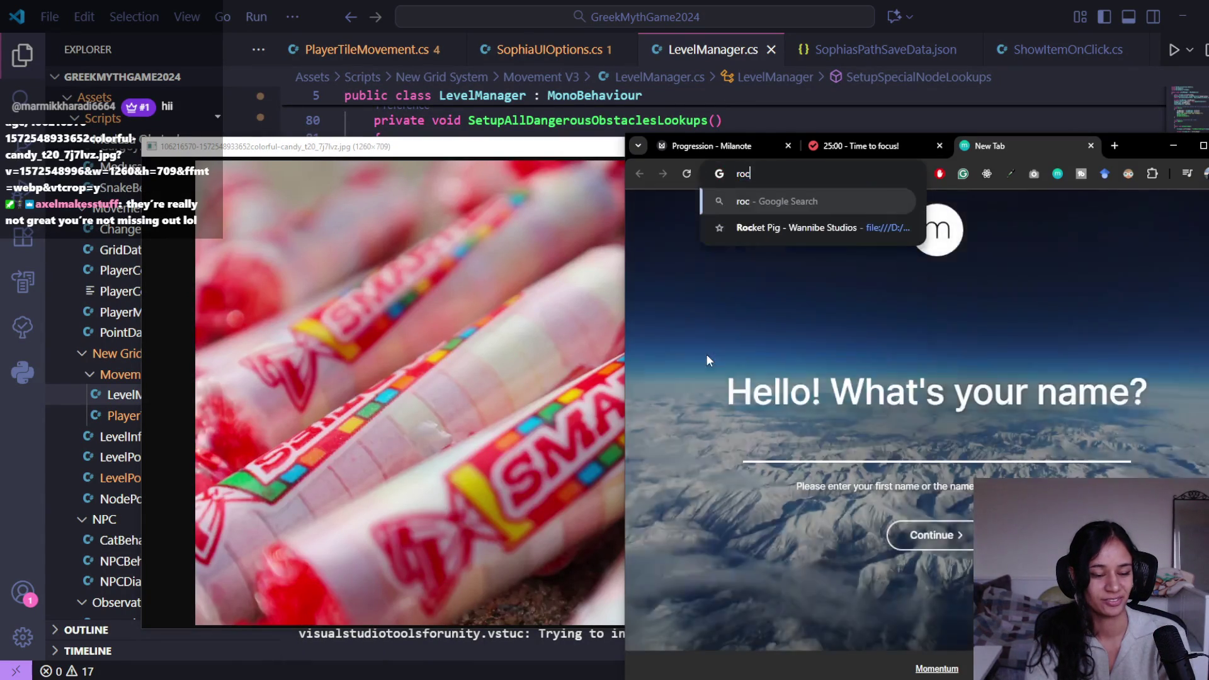
type("ket candies")
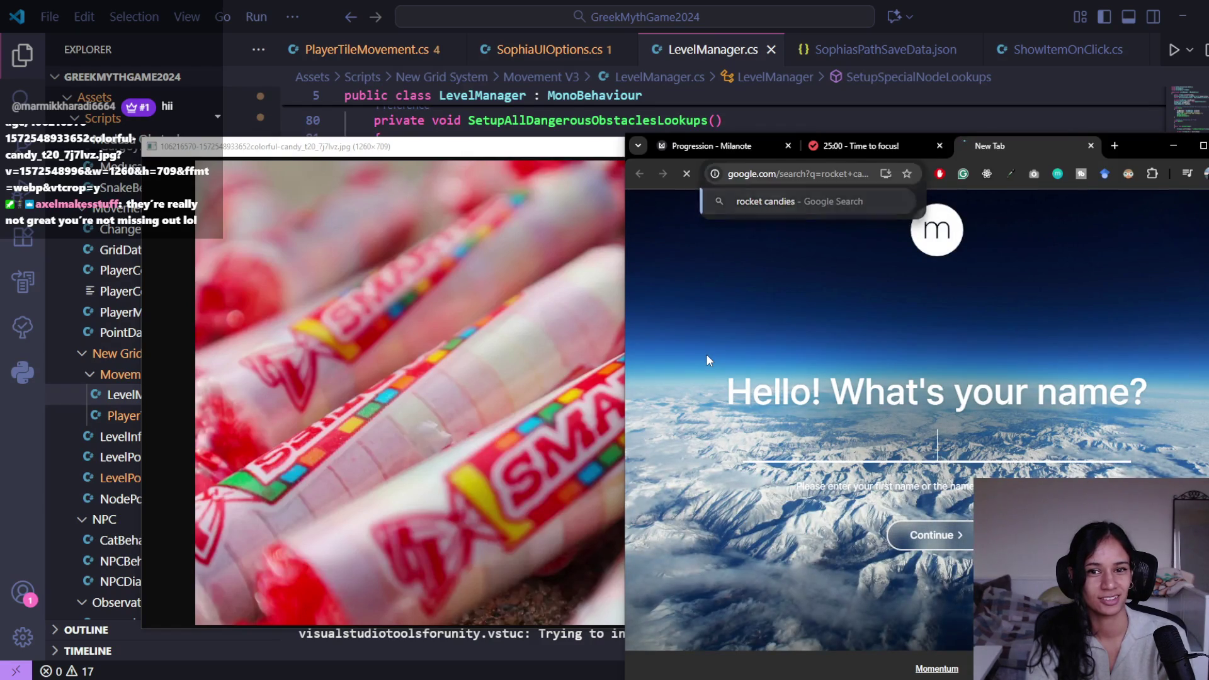
key("Return")
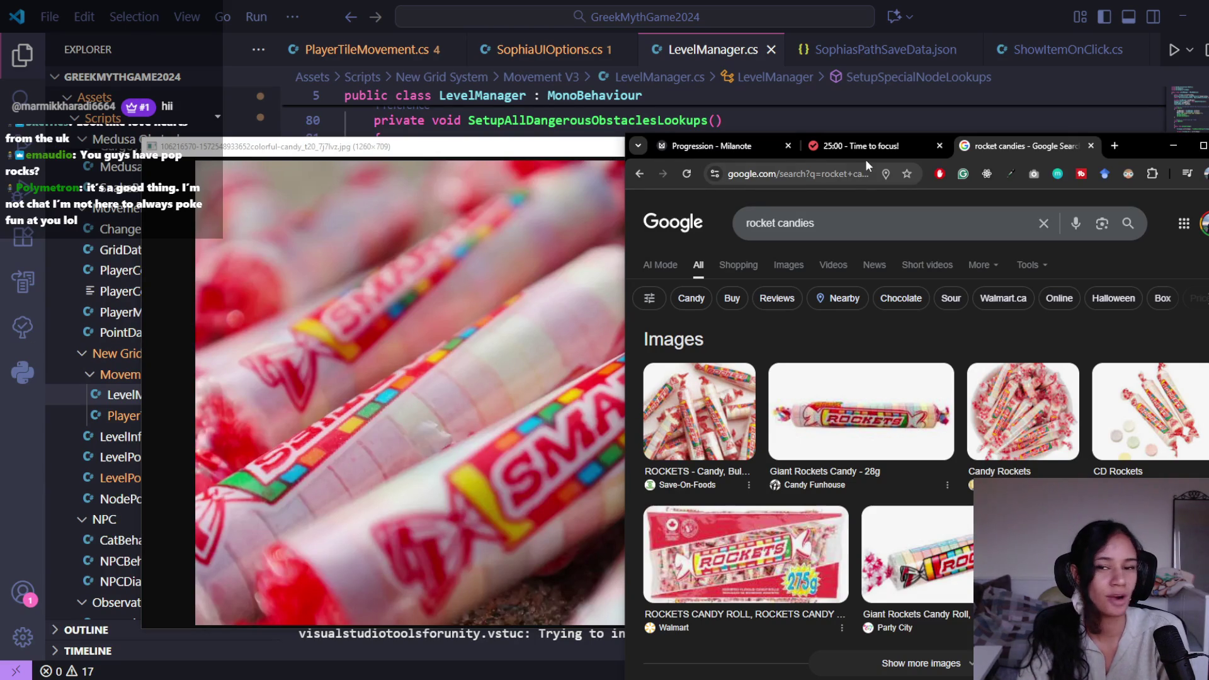
Step: Select the word 'candies' in the search query to edit it
left_click(832, 230)
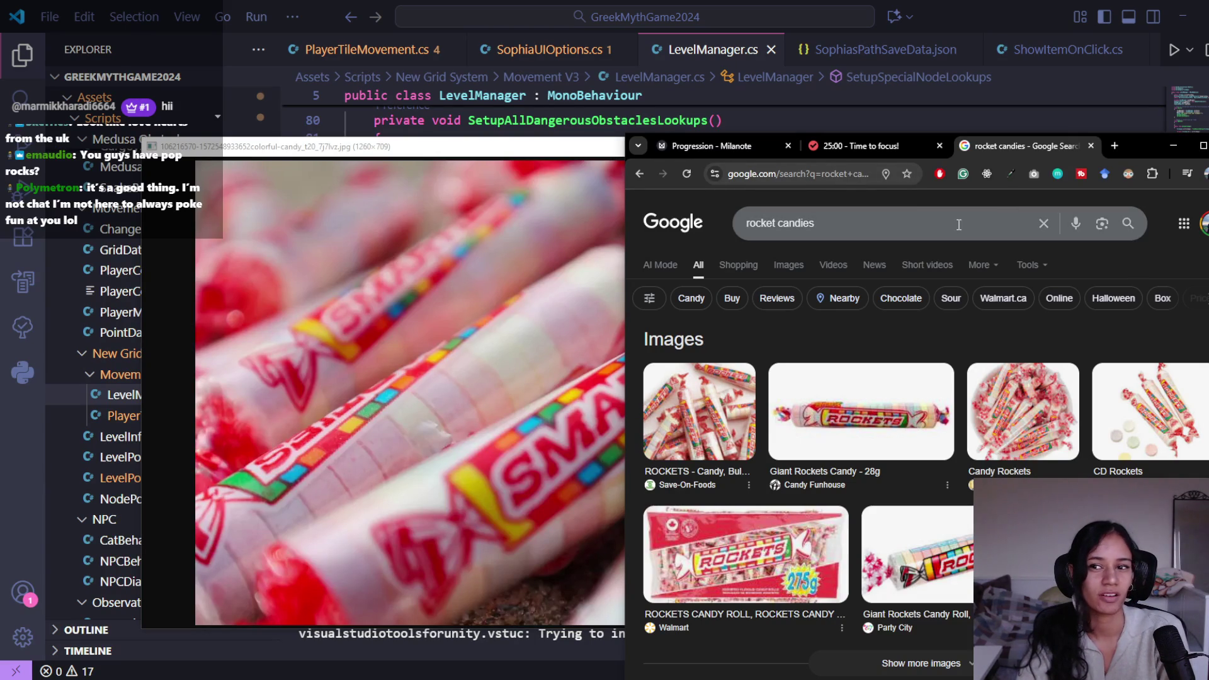
triple_click(858, 227)
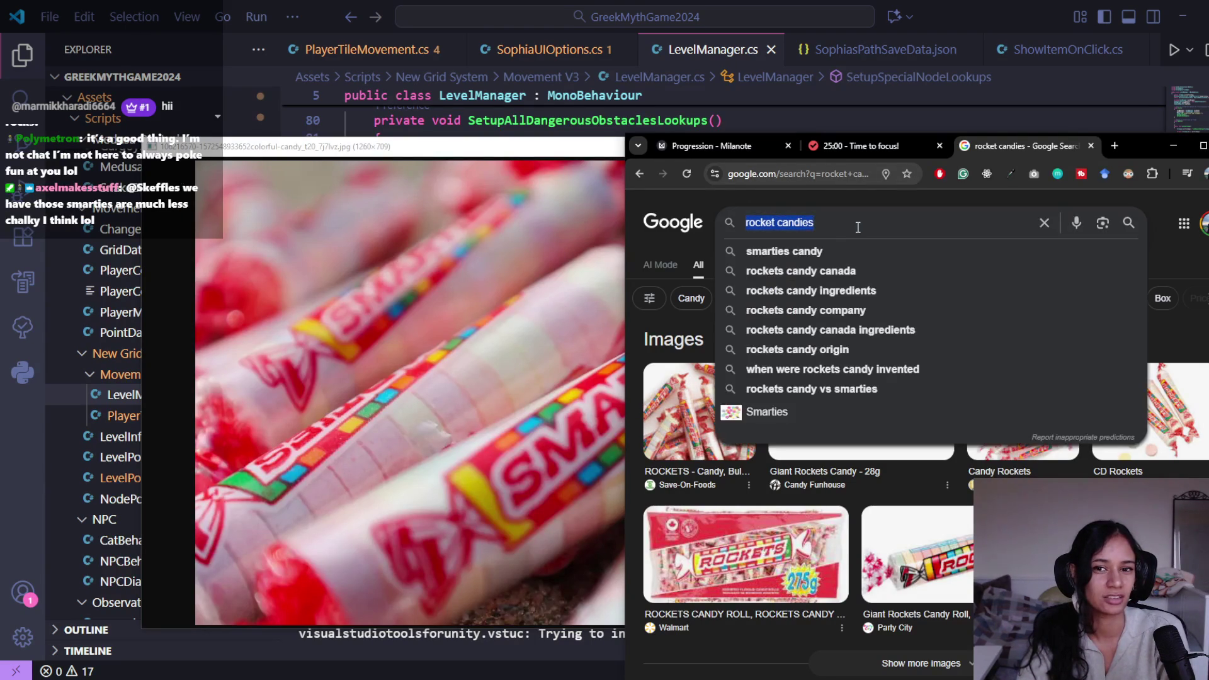
left_click(838, 203)
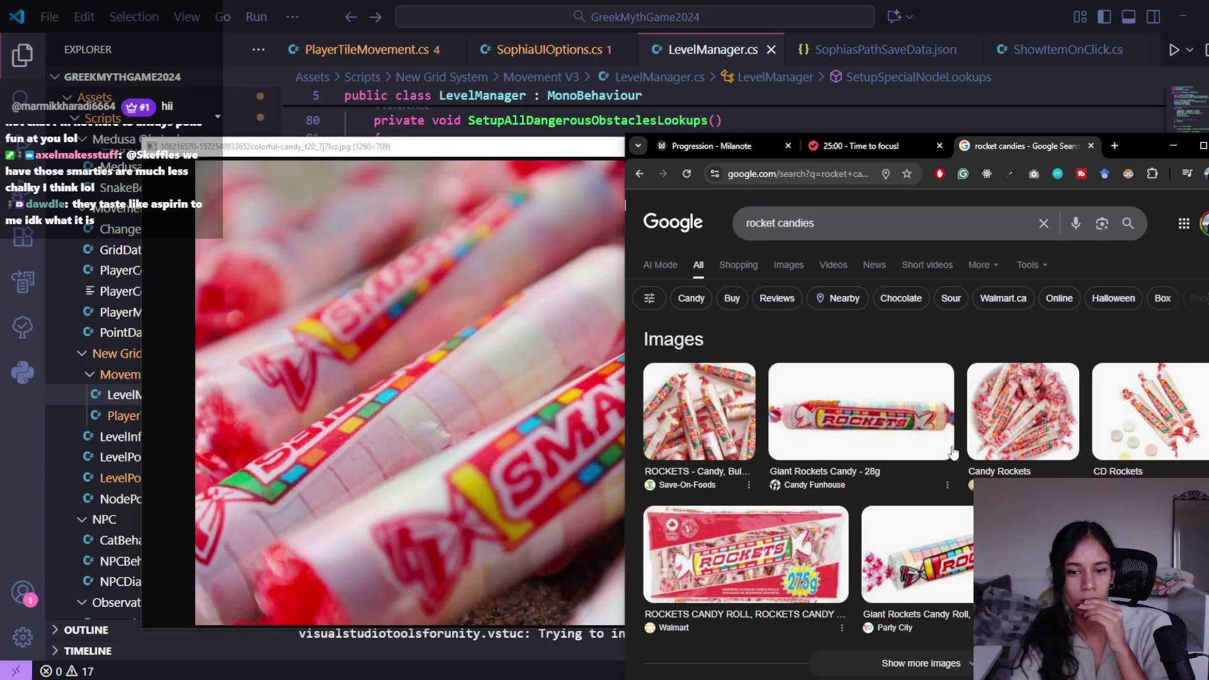
double_click(792, 221)
Step: Change the query to 'rockets vs smarties', search, and read the AI Overview
key("BackSpace")
key("BackSpace")
type("s vs sm")
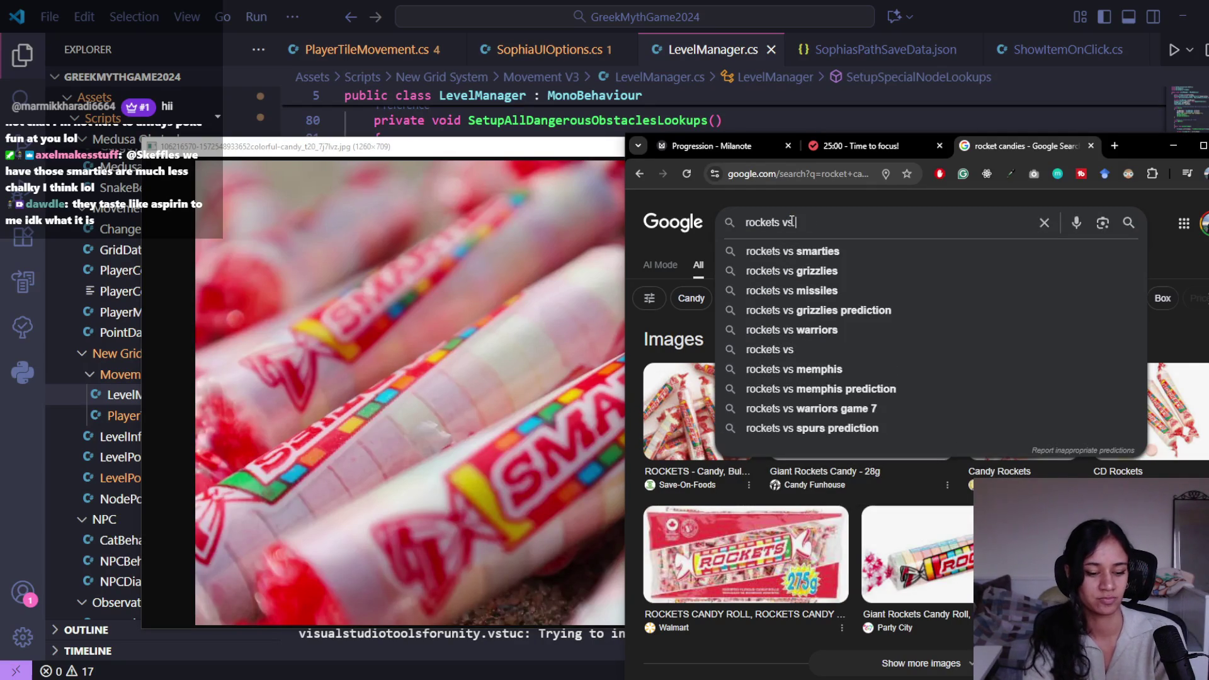
left_click(792, 251)
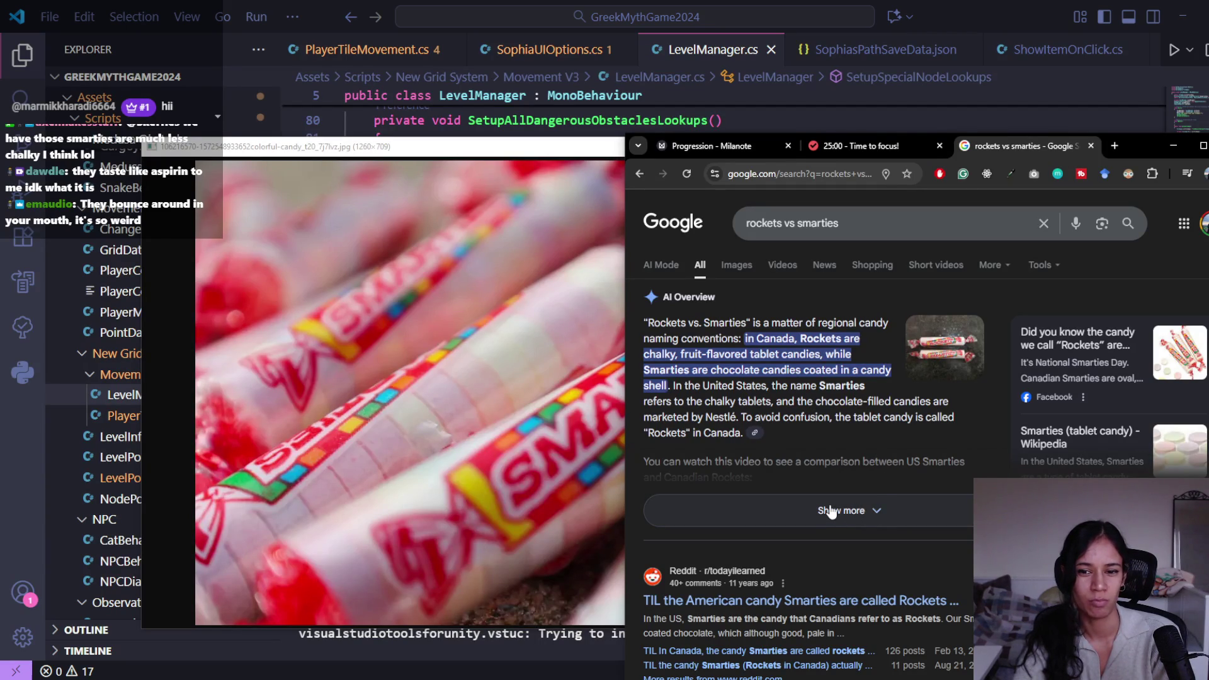
scroll(802, 441, "down", 1)
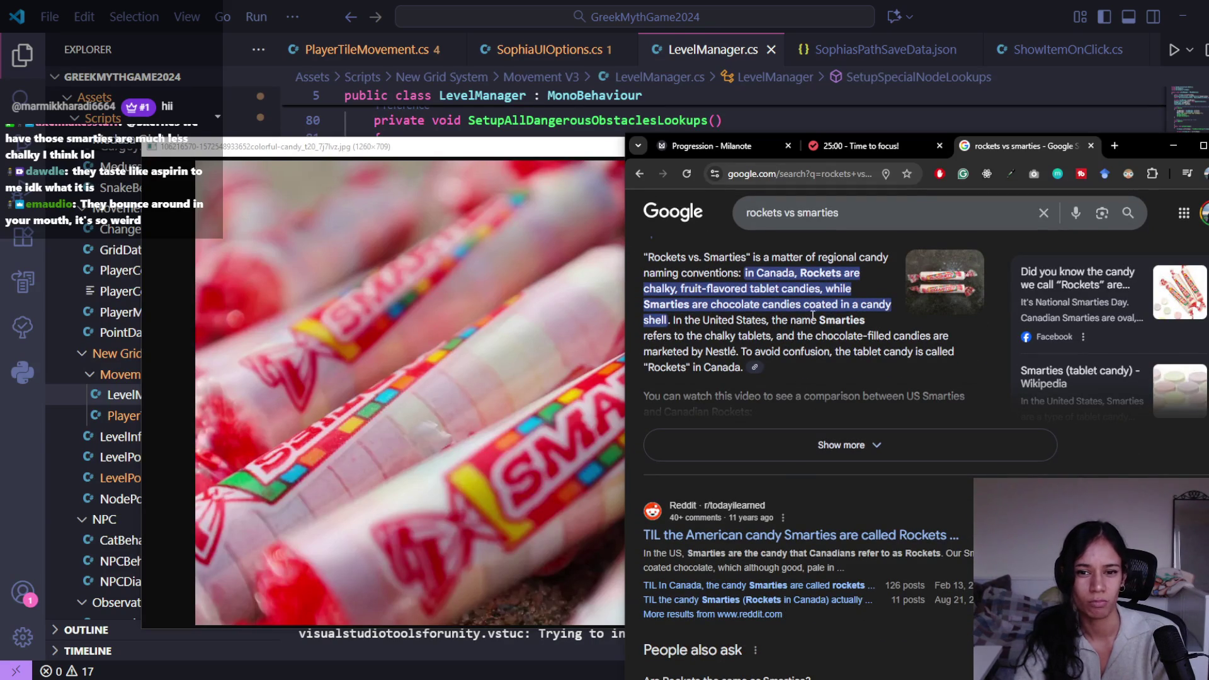
scroll(824, 337, "up", 1)
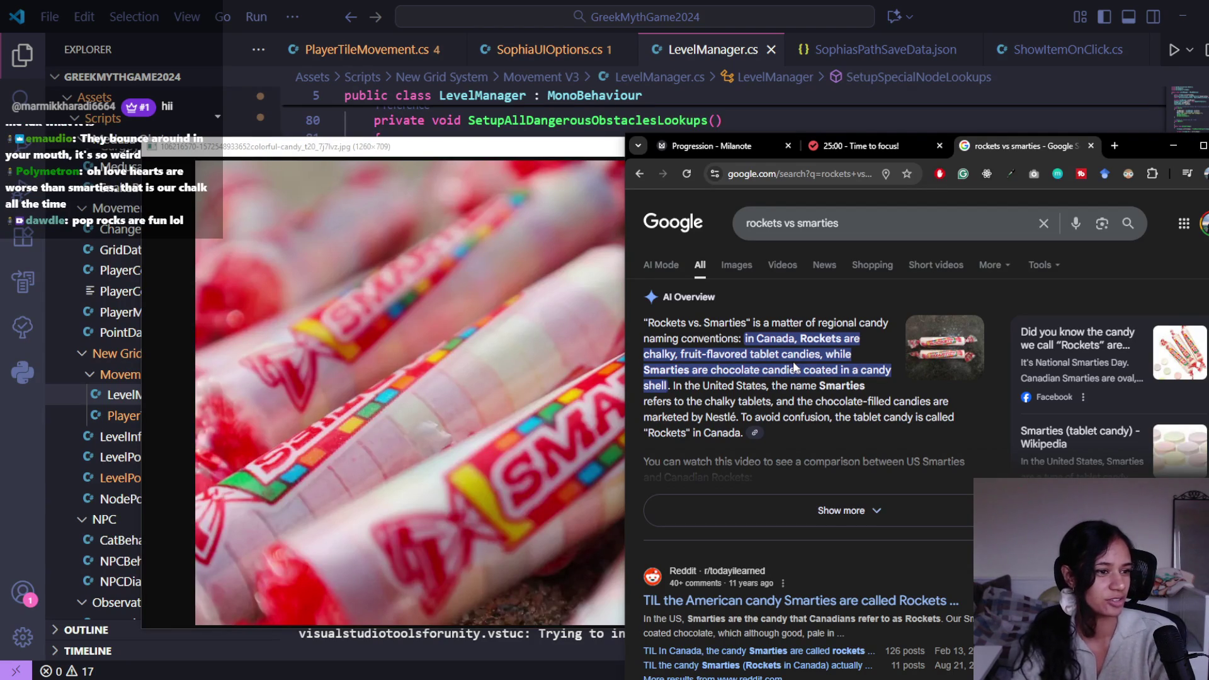
Step: Replace the query with 'pop rocks', search, and skim the results
triple_click(750, 206)
type("pop rocks")
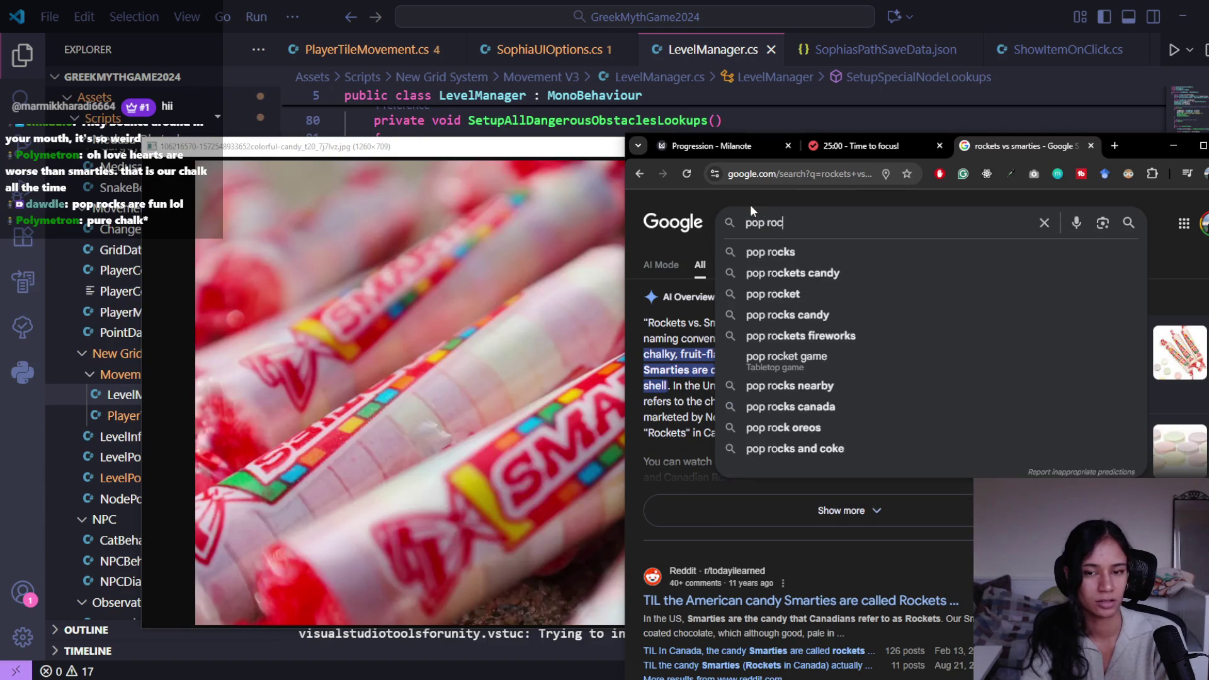
key("Return")
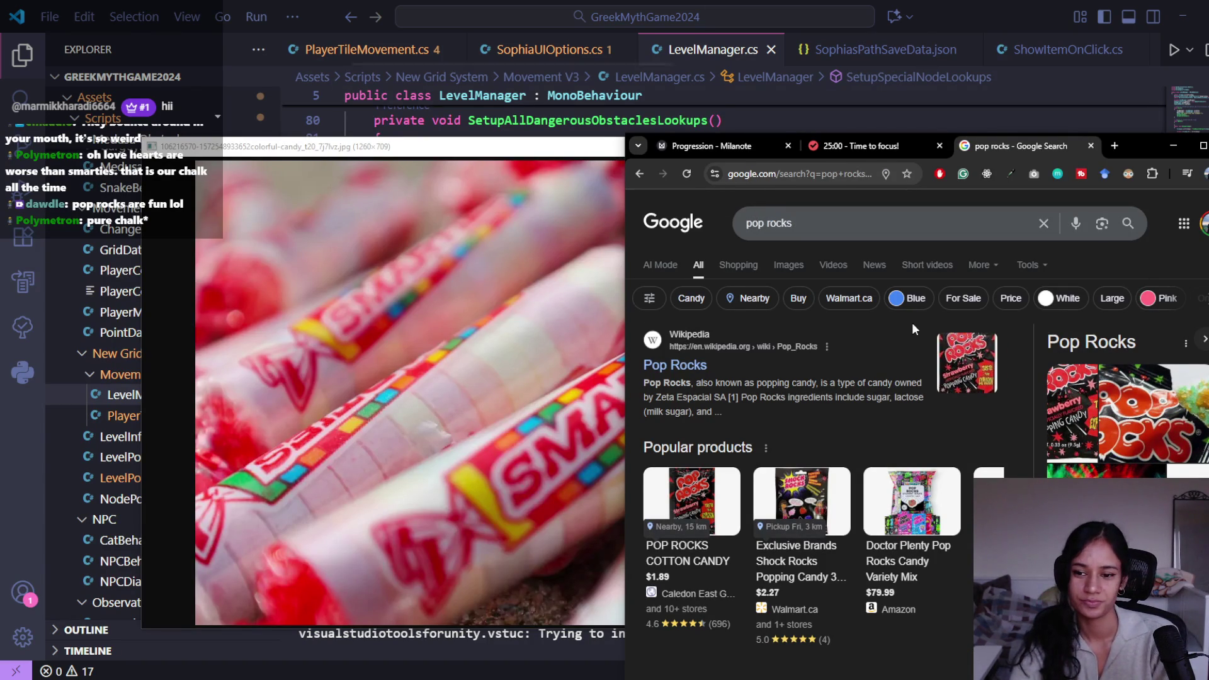
scroll(764, 411, "down", 1)
scroll(760, 428, "up", 1)
scroll(759, 429, "down", 3)
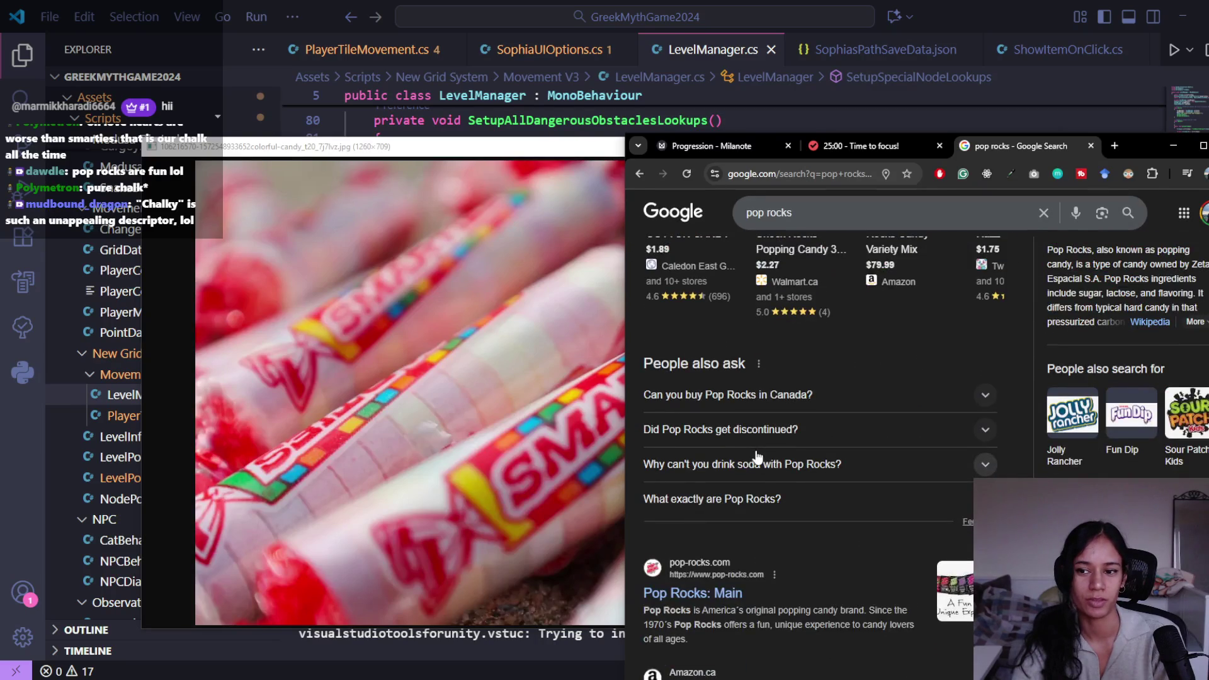
scroll(763, 461, "up", 3)
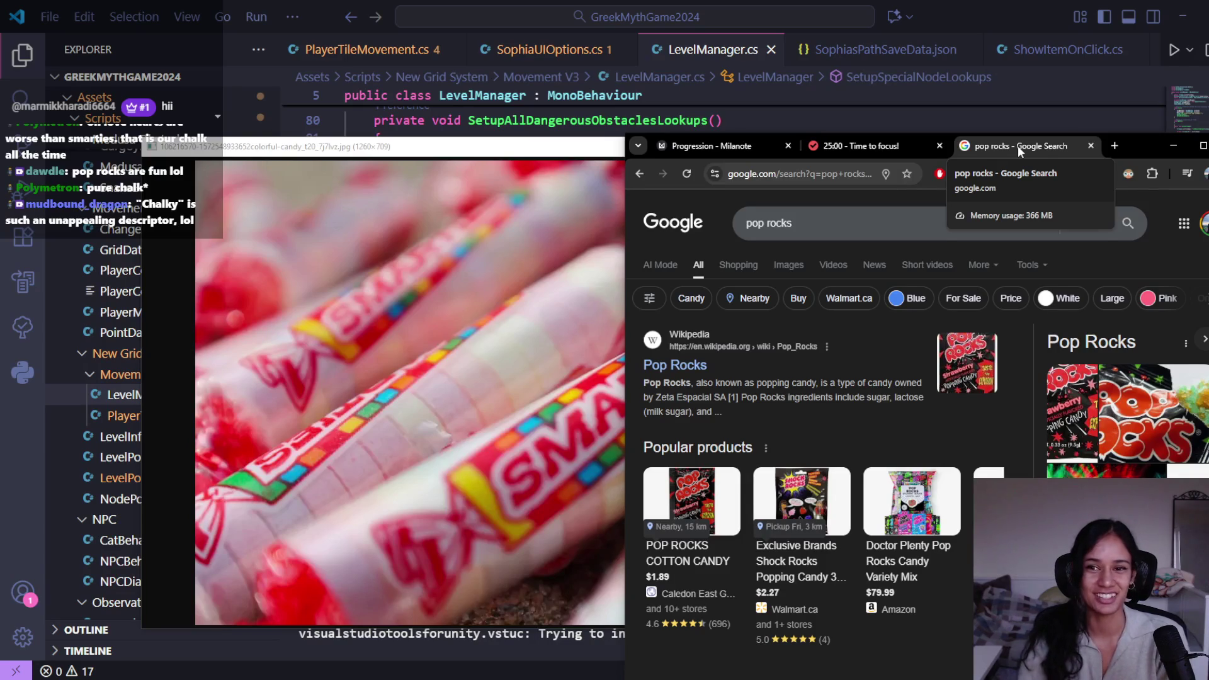
Step: Return to the 'rockets vs smarties' search results
left_click(804, 209)
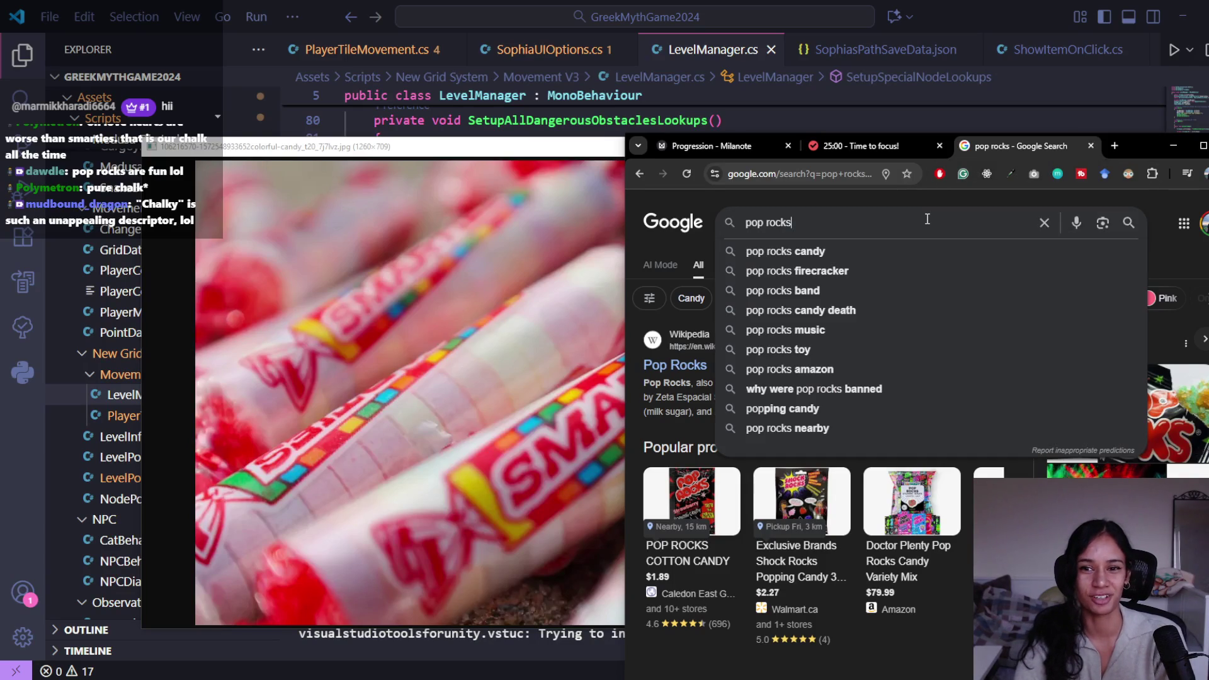
left_click(783, 205)
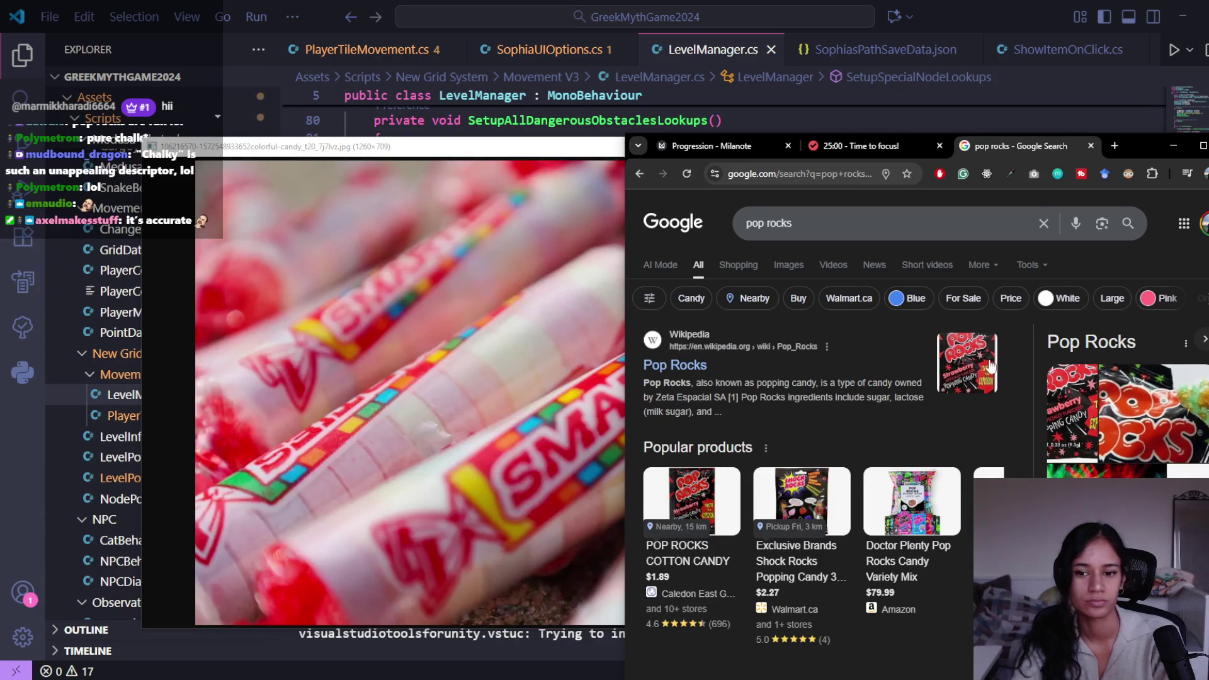
scroll(852, 383, "down", 1)
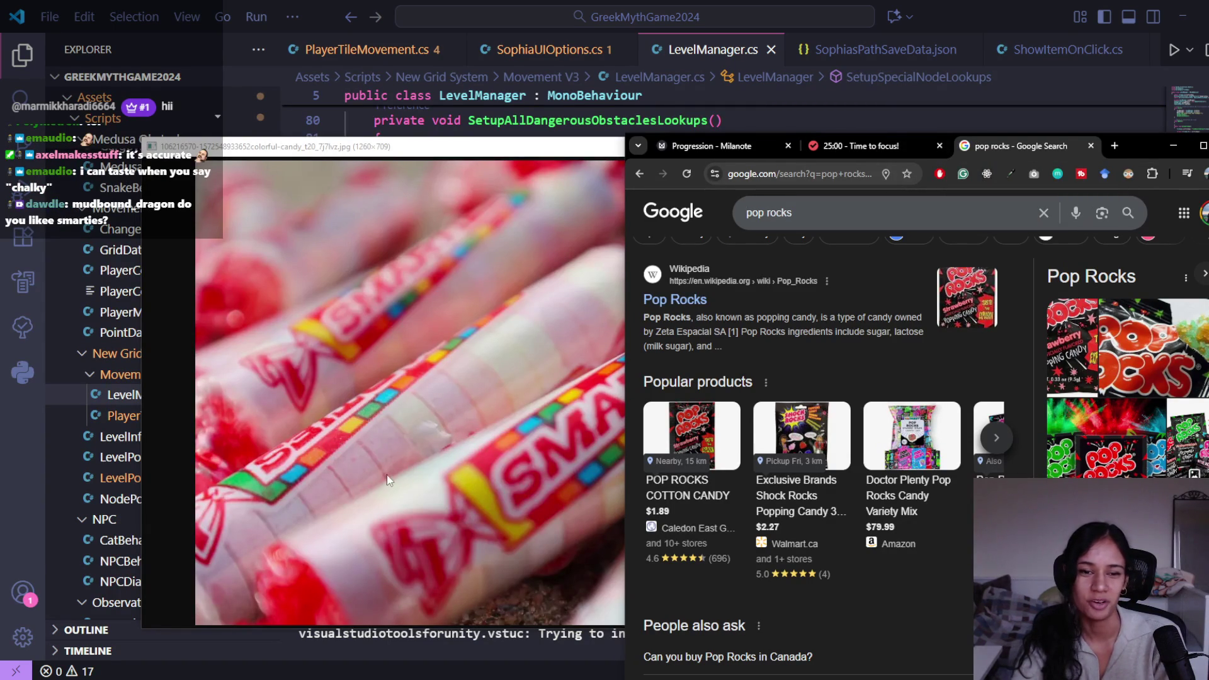
scroll(734, 367, "up", 1)
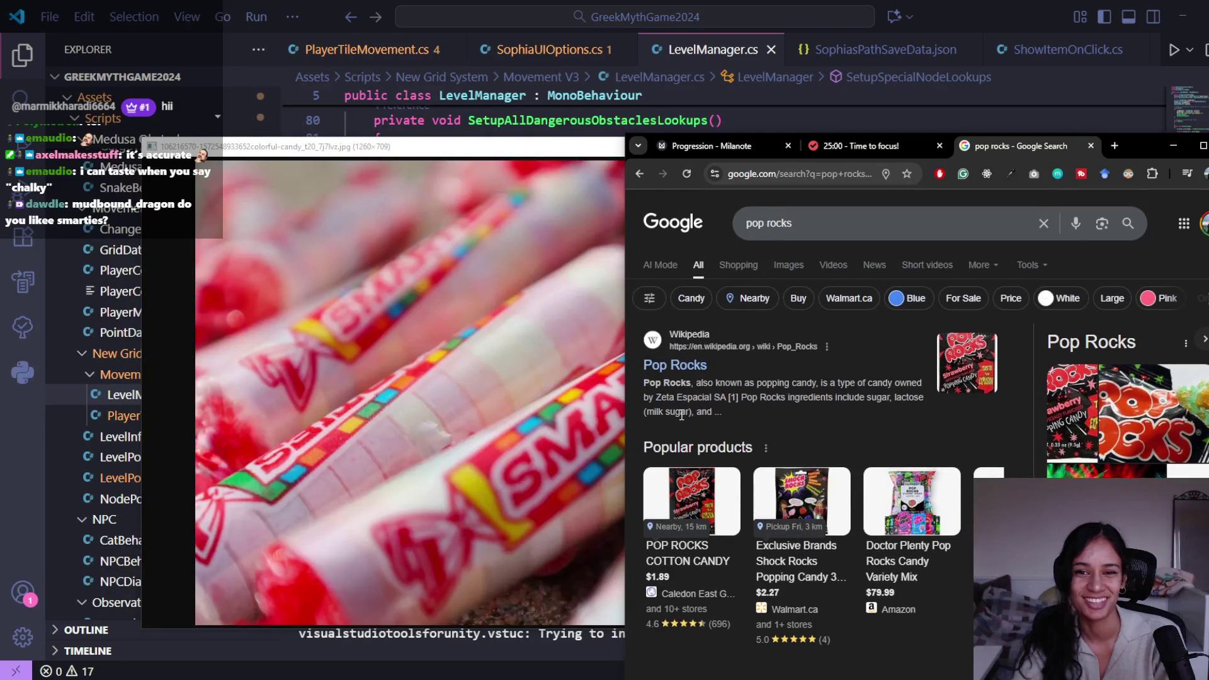
key("alt+Right")
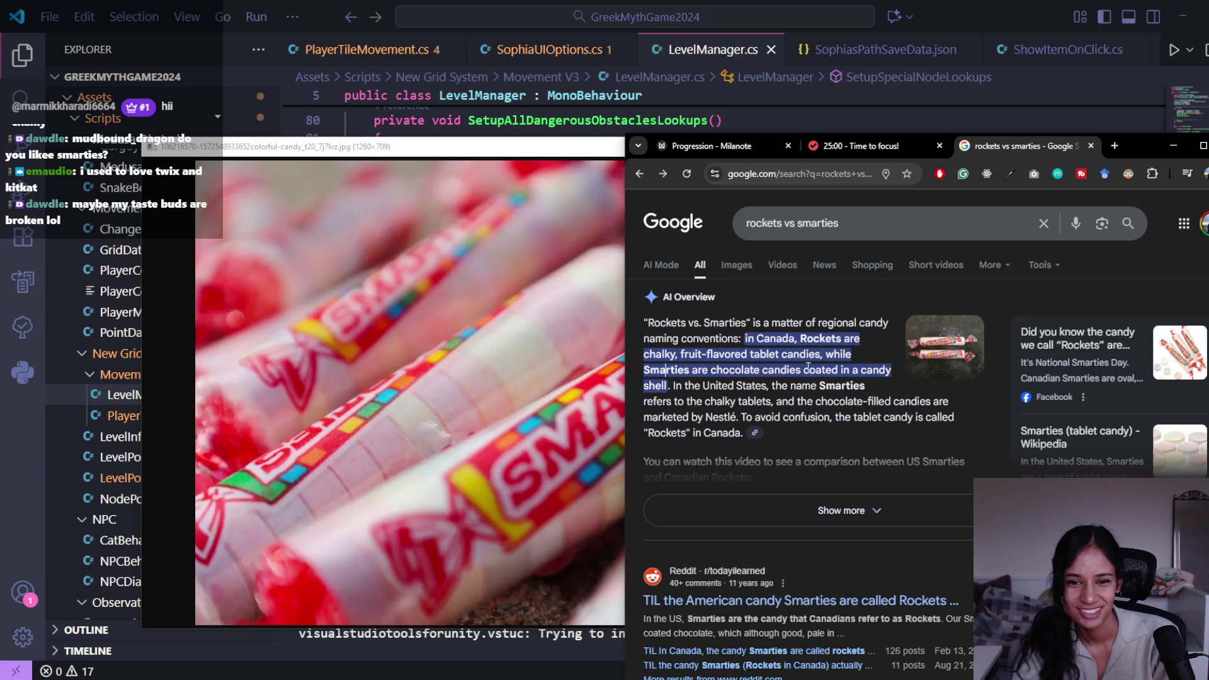
scroll(787, 507, "down", 3)
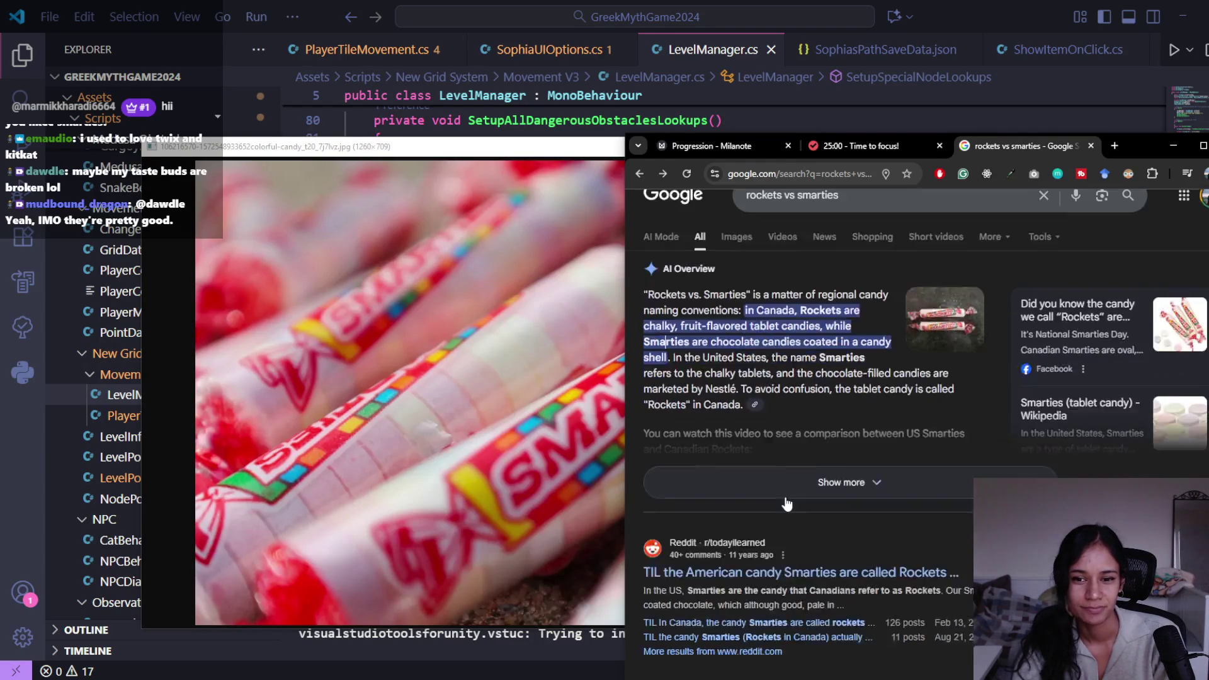
scroll(784, 496, "up", 3)
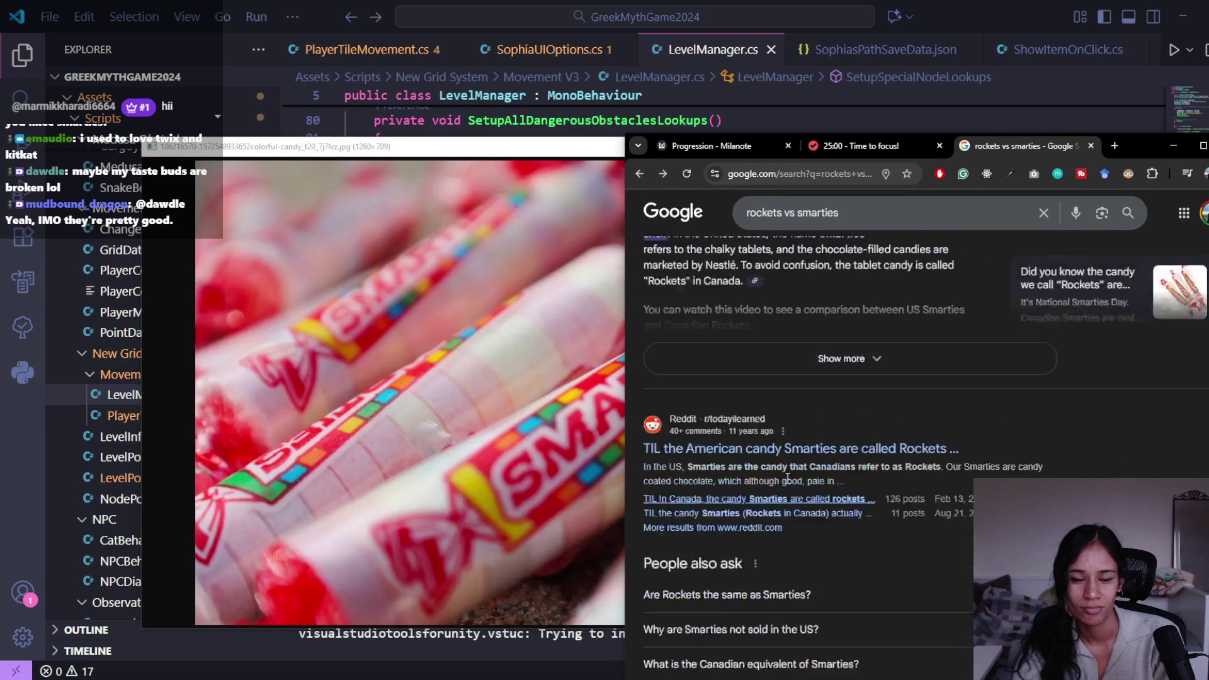
Step: Search 'rockets vs smarties do they taste the same' and expand the full AI Overview
left_click(847, 226)
type("do the")
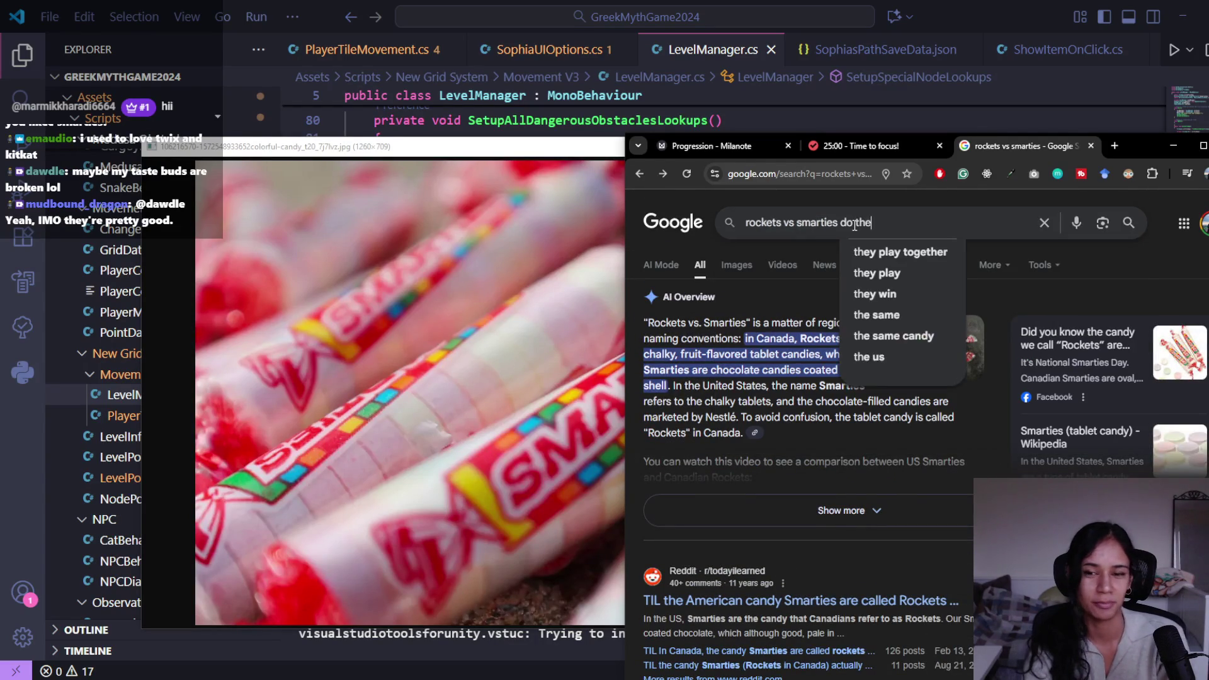
type("y taste t")
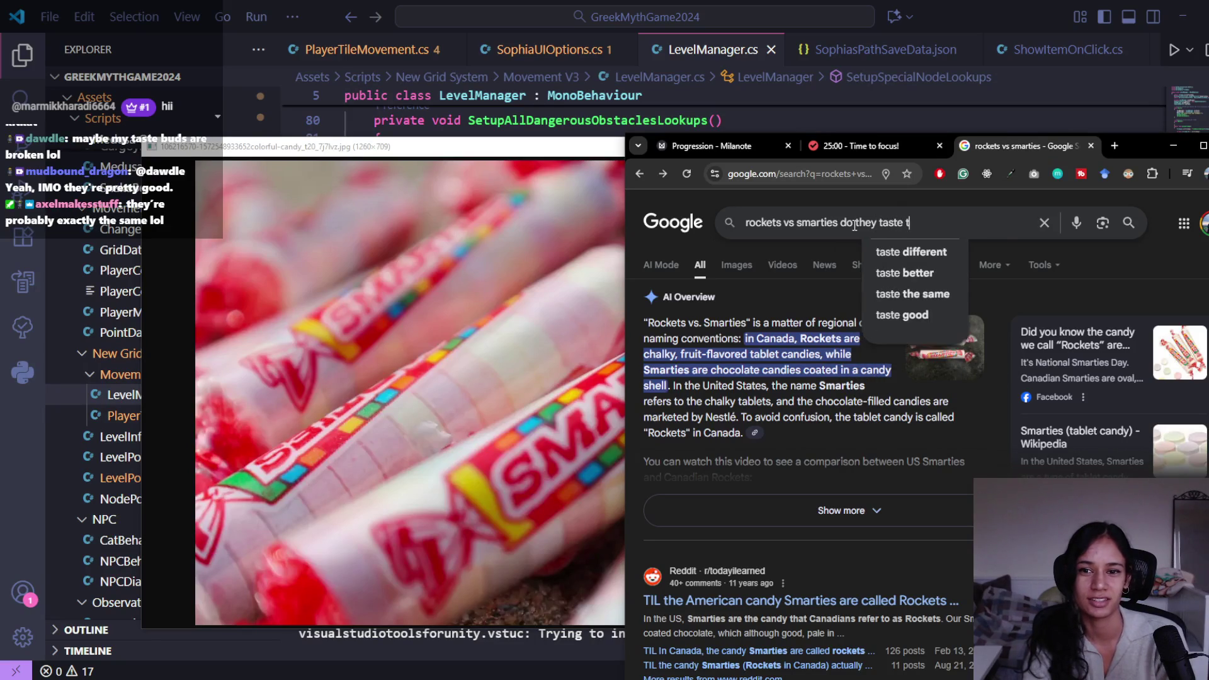
type("he same")
key("Return")
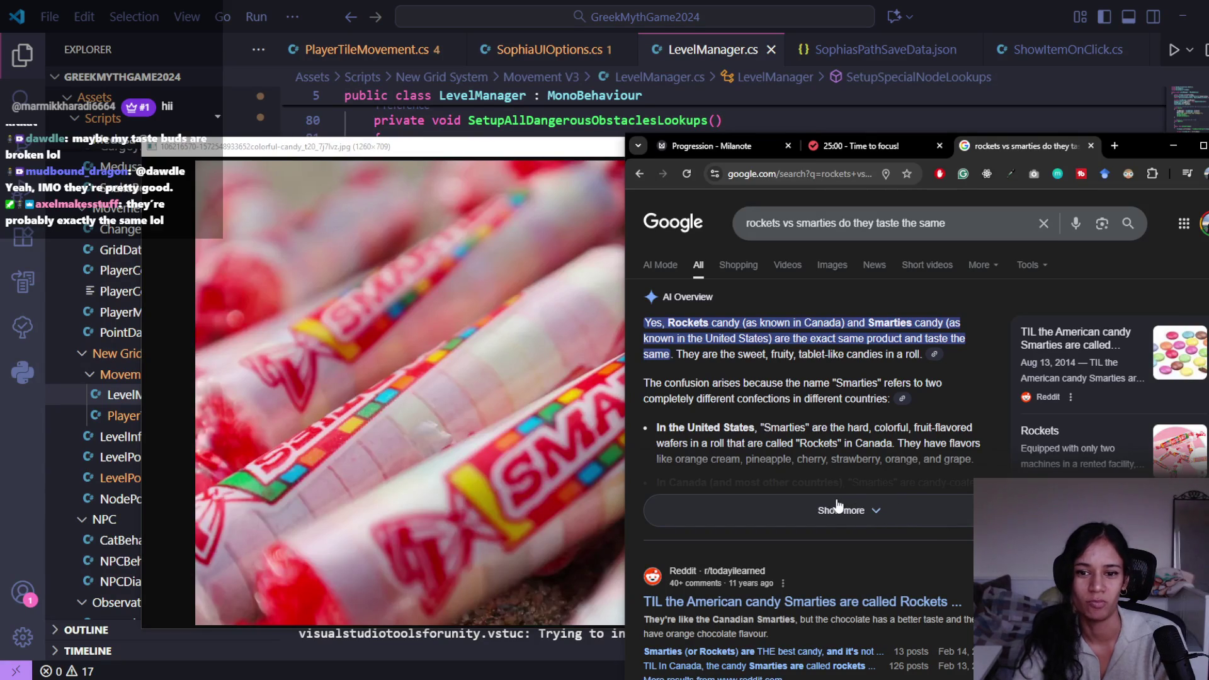
scroll(832, 498, "down", 1)
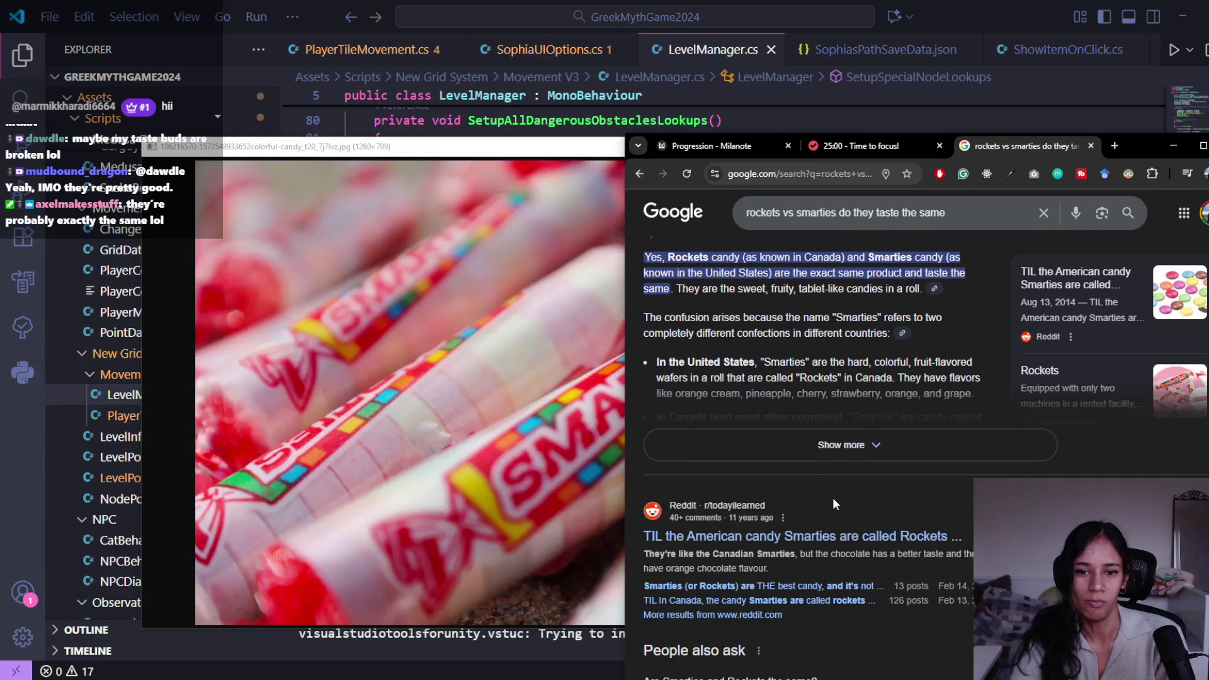
left_click(836, 449)
scroll(834, 452, "down", 3)
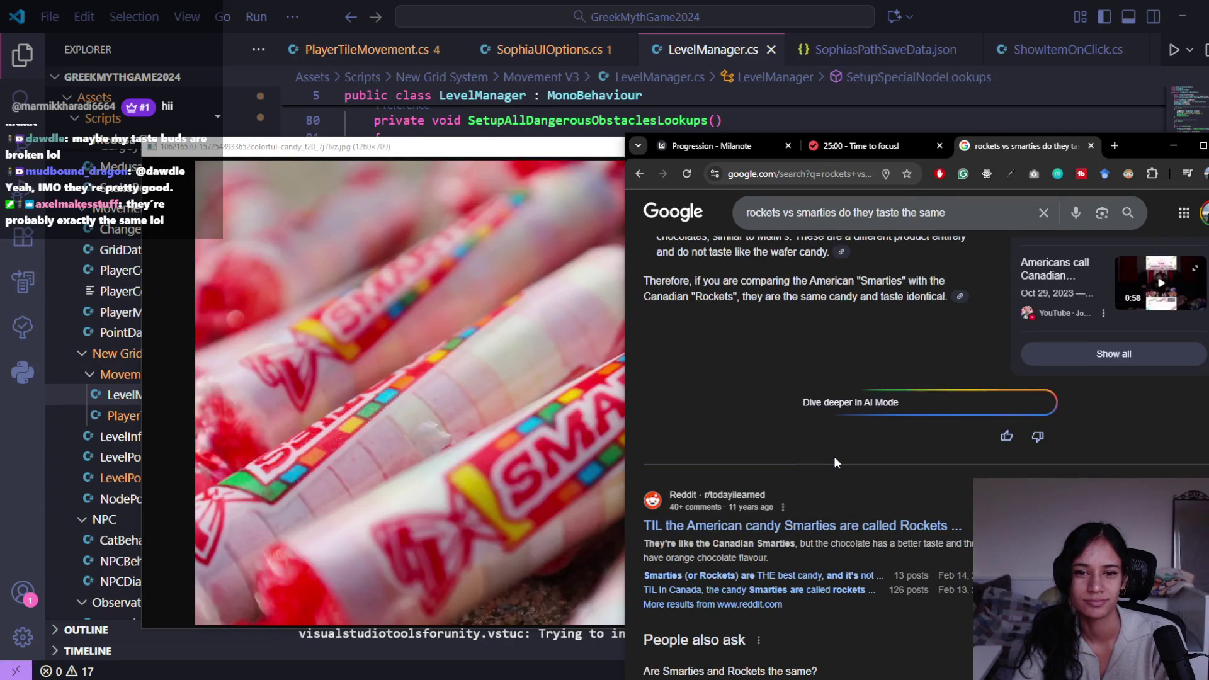
scroll(835, 460, "down", 2)
scroll(835, 467, "up", 4)
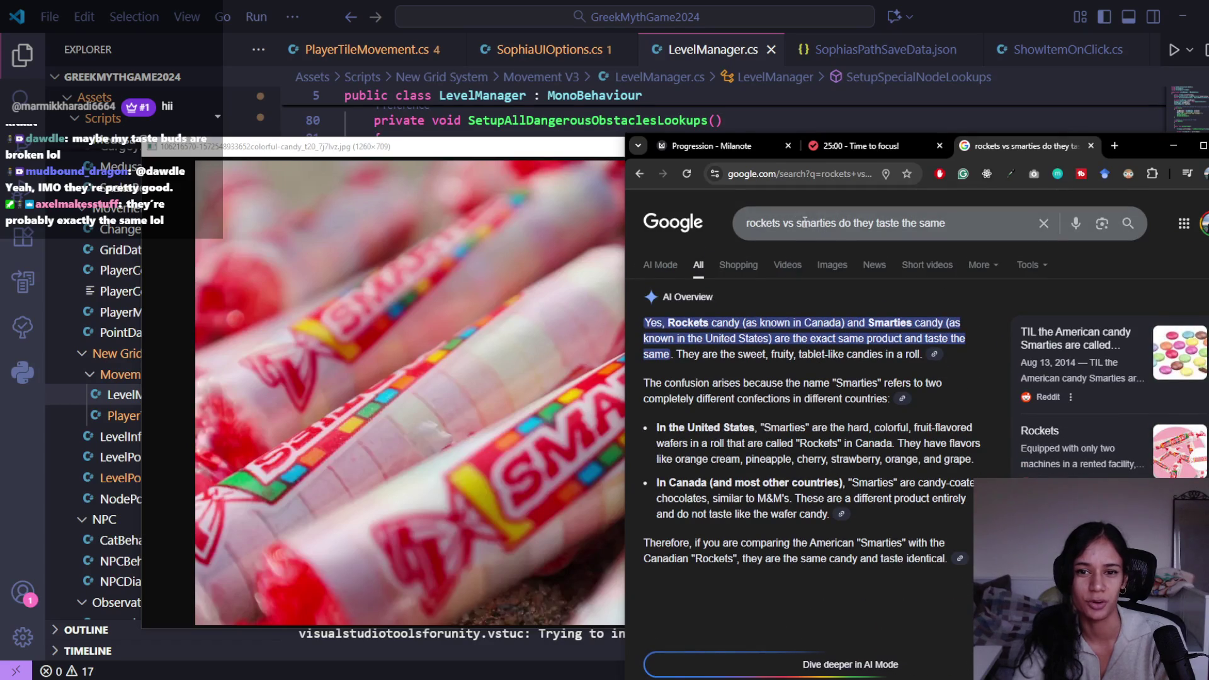
Step: Edit the query down to 'smarties chocolate' and search
left_click_drag(745, 223, 799, 223)
key("BackSpace")
key("ctrl+Right")
key("ctrl+Delete")
key("ctrl+Delete")
key("ctrl+Delete")
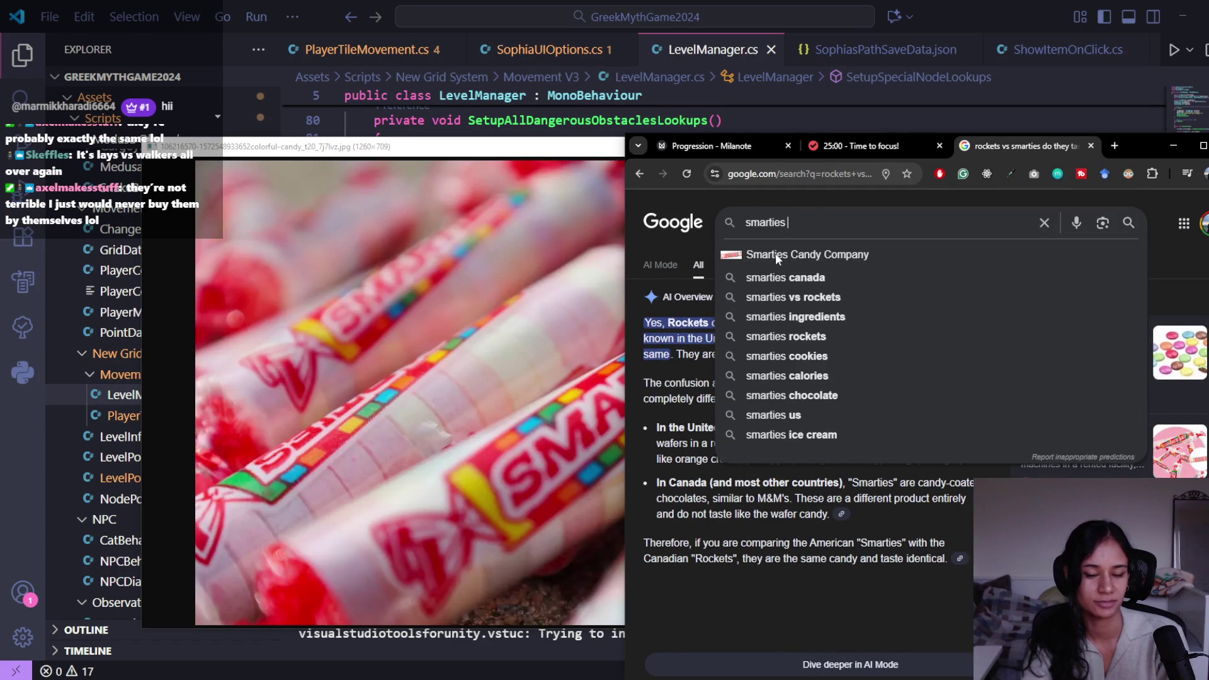
type("chocolate")
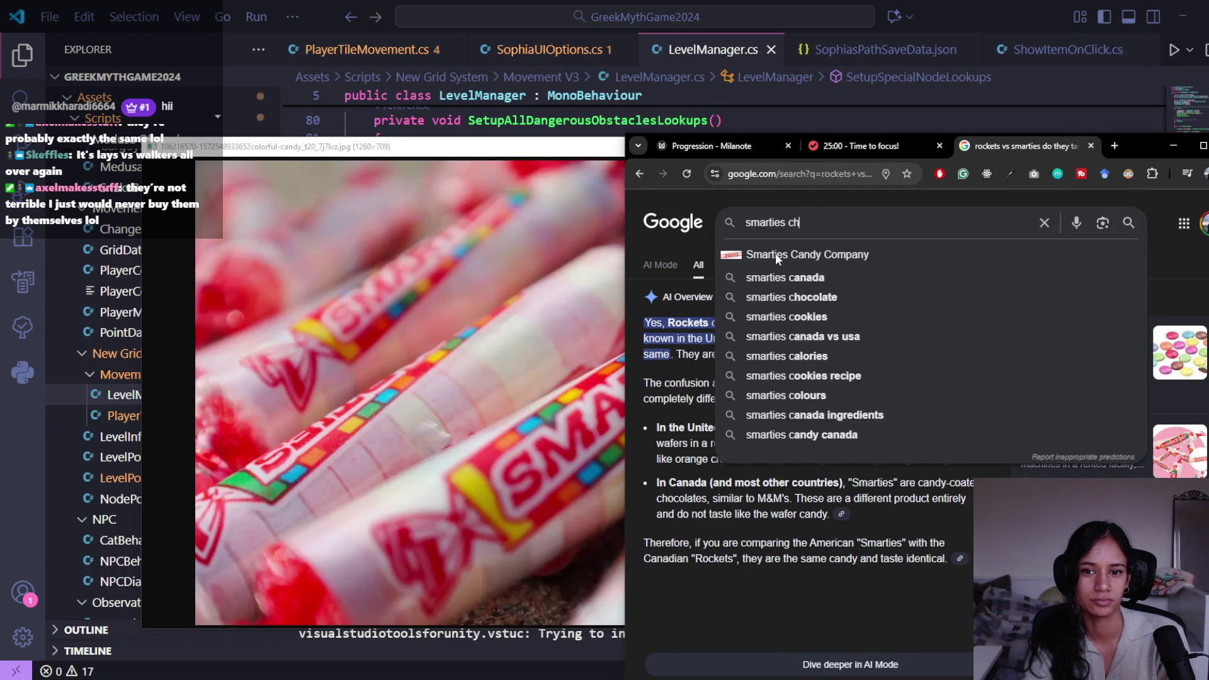
key("Return")
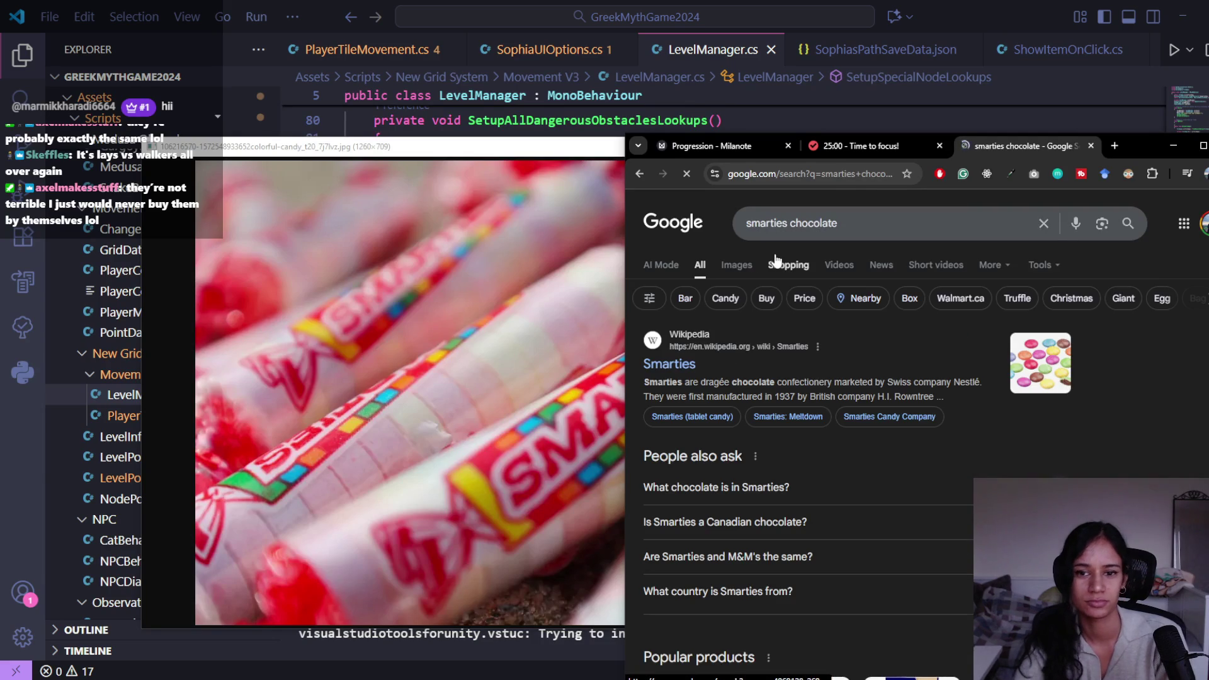
Step: From the 'smarties chocolate' image results, open the Wikipedia Smarties article
left_click(741, 275)
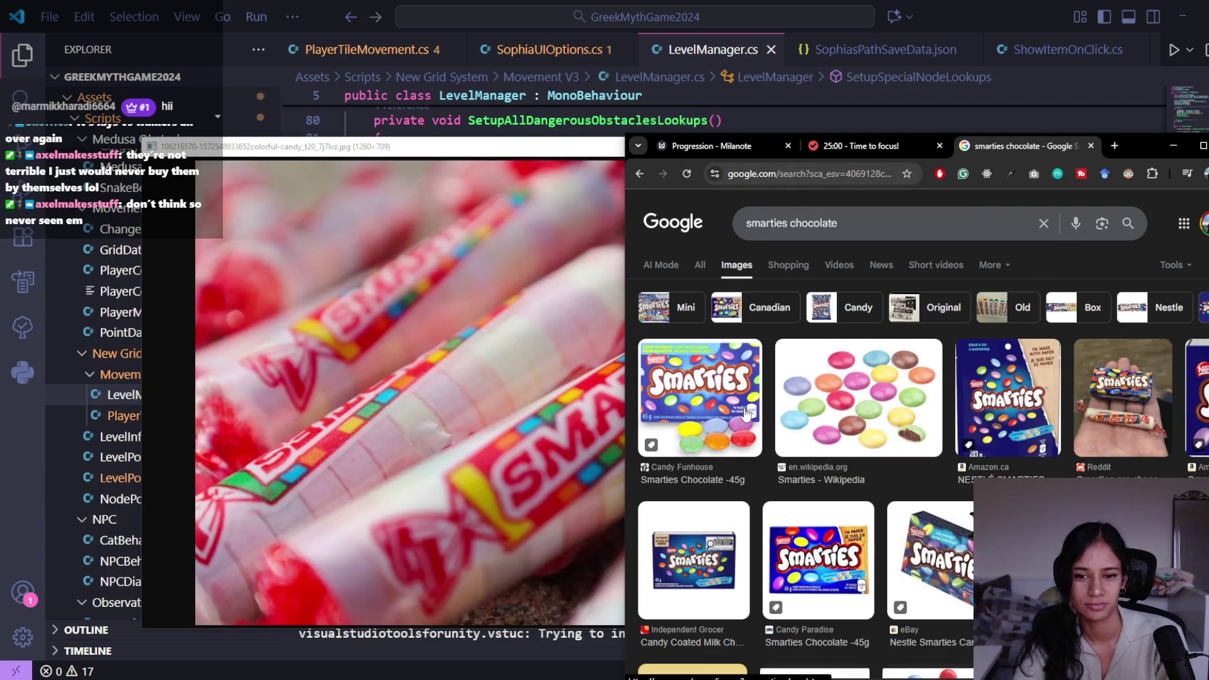
left_click(806, 400)
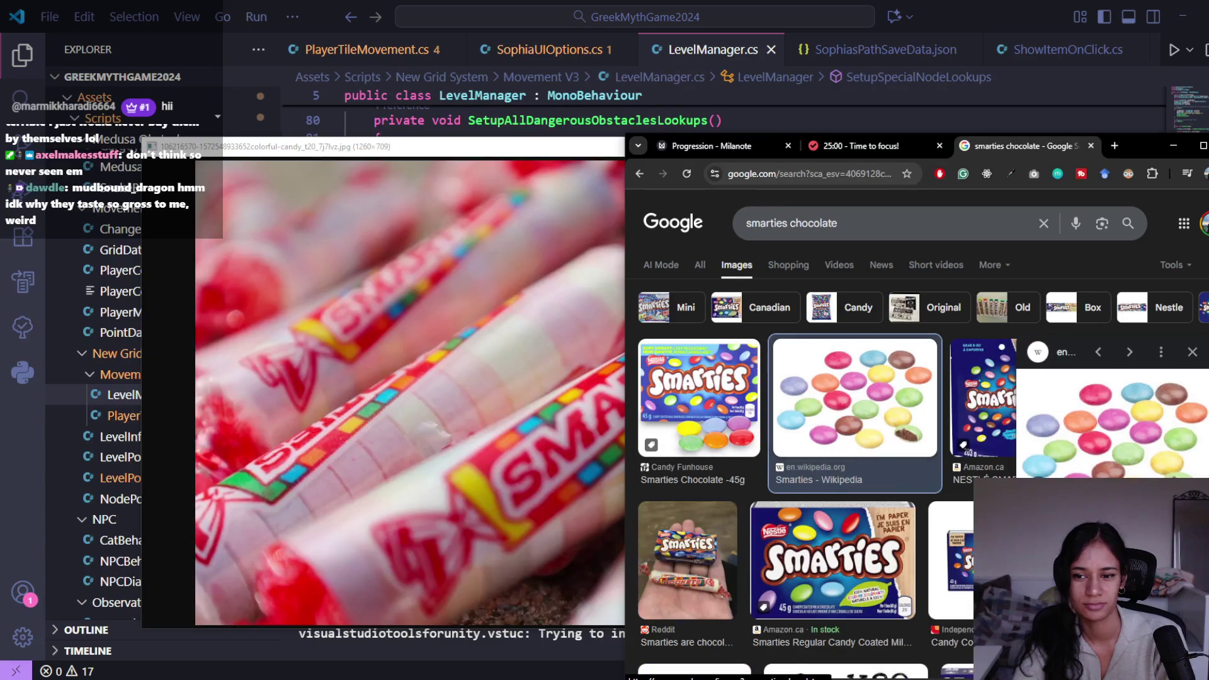
left_click(1182, 387)
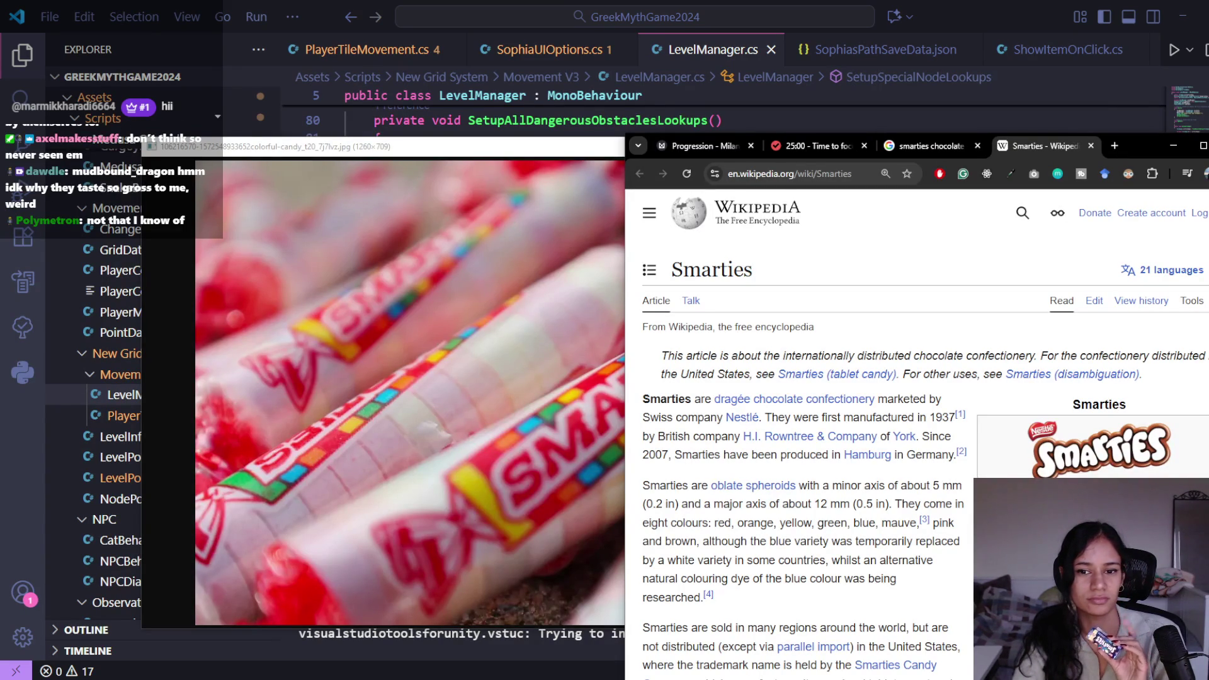
Step: Scroll through the Nestlé Smarties Wikipedia article
scroll(925, 456, "down", 2)
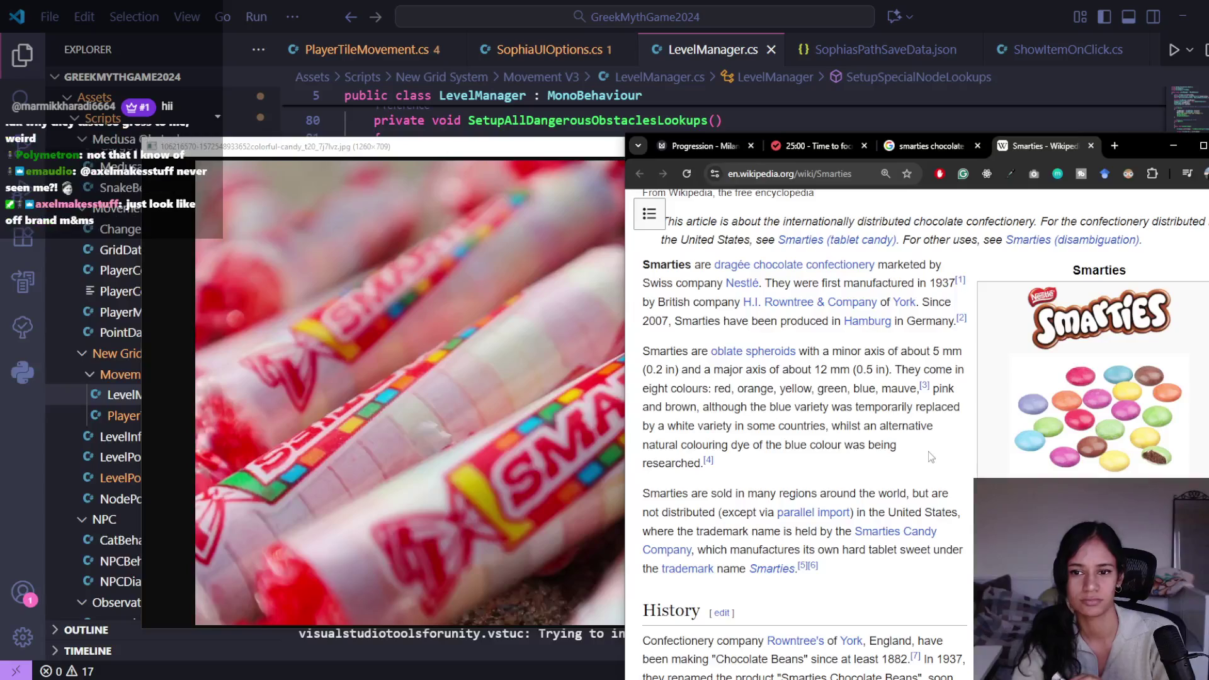
scroll(926, 456, "down", 1)
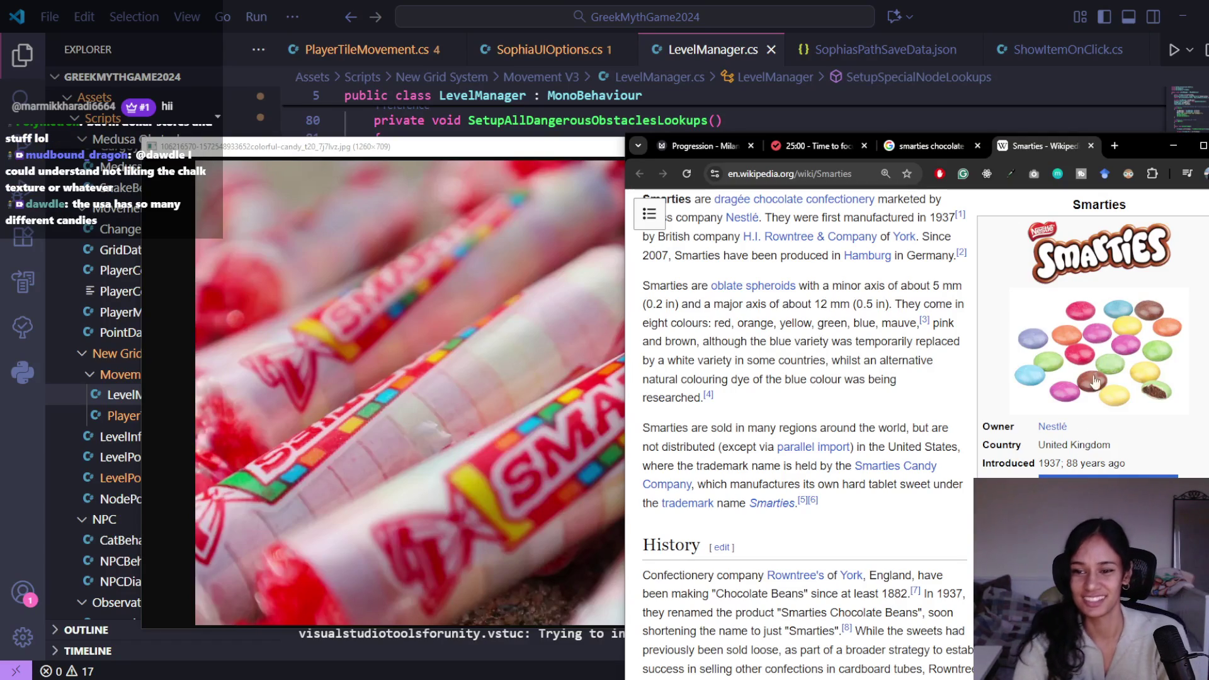
scroll(889, 441, "up", 3)
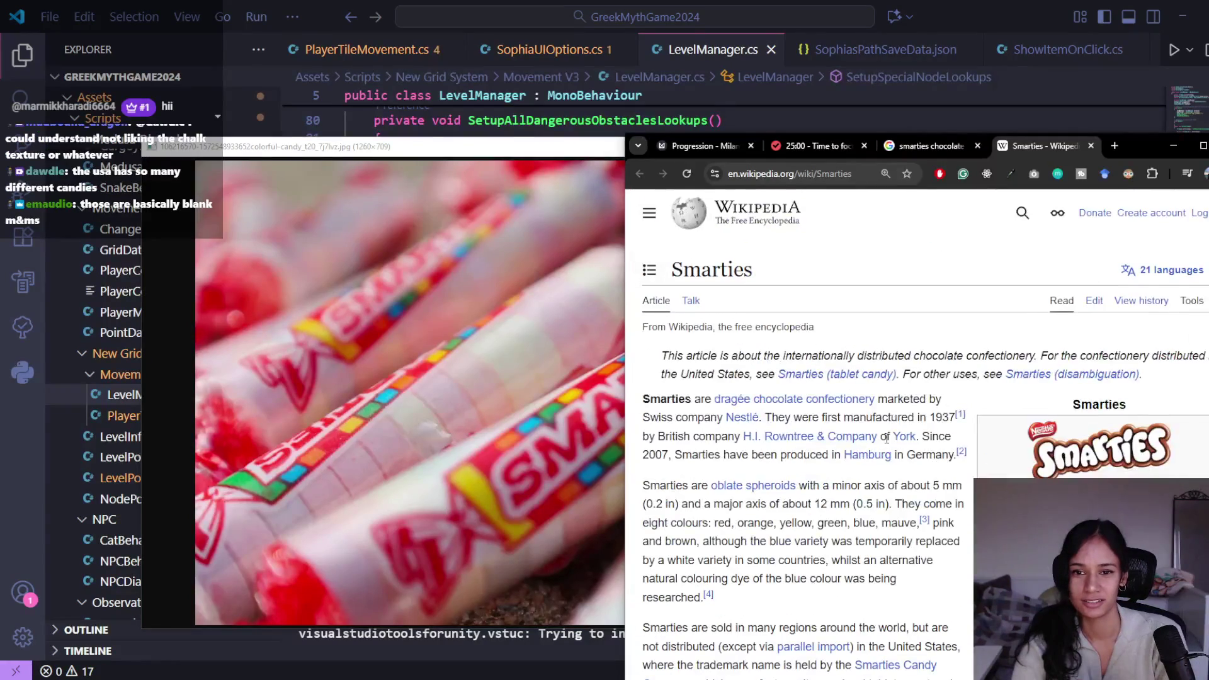
scroll(819, 343, "down", 5)
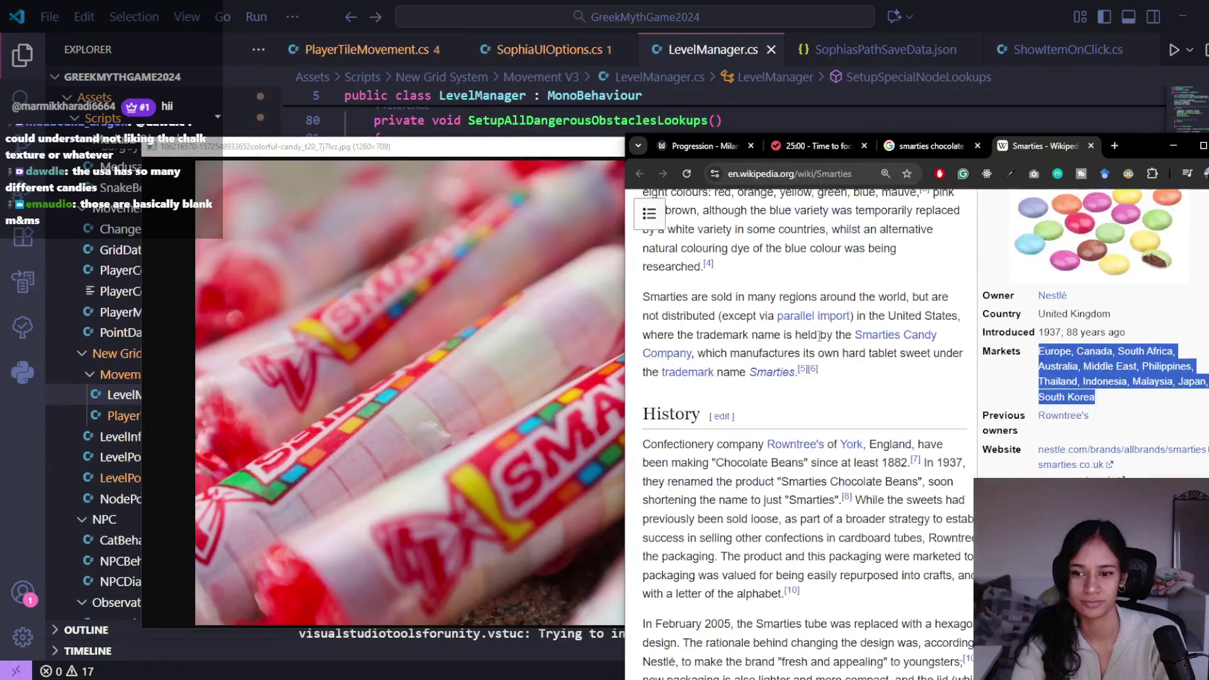
scroll(820, 335, "down", 2)
left_click(837, 497)
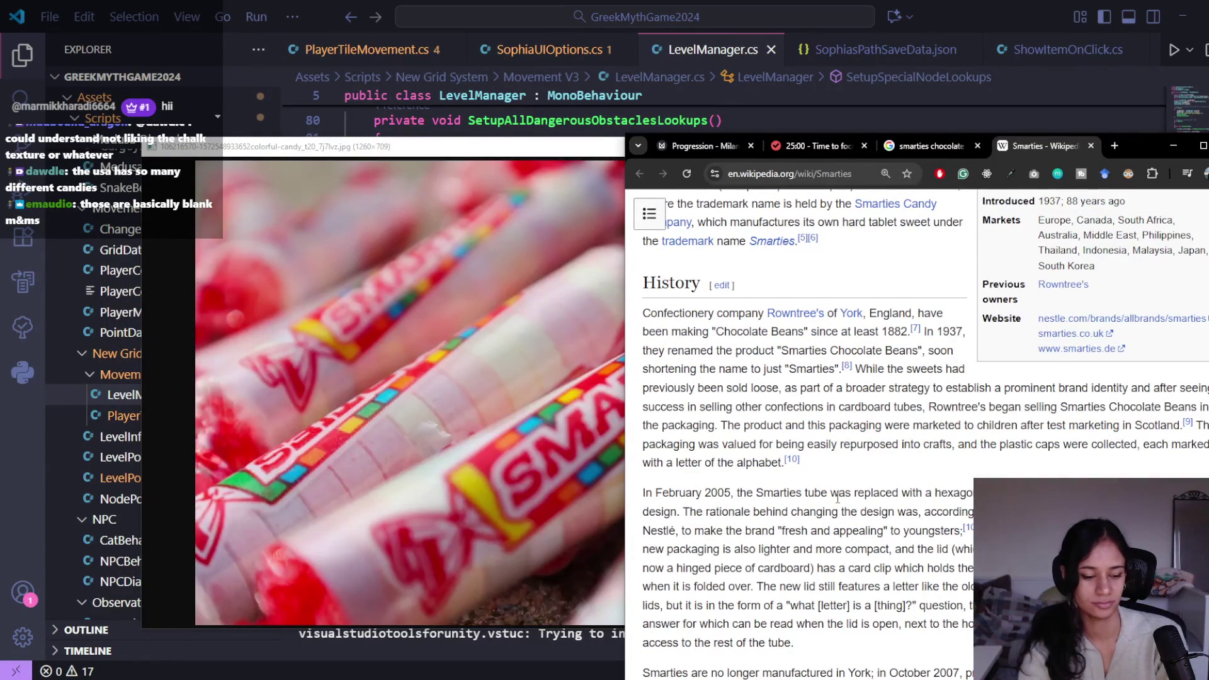
Step: Find 'united' in the article and follow the Smarties Candy Company link
key("ctrl+f")
type("united")
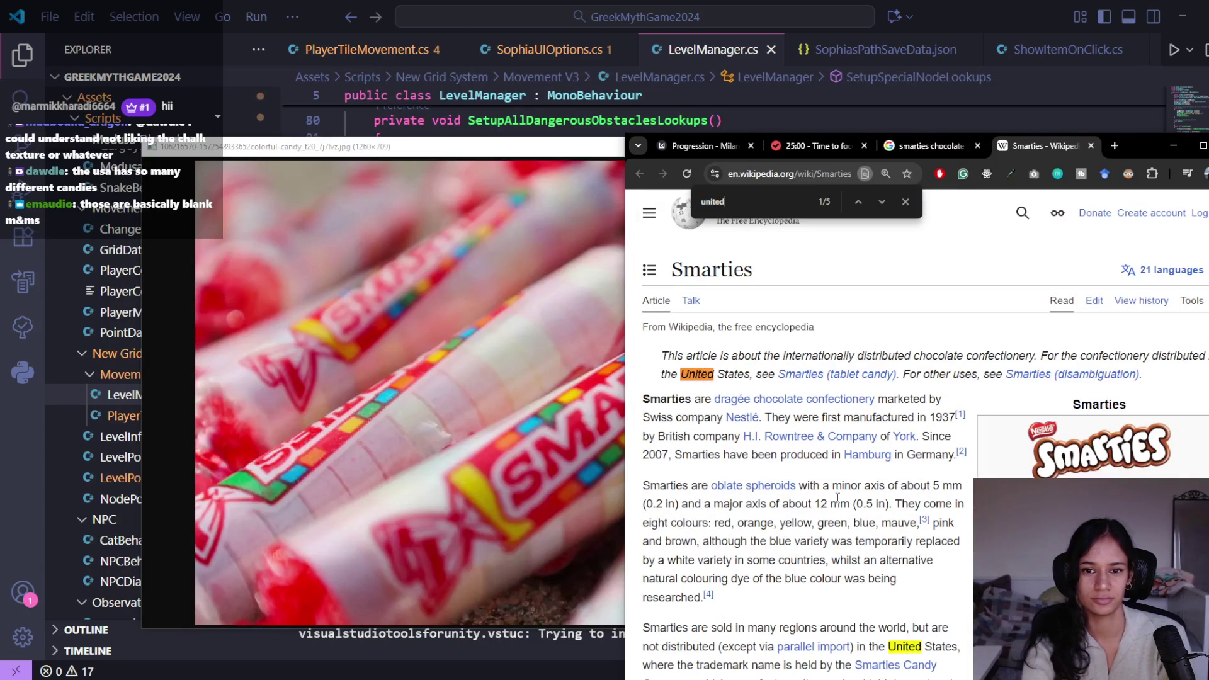
key("Return")
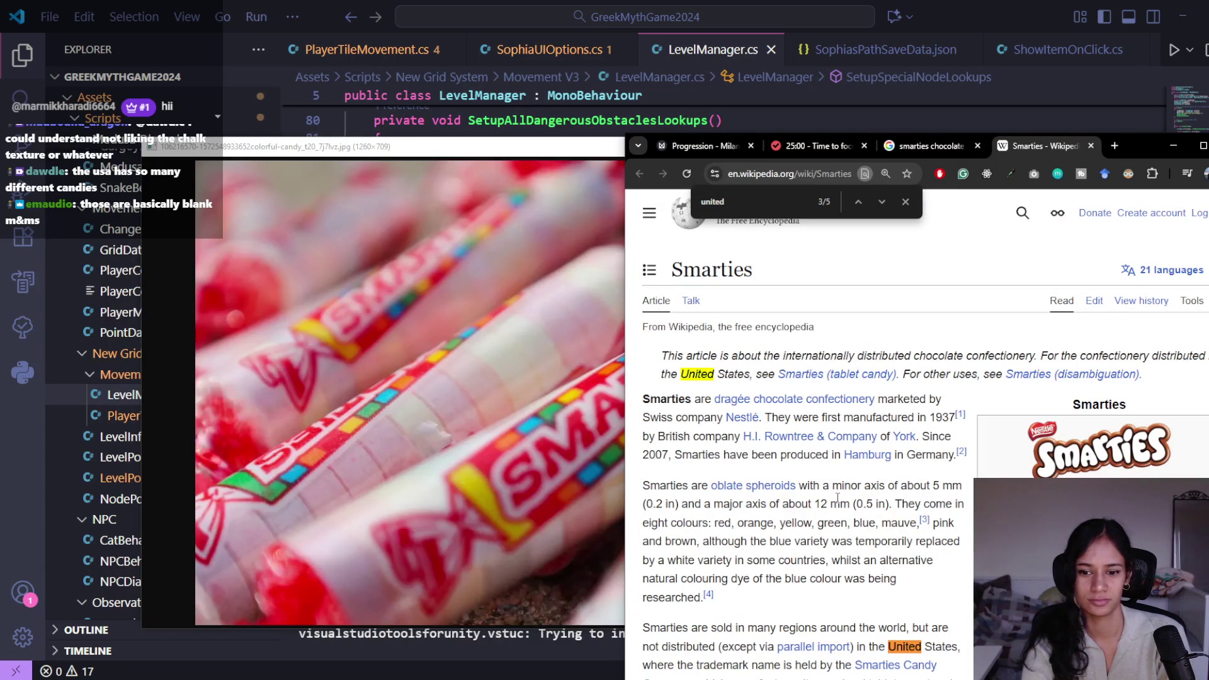
scroll(837, 504, "down", 2)
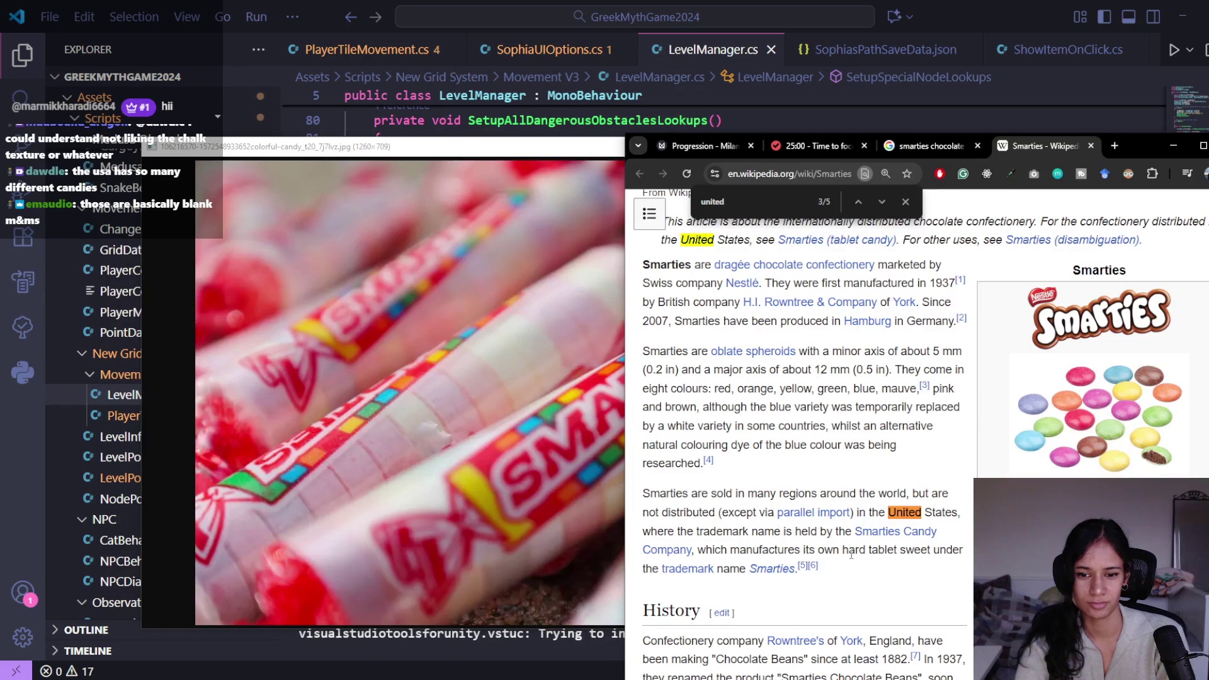
left_click(906, 537)
Step: Read through the Smarties Candy Company article's history, then start an in-page find
scroll(877, 524, "down", 2)
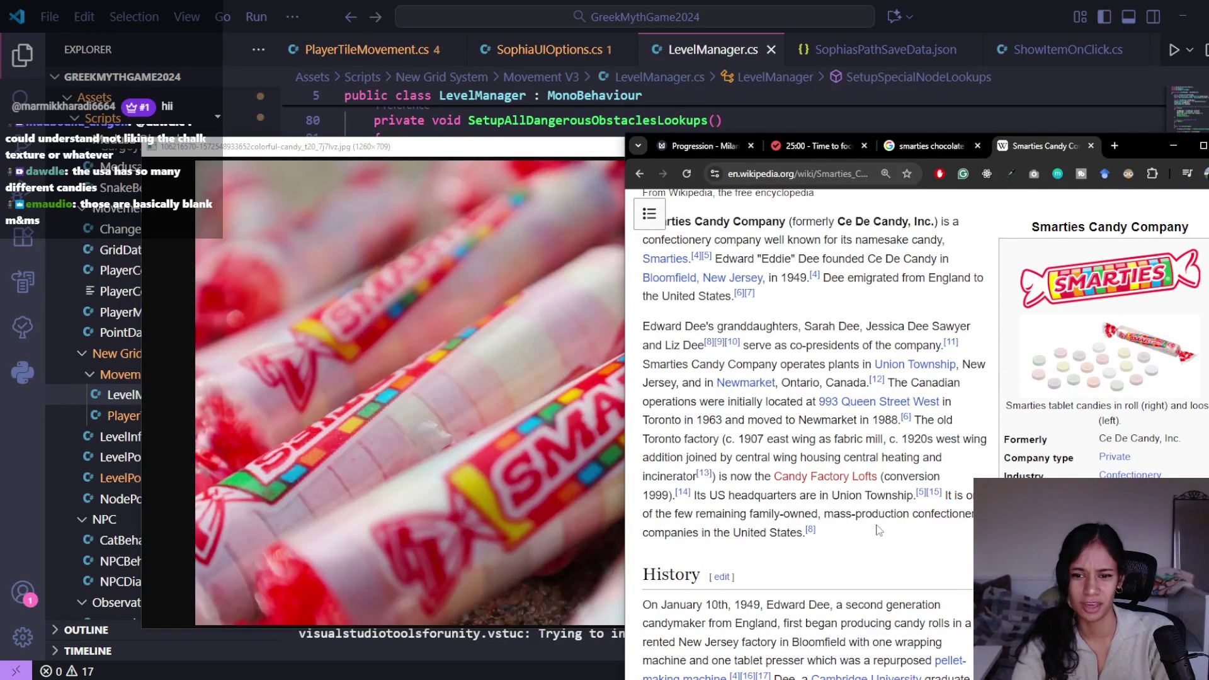
scroll(878, 529, "down", 1)
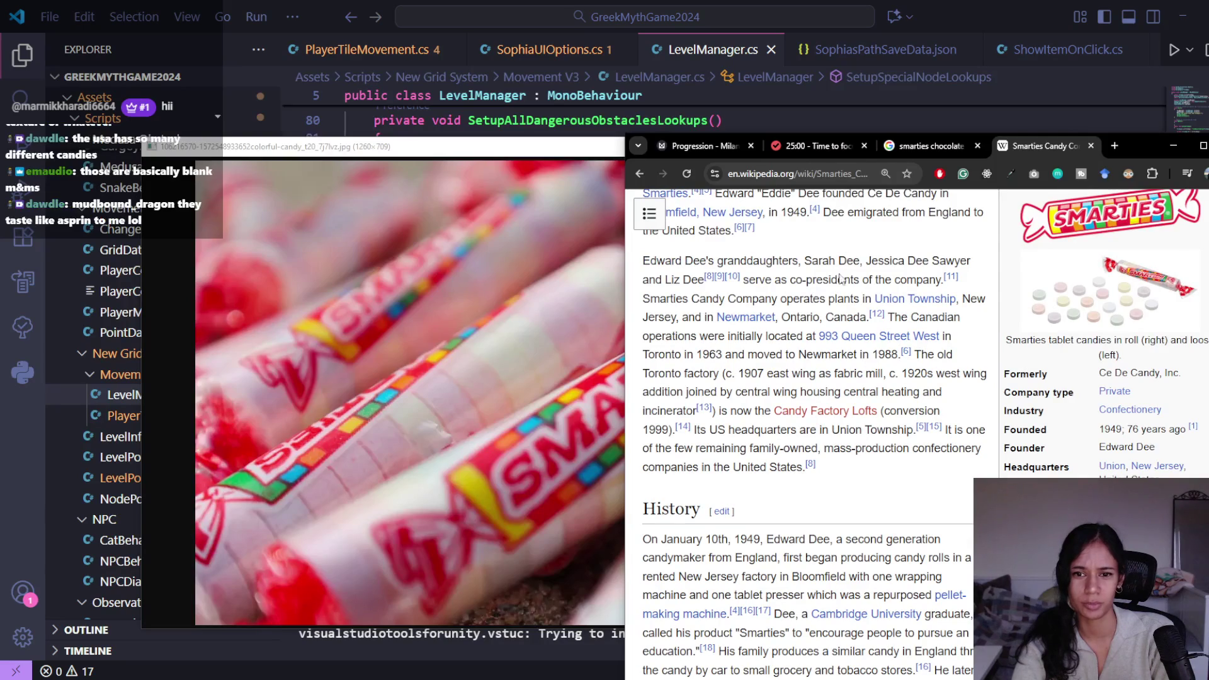
scroll(837, 340, "down", 3)
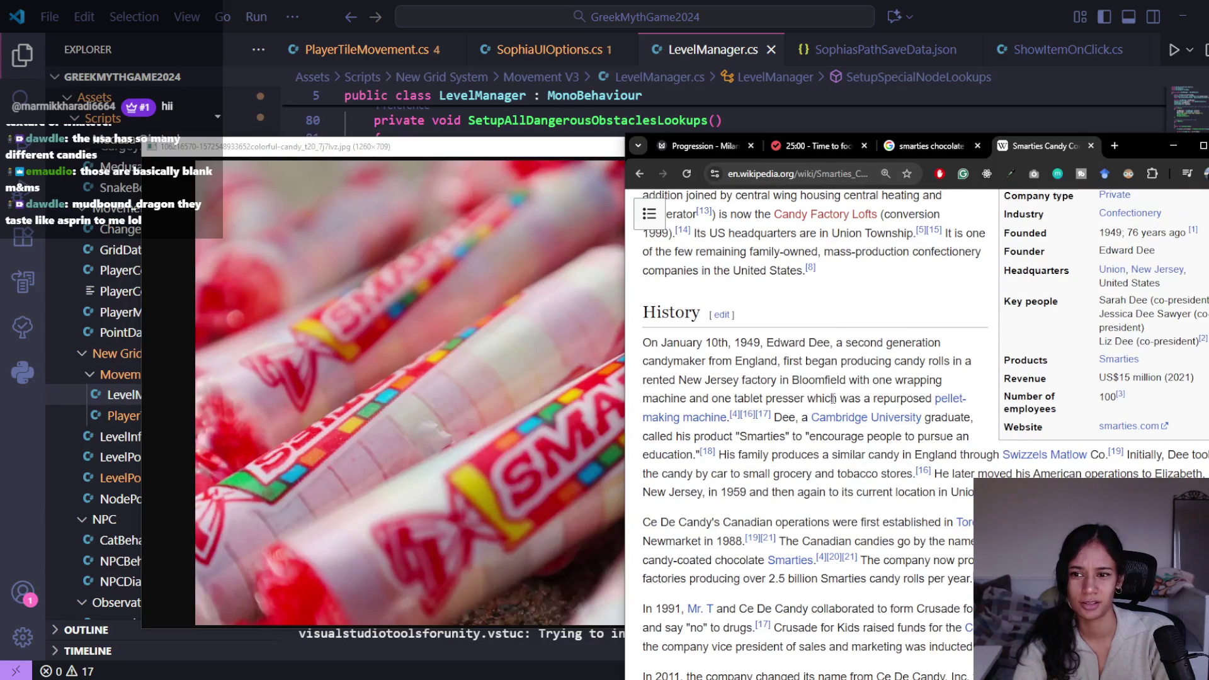
scroll(833, 398, "down", 2)
scroll(834, 399, "up", 5)
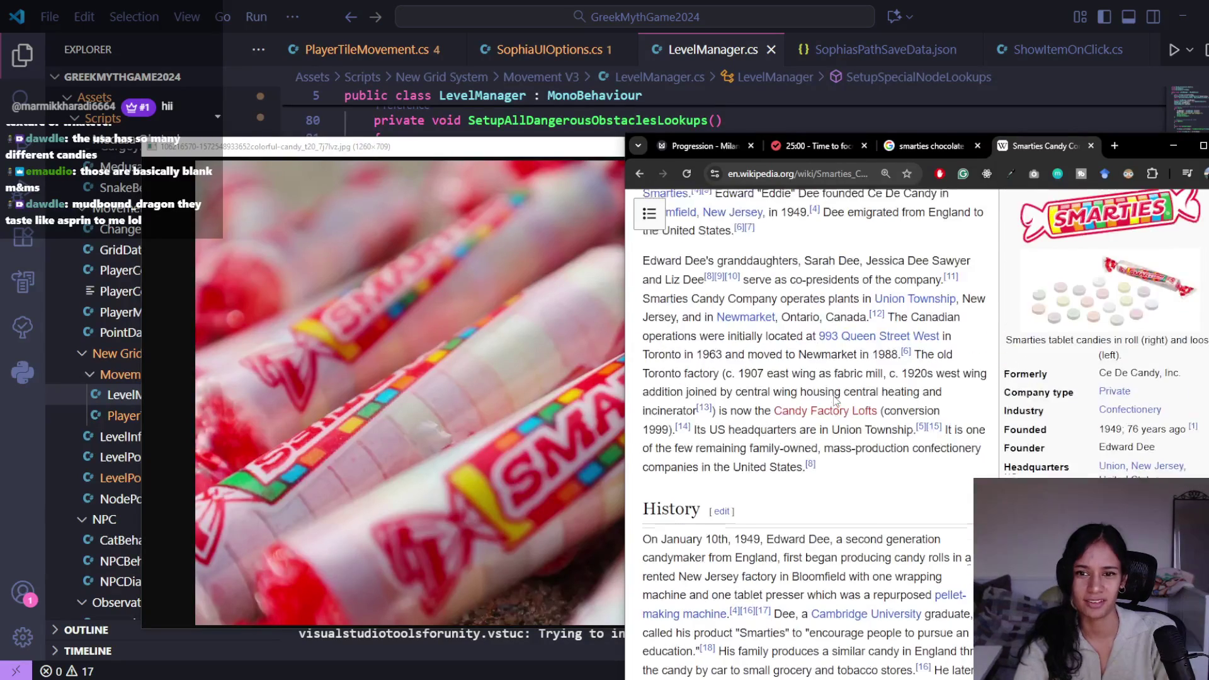
scroll(834, 400, "up", 2)
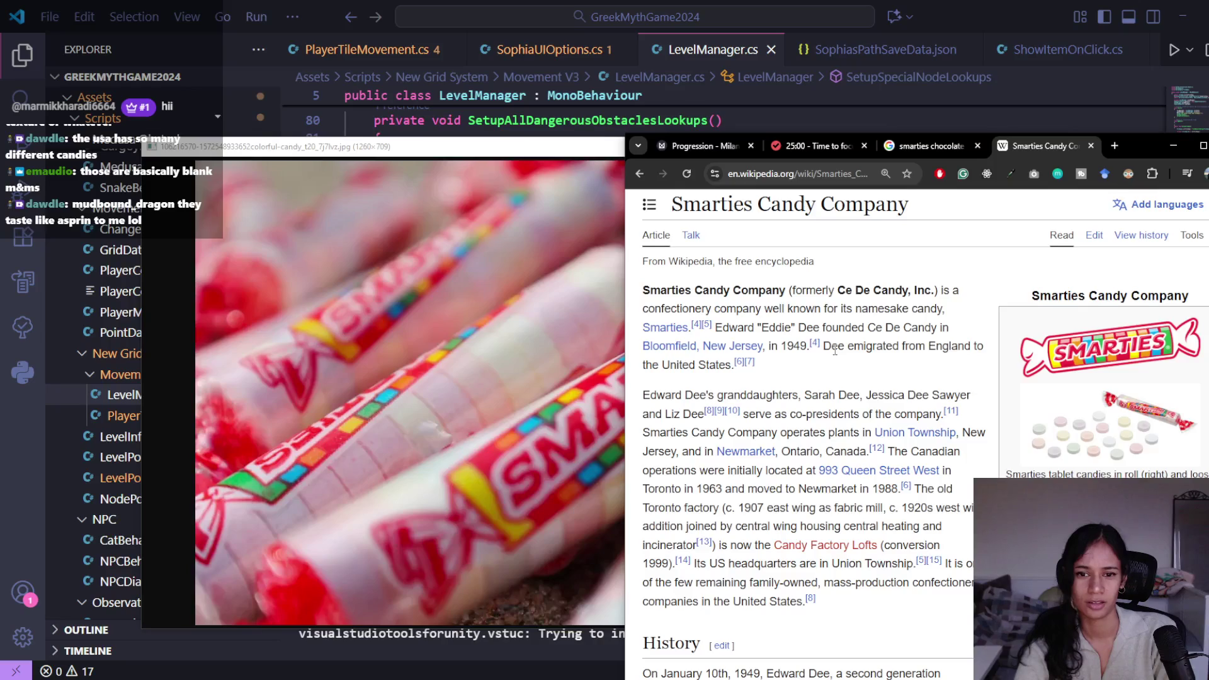
scroll(835, 351, "down", 6)
scroll(828, 384, "down", 4)
scroll(827, 387, "up", 3)
scroll(858, 515, "up", 2)
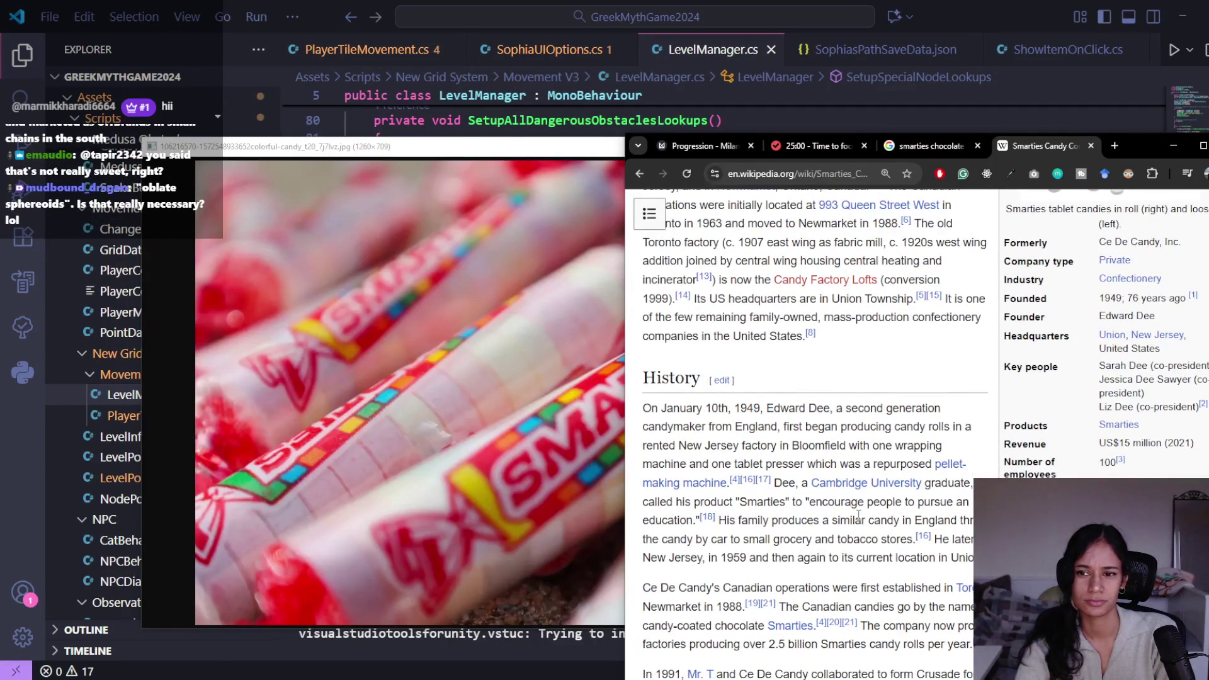
scroll(858, 515, "up", 4)
scroll(859, 516, "down", 6)
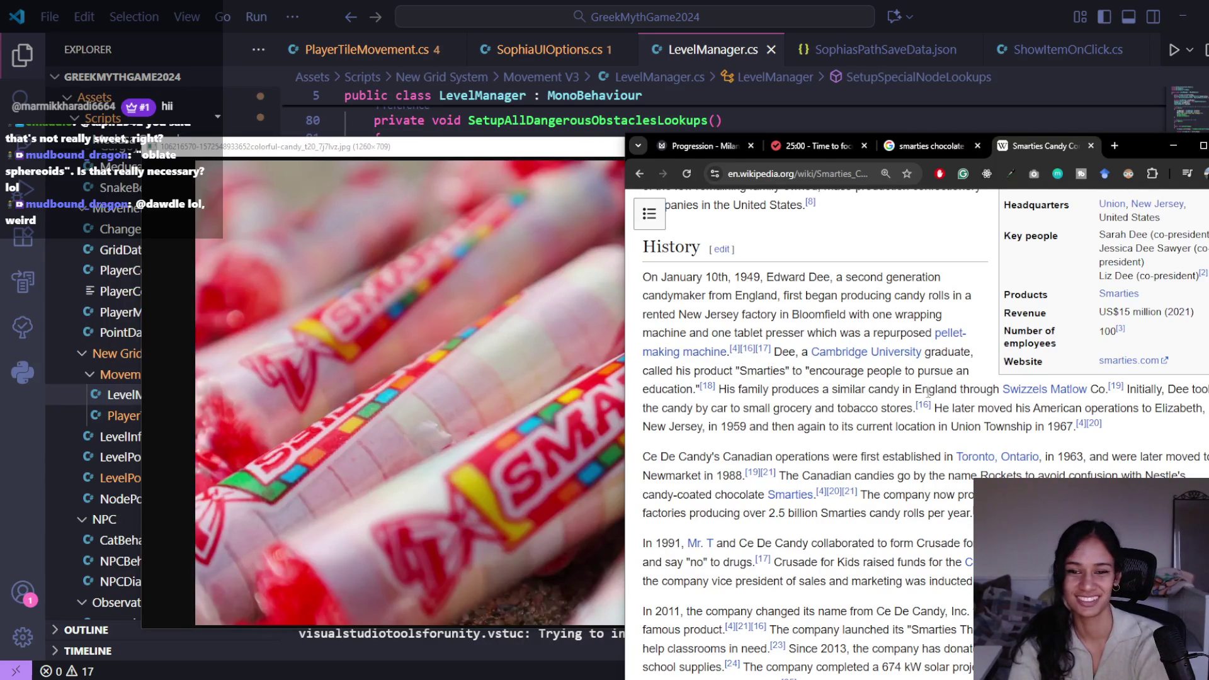
scroll(927, 417, "up", 4)
scroll(928, 418, "up", 2)
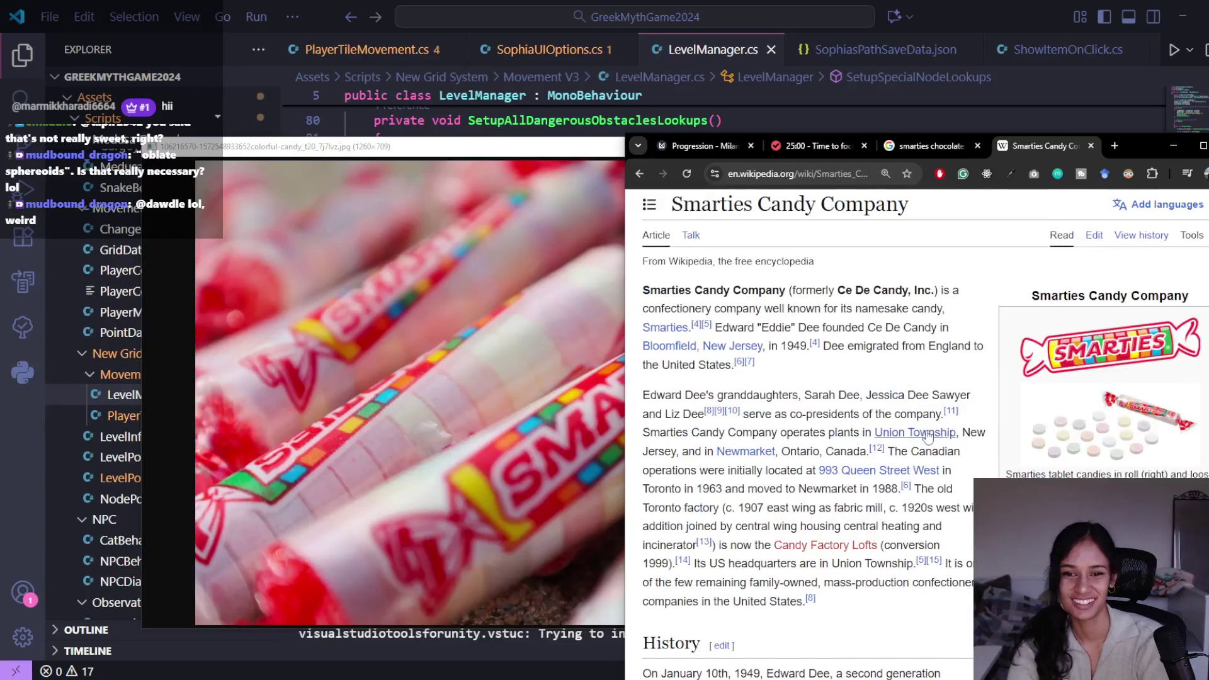
scroll(907, 485, "down", 1)
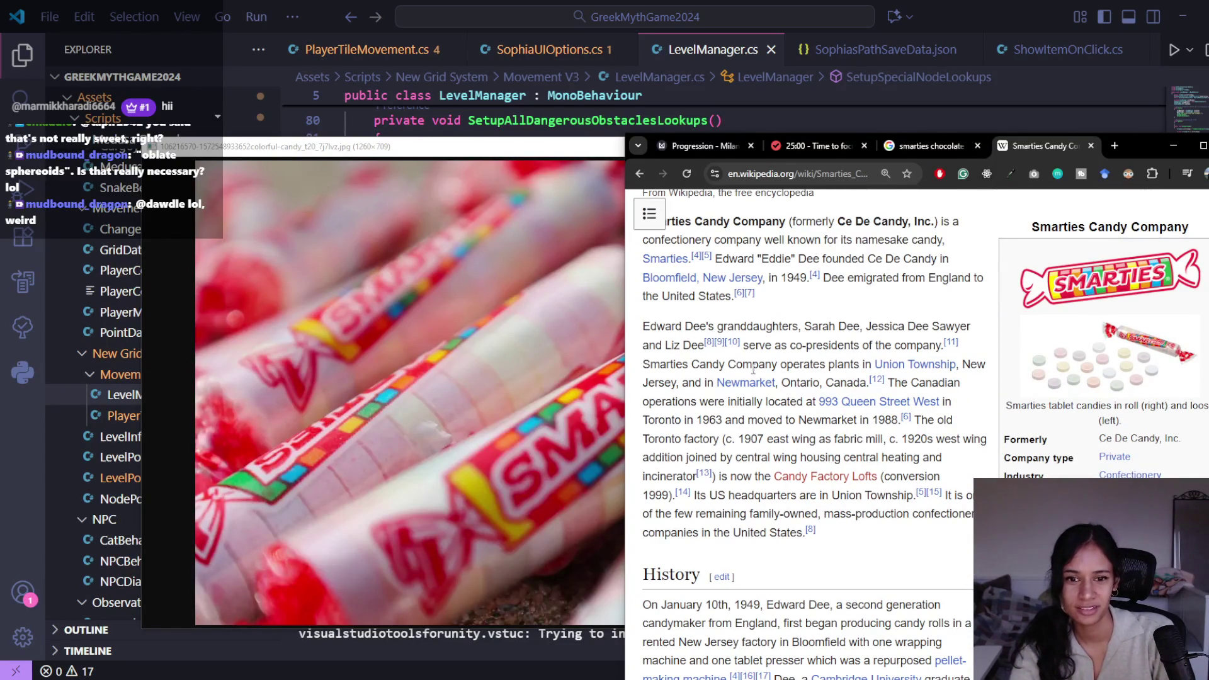
scroll(812, 378, "down", 3)
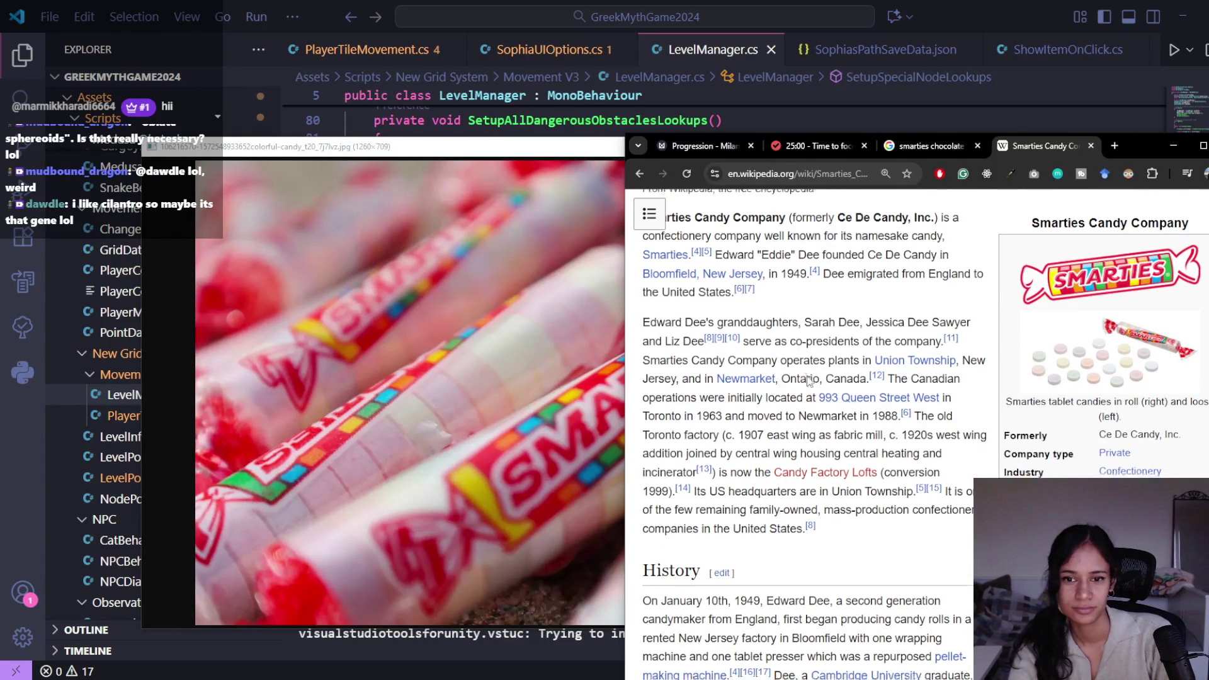
scroll(836, 394, "down", 10)
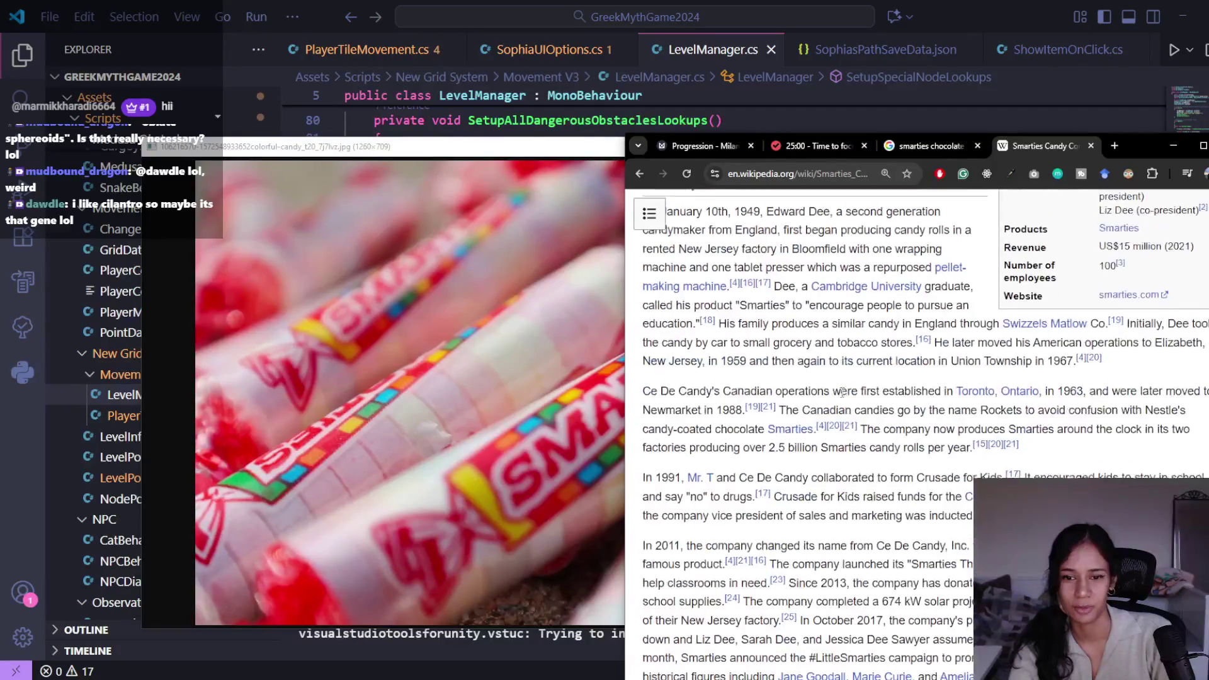
scroll(842, 396, "down", 2)
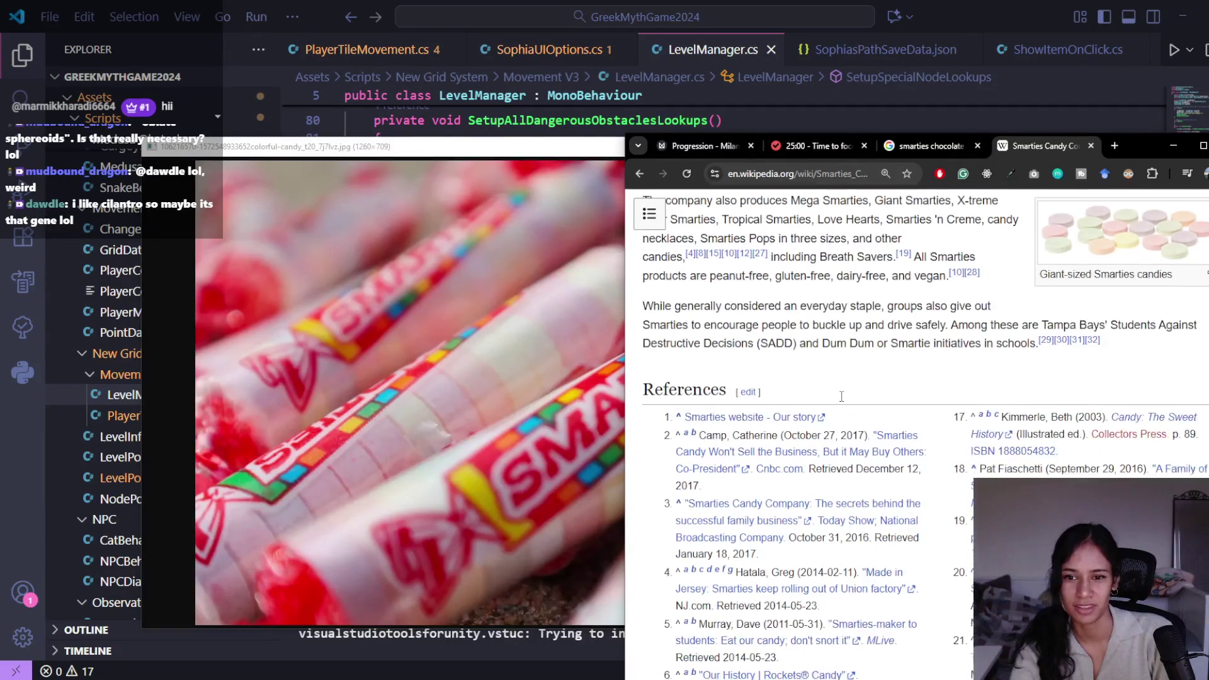
scroll(841, 397, "up", 1)
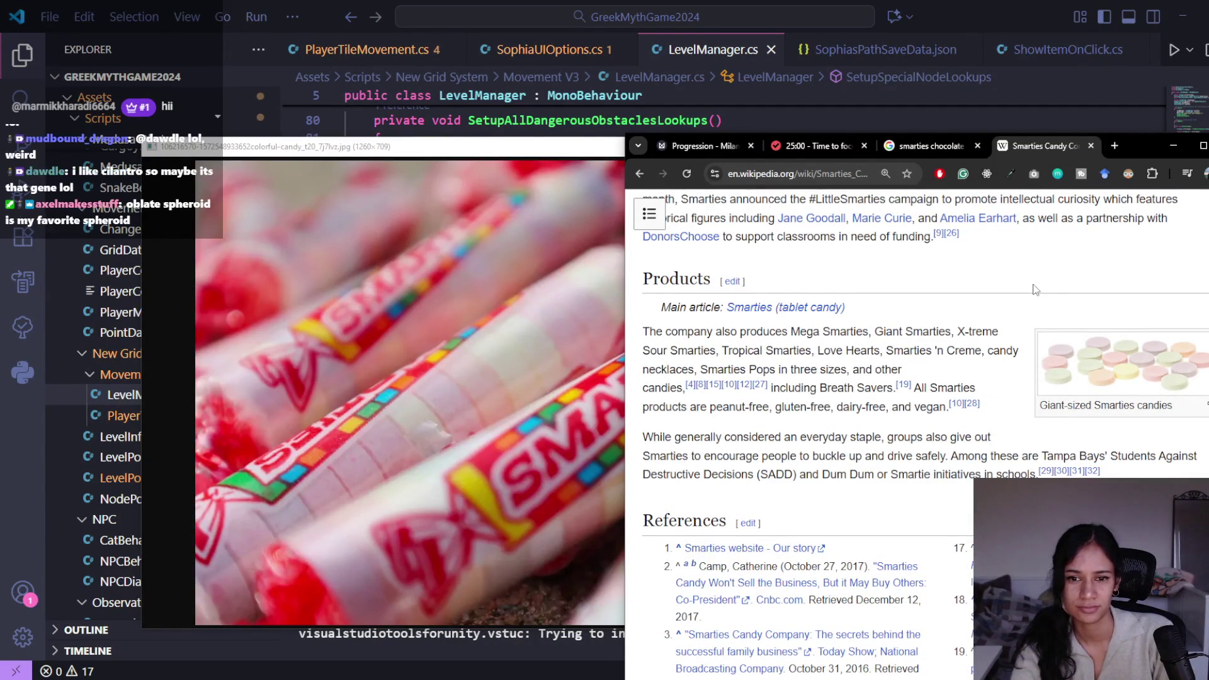
scroll(1030, 298, "up", 5)
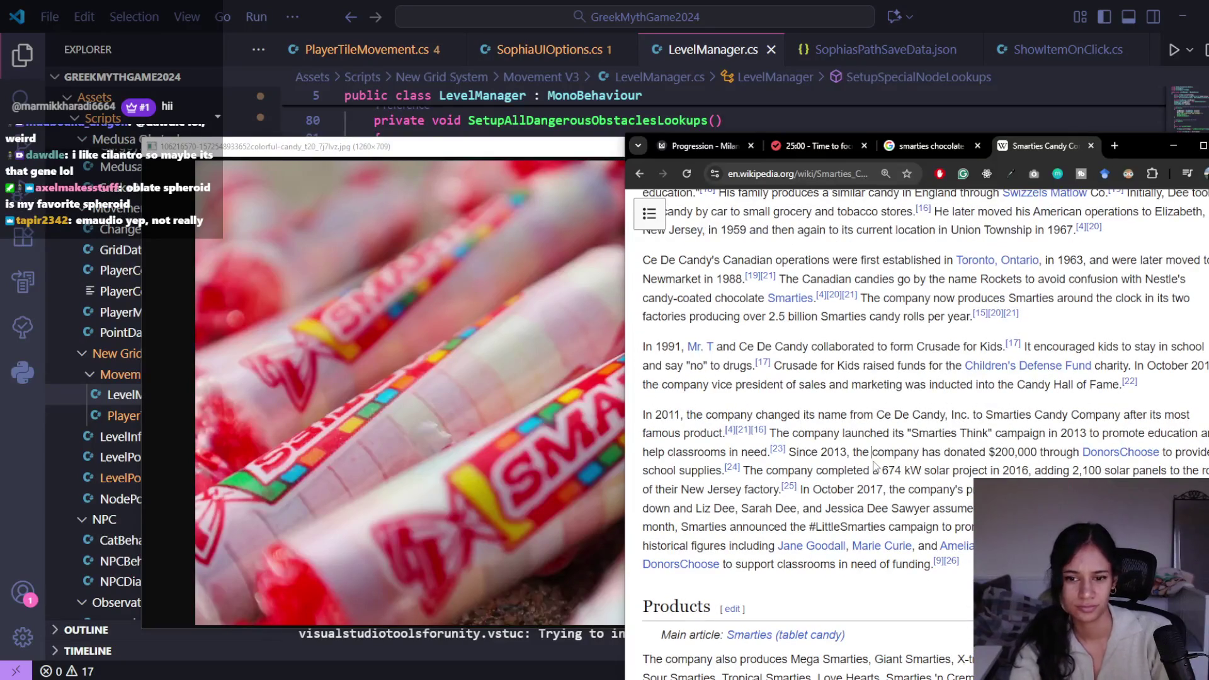
key("ctrl+f")
Step: Step through the 'rockets' matches, close the find bar, and briefly select 'Ce De Candy'
type("rockets")
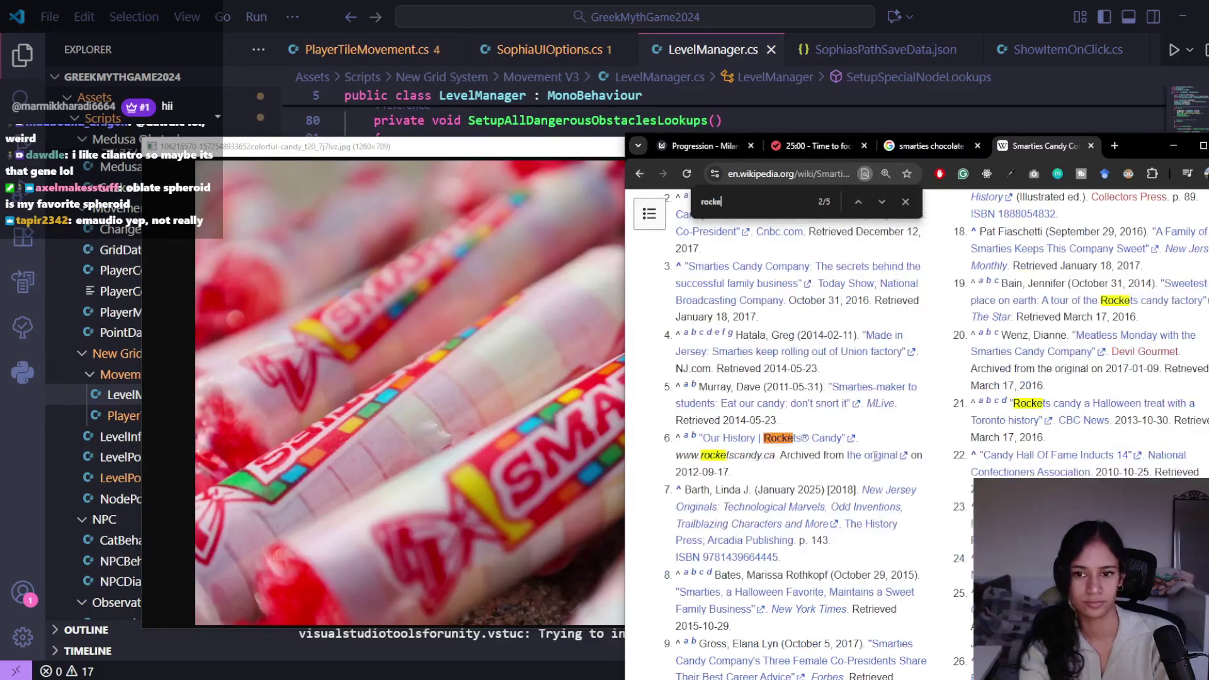
key("Return")
key("Return")
key("Return")
key("Return")
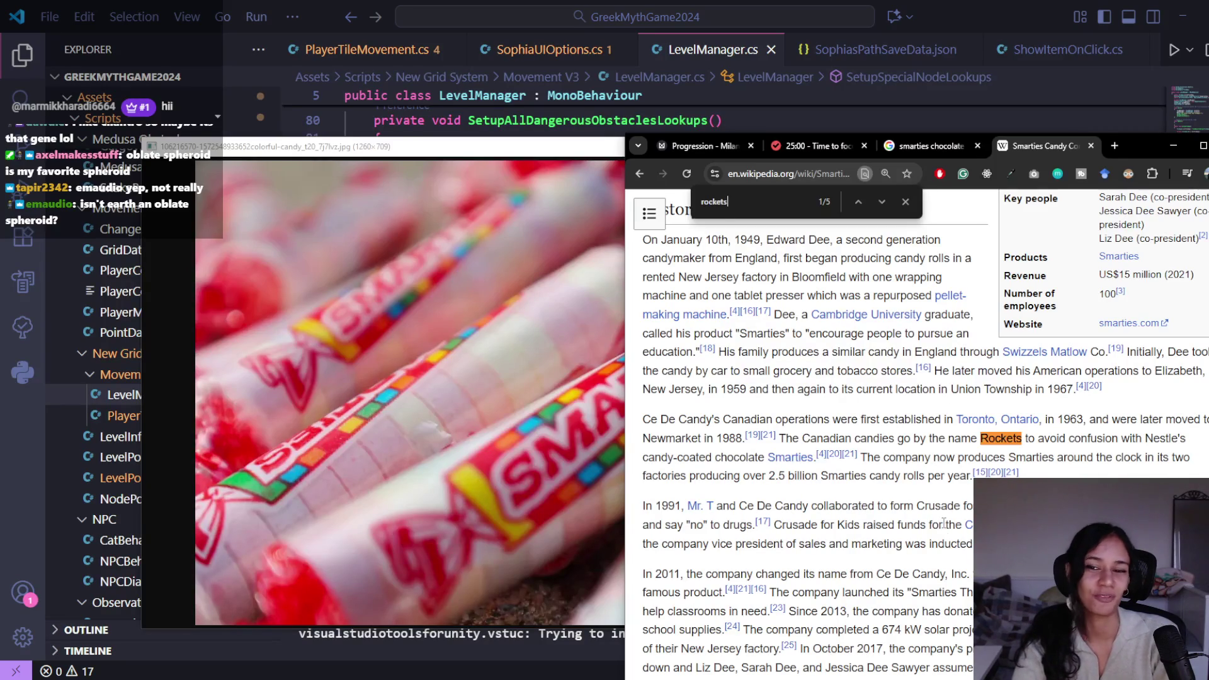
scroll(925, 377, "up", 10)
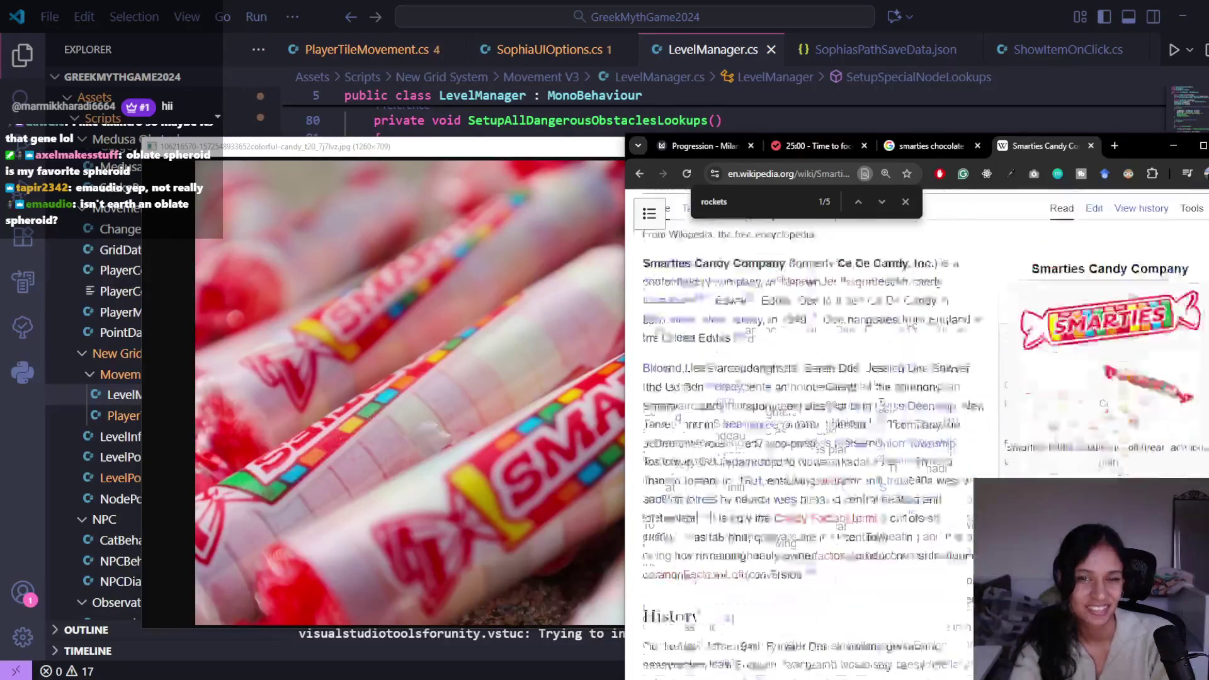
left_click(907, 200)
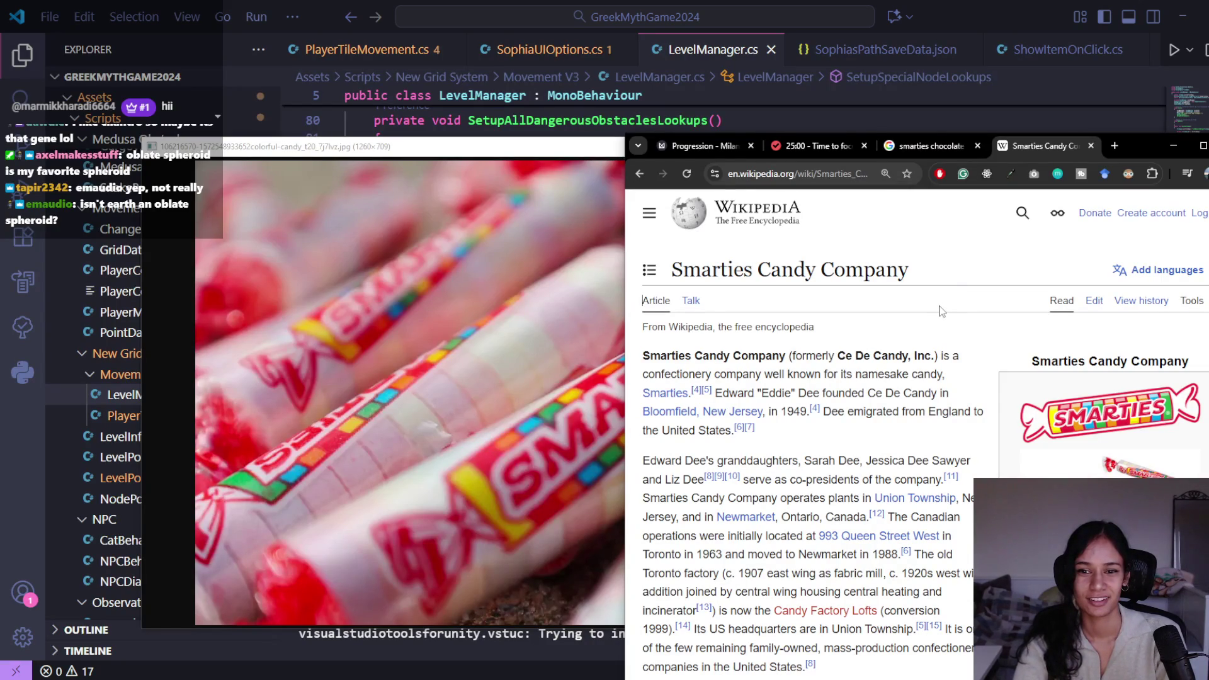
left_click_drag(838, 355, 918, 357)
left_click(932, 357)
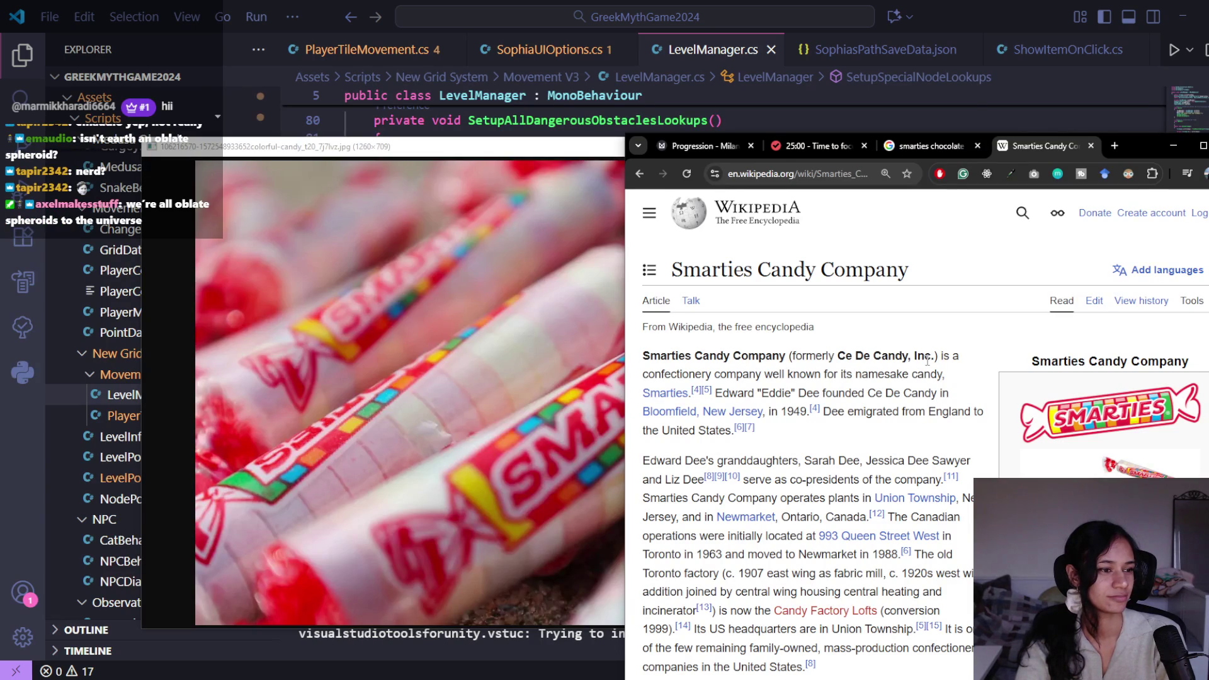
Step: Go back to the Nestlé's Smarties Wikipedia article and find the passage on the sweets' shape
key("alt+Left")
scroll(940, 454, "up", 3)
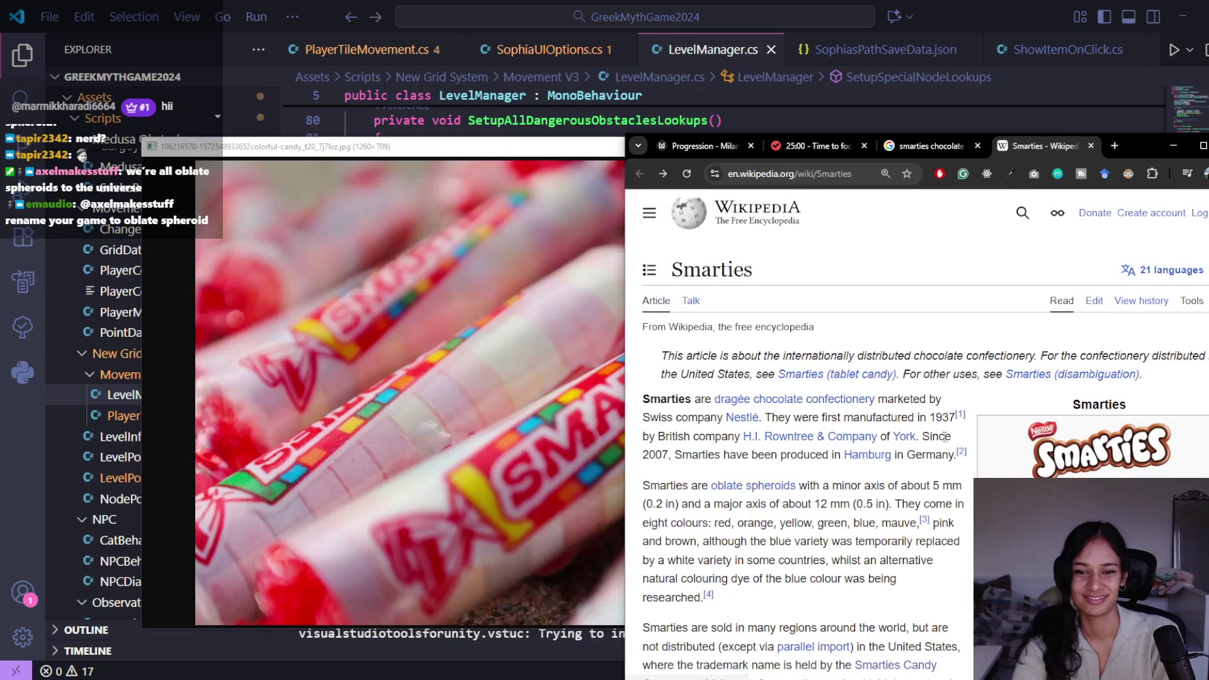
scroll(854, 423, "down", 1)
mouse_move(754, 422)
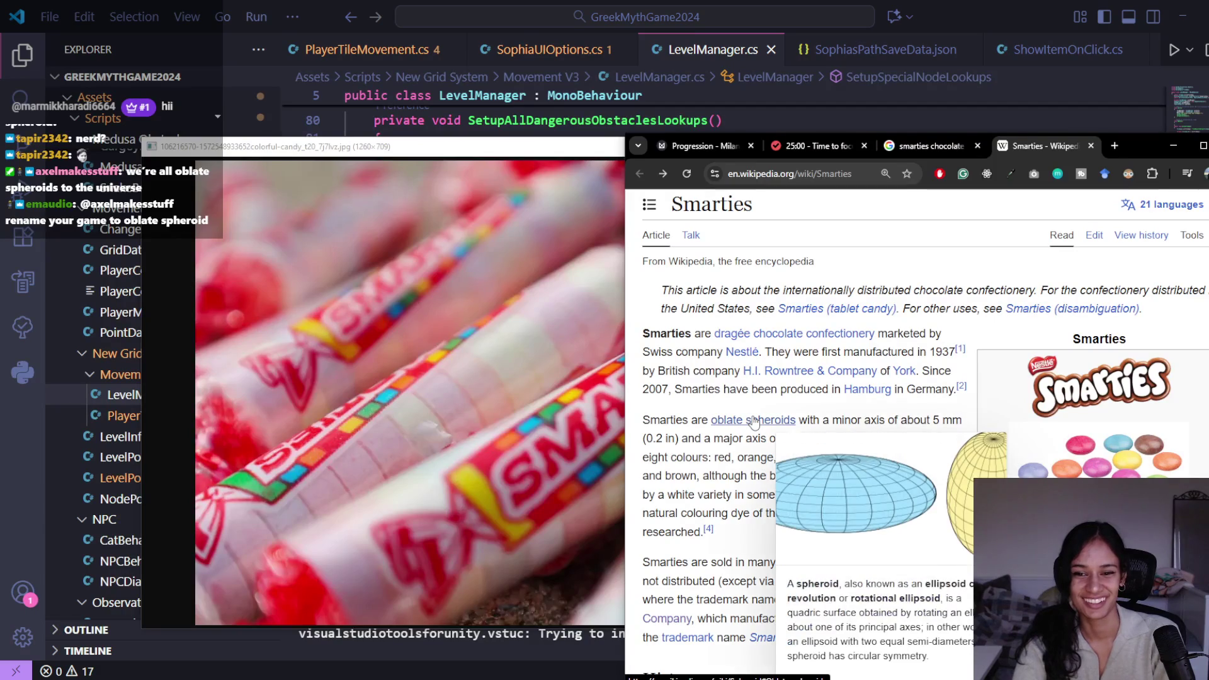
Step: Highlight the sentence describing Smarties as oblate spheroids in eight colours
scroll(774, 378, "down", 2)
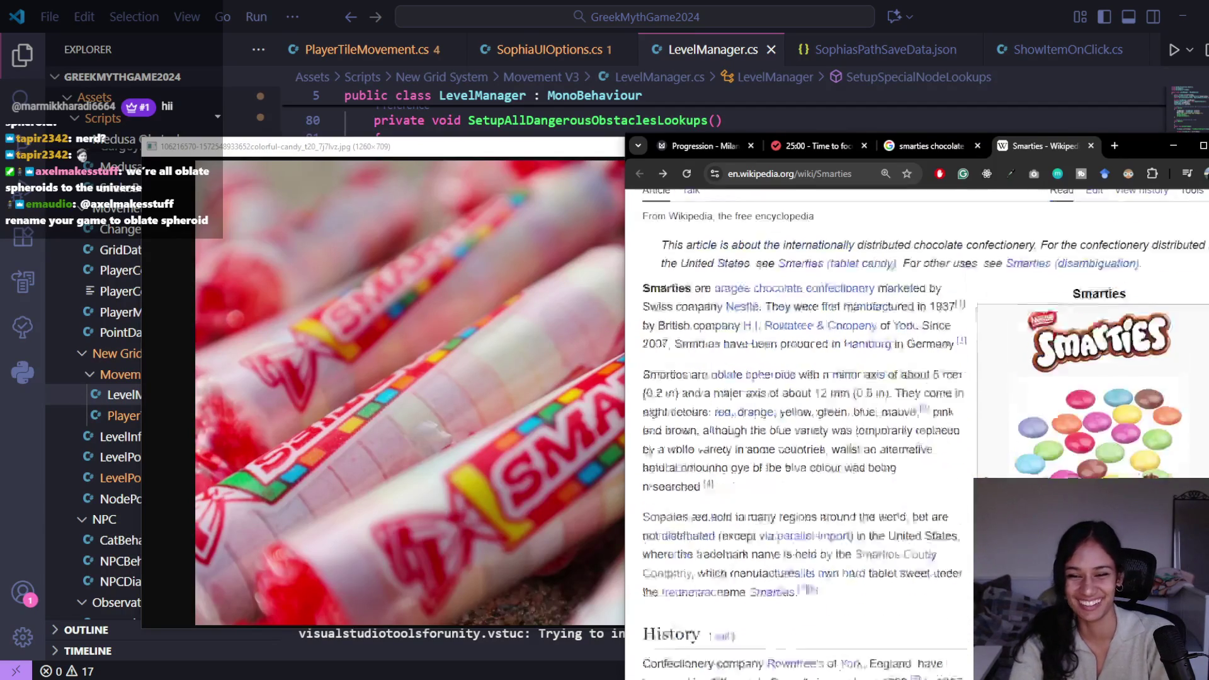
mouse_move(773, 285)
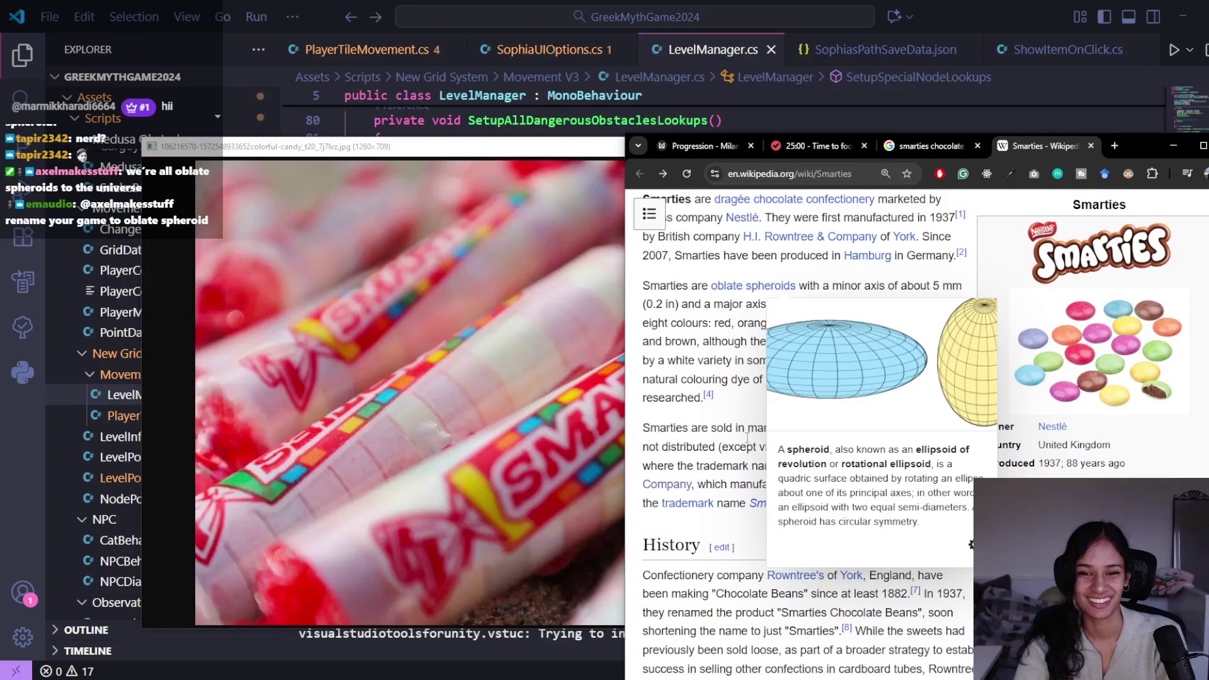
mouse_move(926, 287)
left_mouse_down()
mouse_move(964, 306)
mouse_move(897, 322)
left_mouse_up()
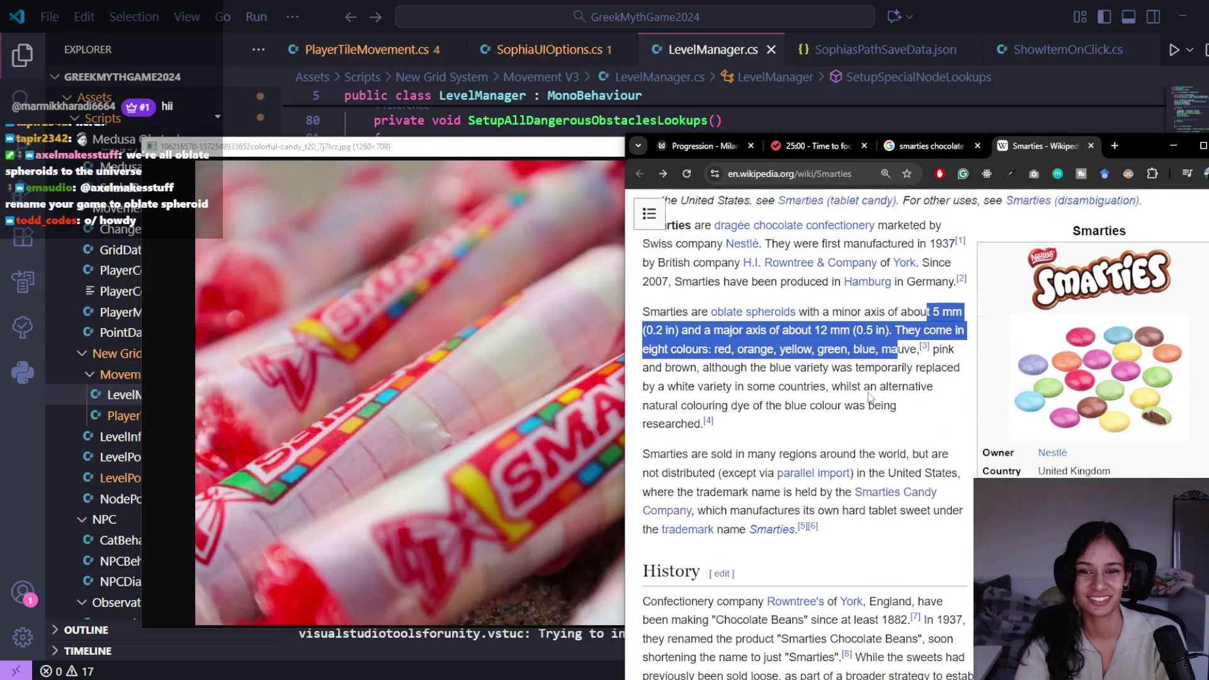